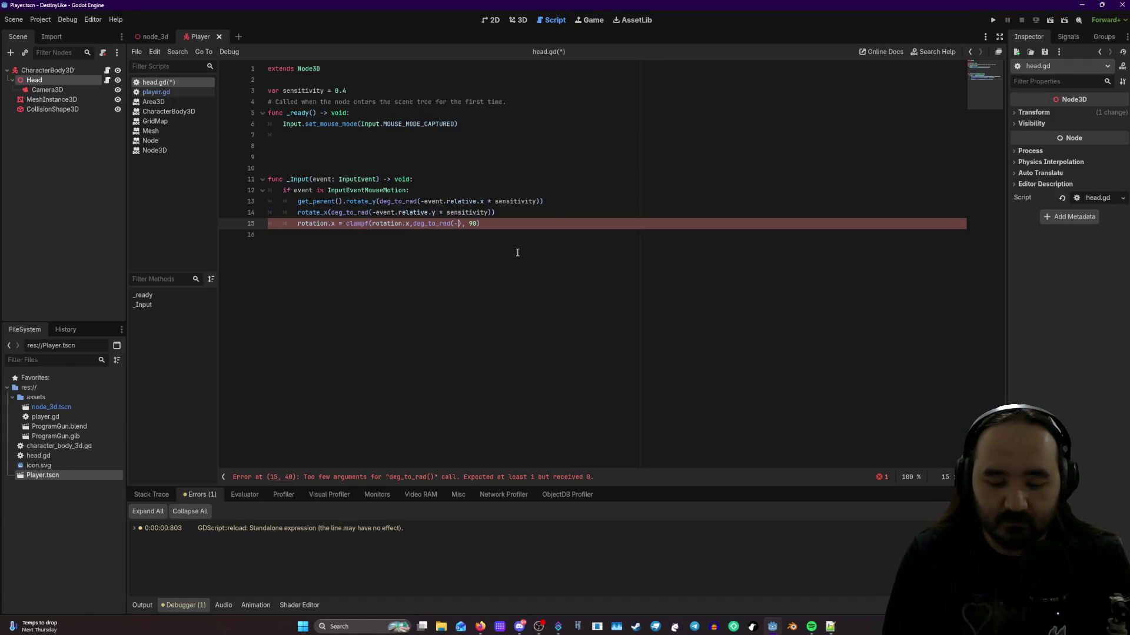
# On line 15, change the clamp's upper limit from 90 to deg_to_rad(90).
pyautogui.click(482, 224)
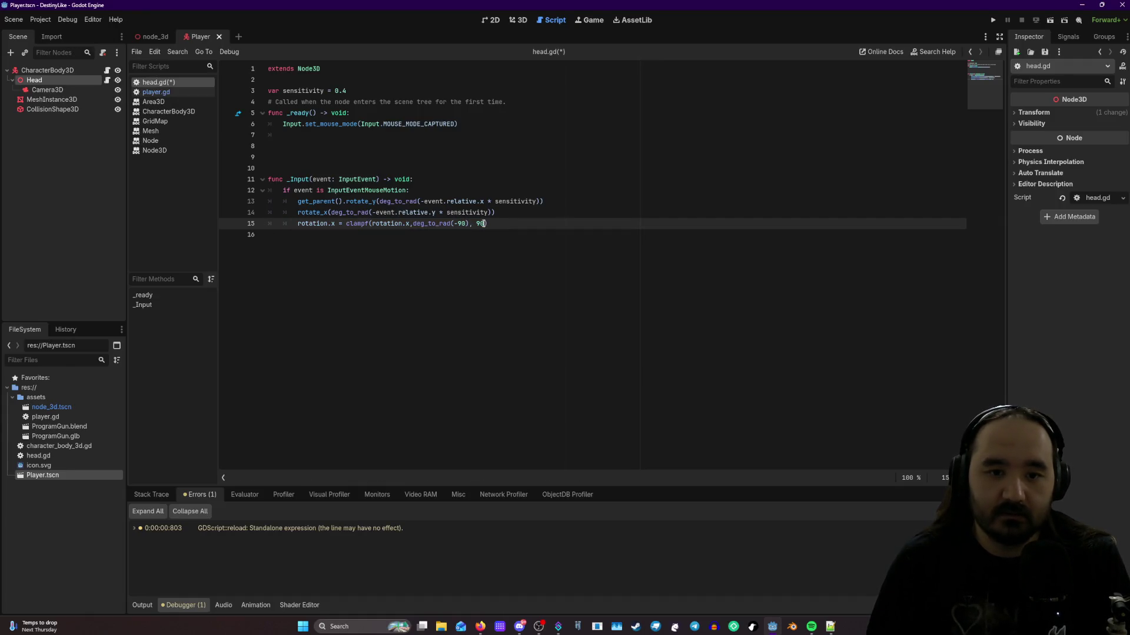
pyautogui.press('BackSpace')
pyautogui.press('BackSpace')
pyautogui.write('deg')
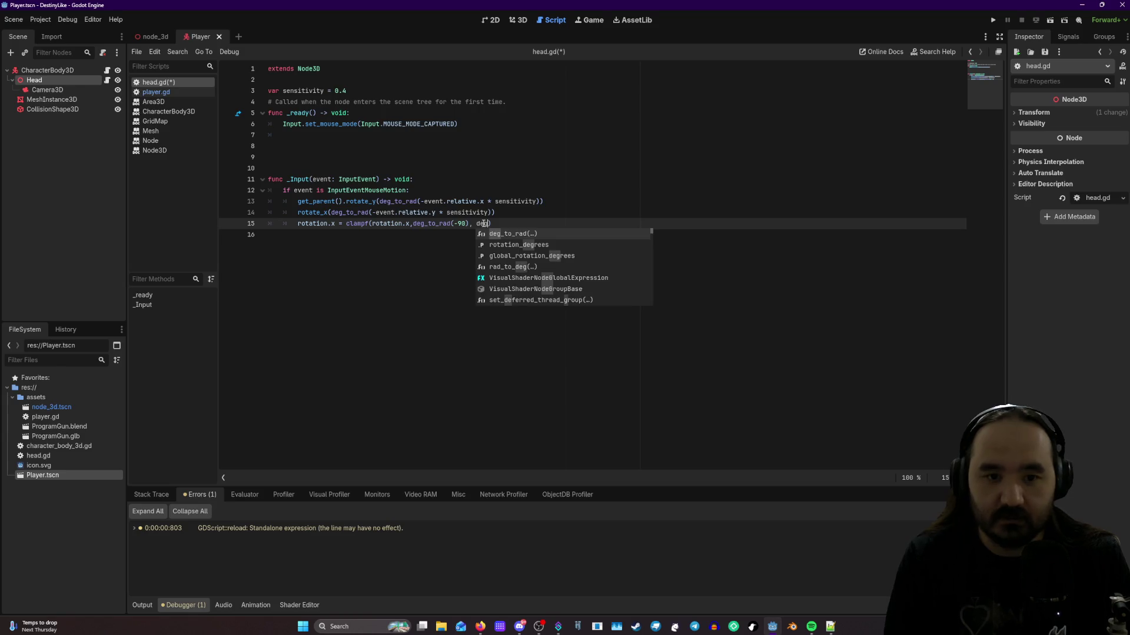
pyautogui.click(507, 232)
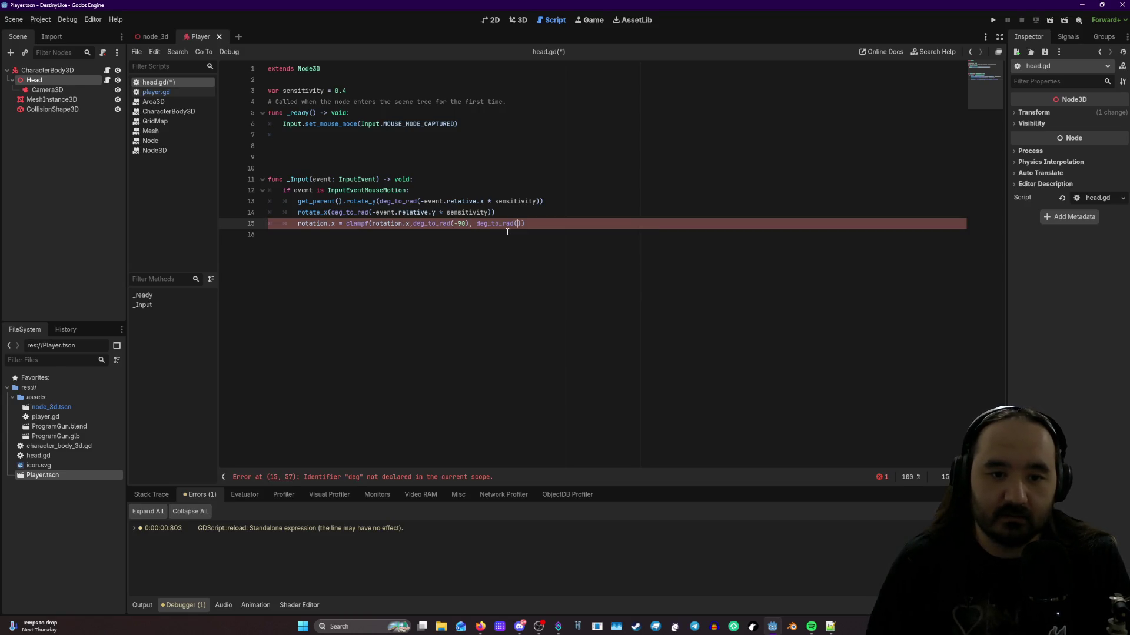
pyautogui.write('90')
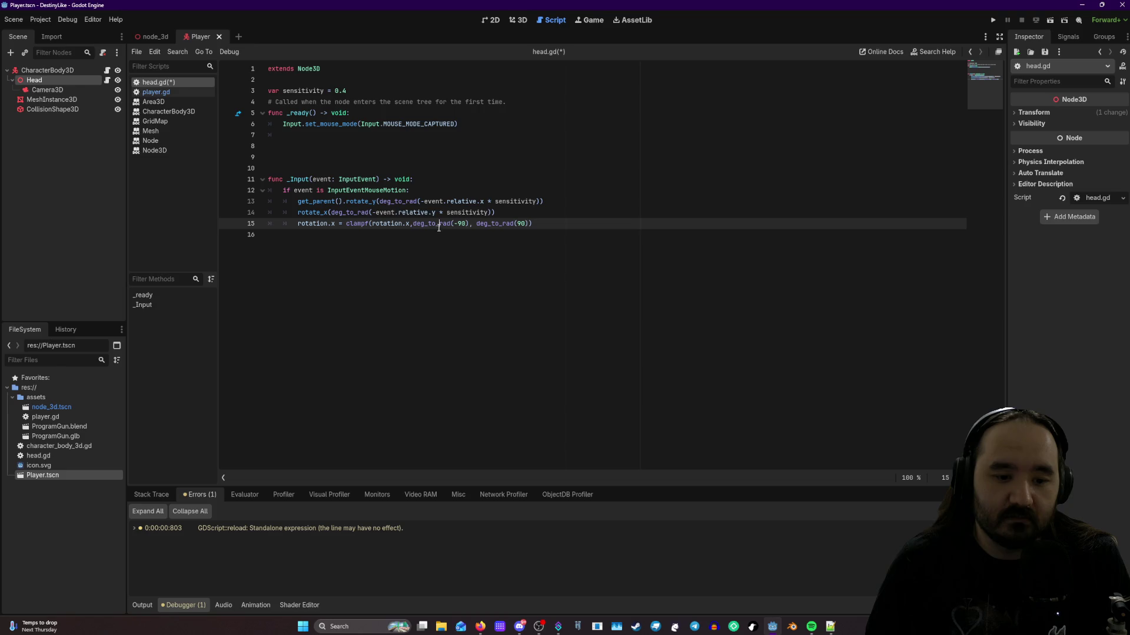
# Step away to another application, then return to the 3D scene view.
pyautogui.moveTo(439, 227)
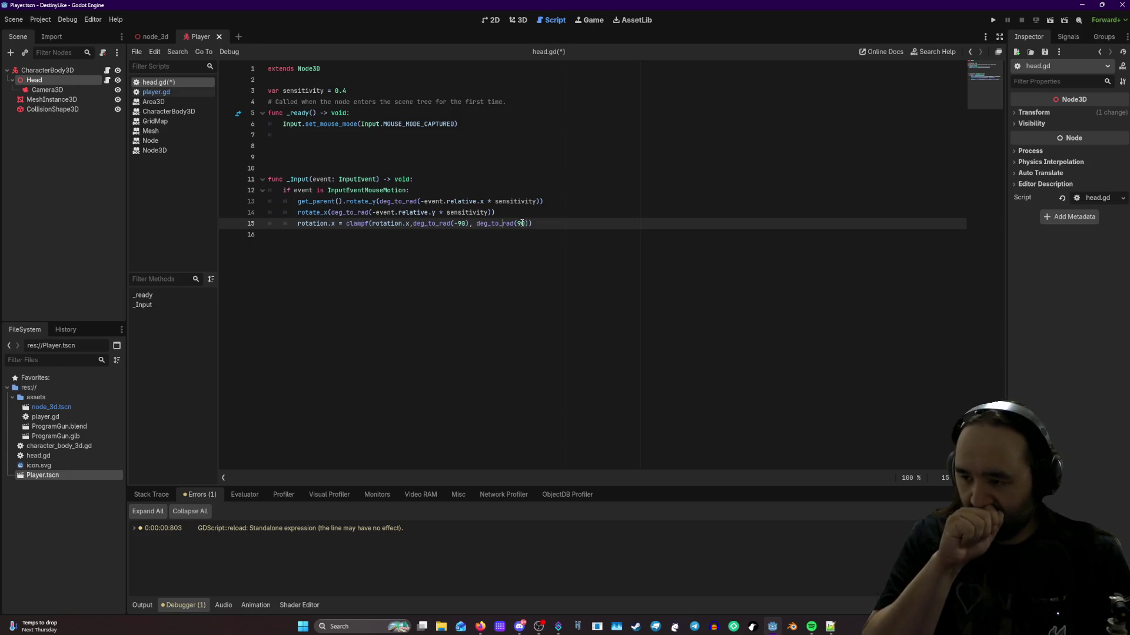
pyautogui.hotkey('alt', 'Tab')
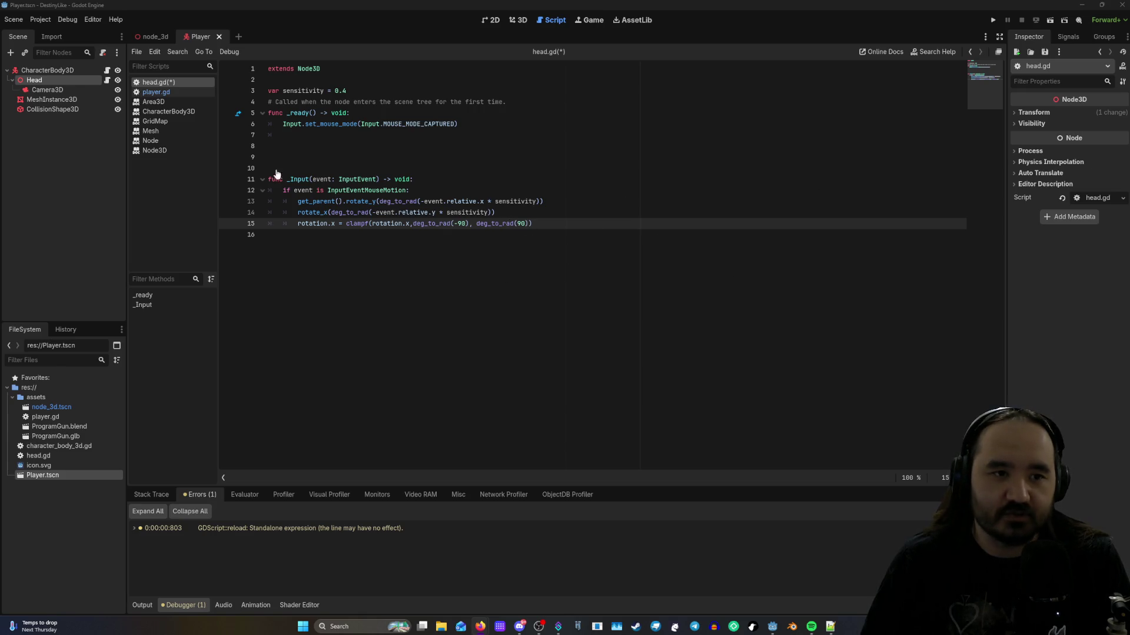
pyautogui.click(524, 19)
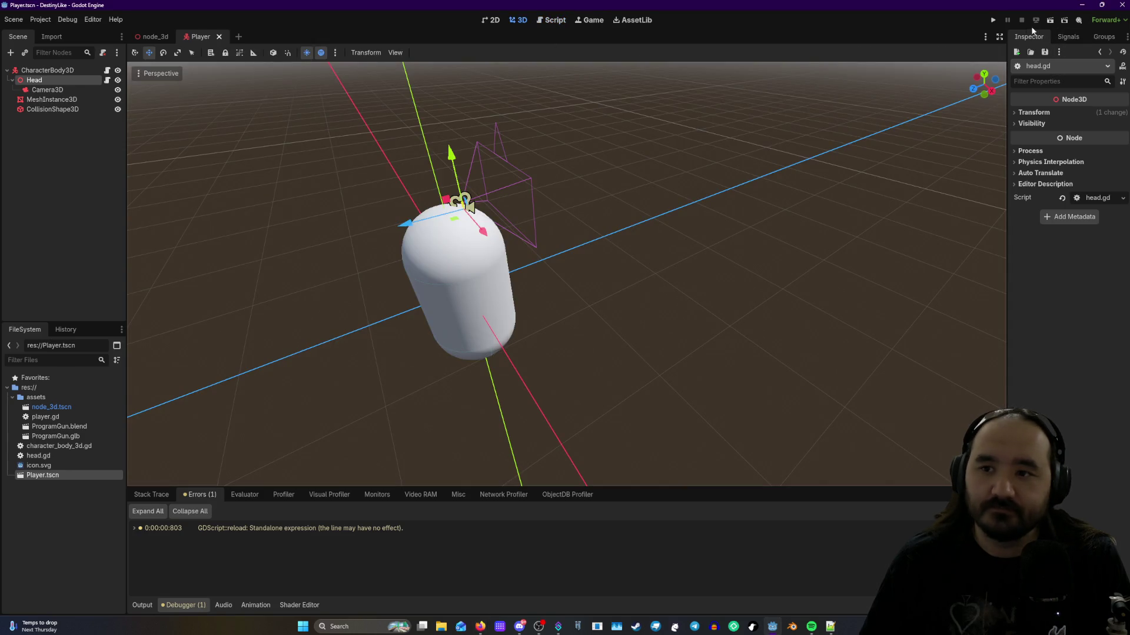
# Run the game to test the clamped mouse-look, then close and stop it and reopen head.gd.
pyautogui.click(994, 19)
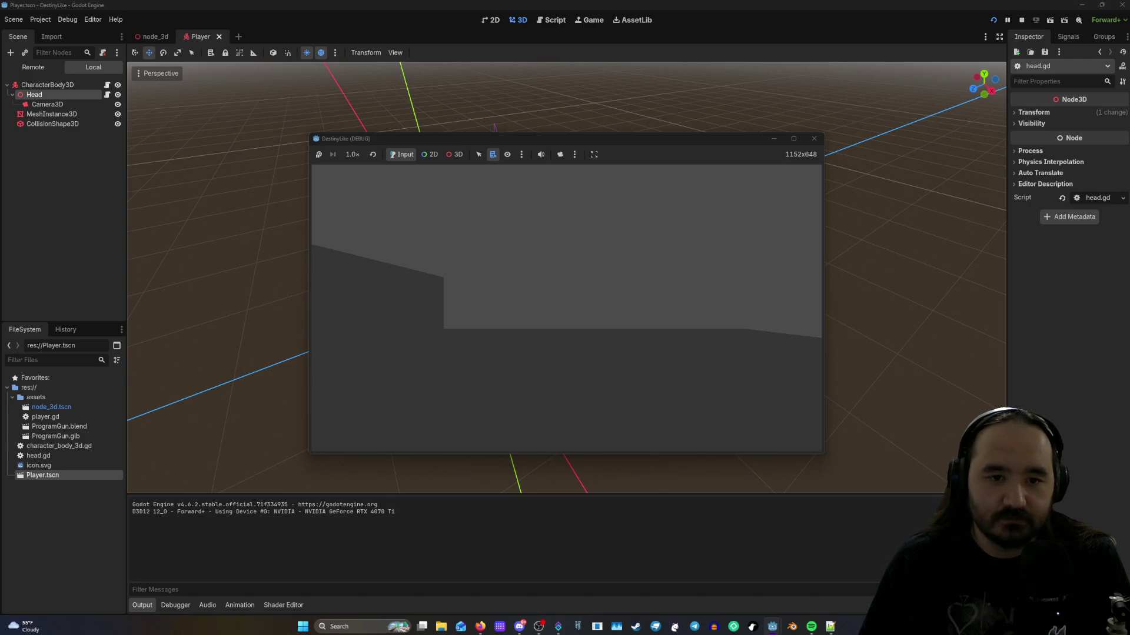
pyautogui.press('super')
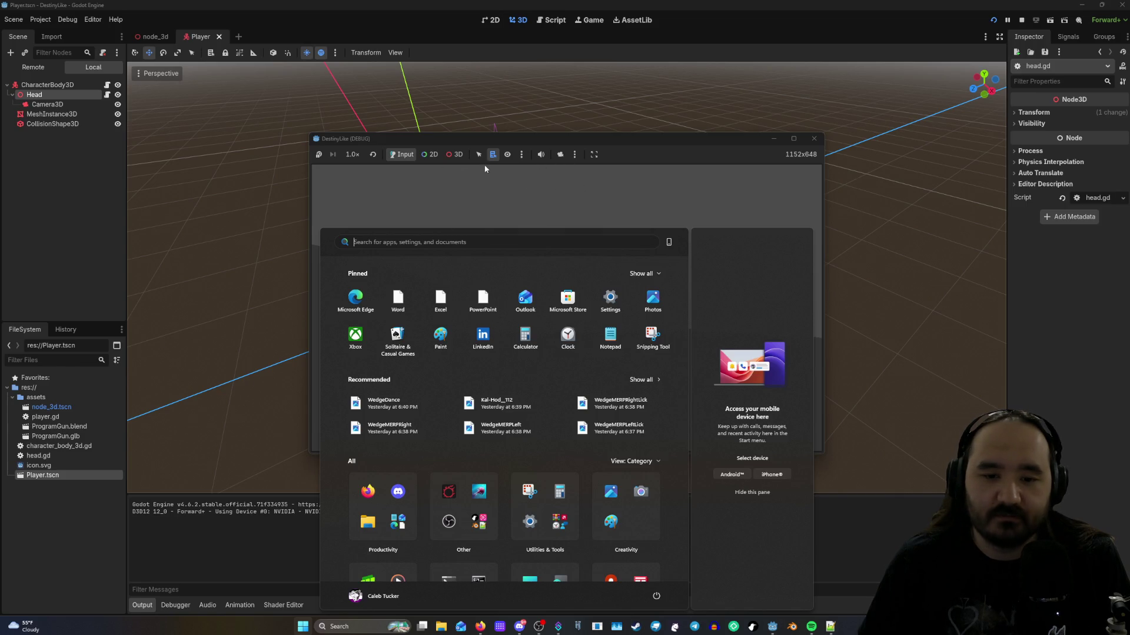
pyautogui.click(444, 191)
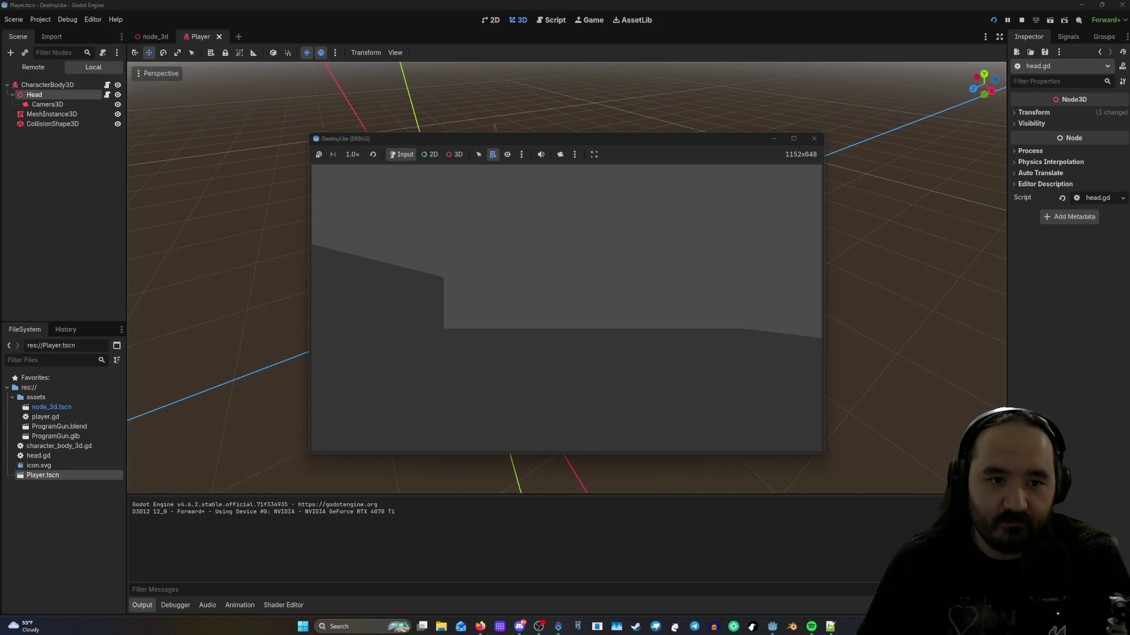
pyautogui.press('Escape')
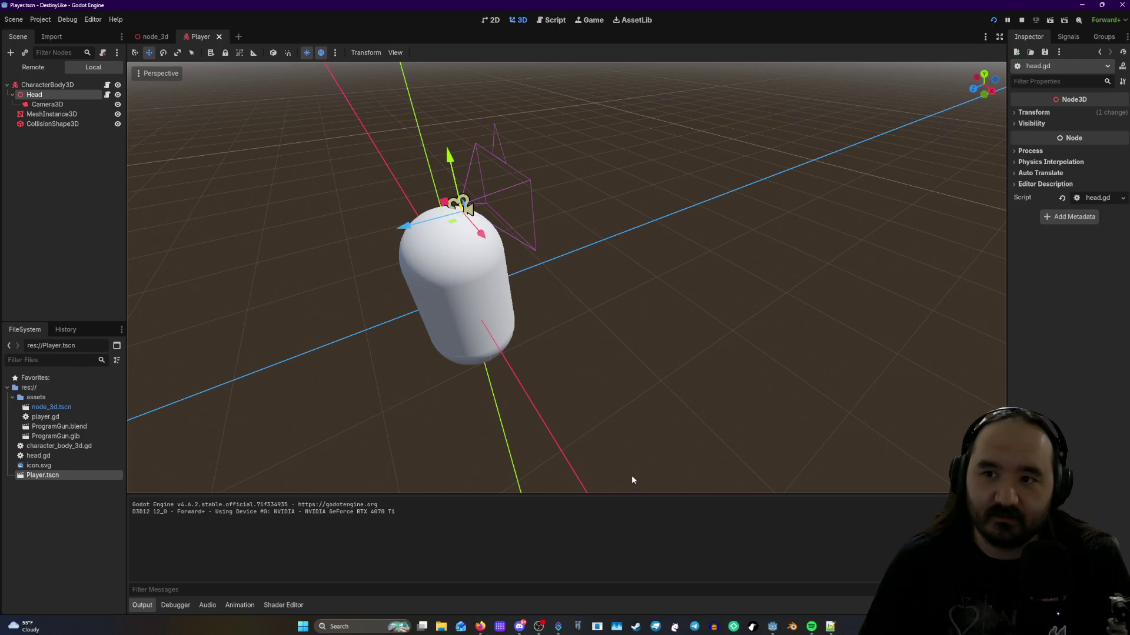
pyautogui.click(1021, 20)
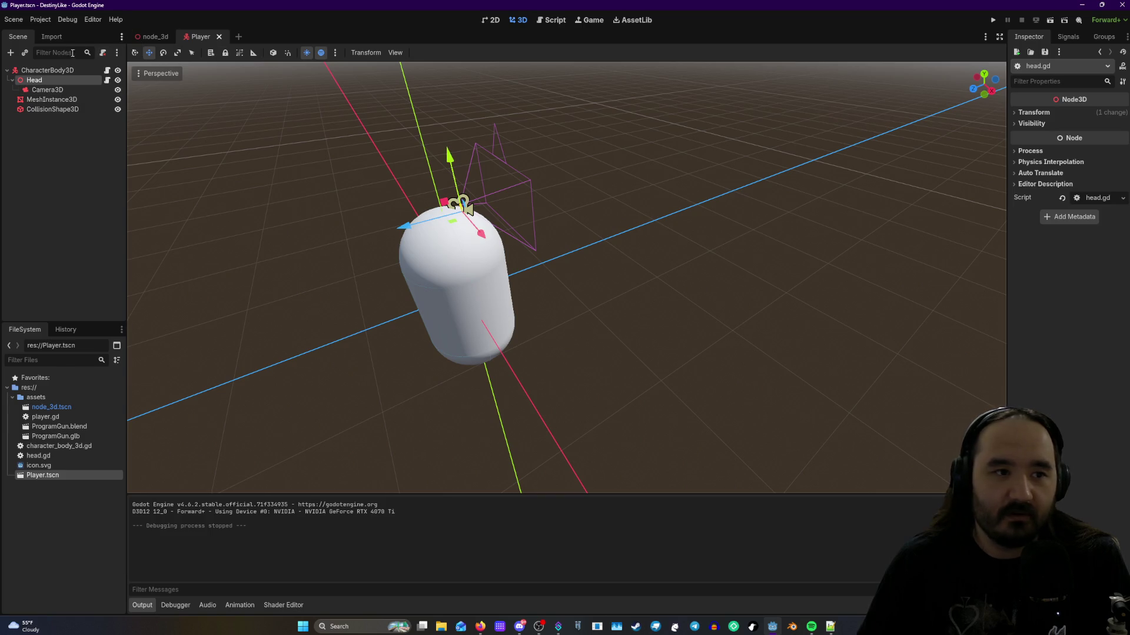
pyautogui.click(107, 80)
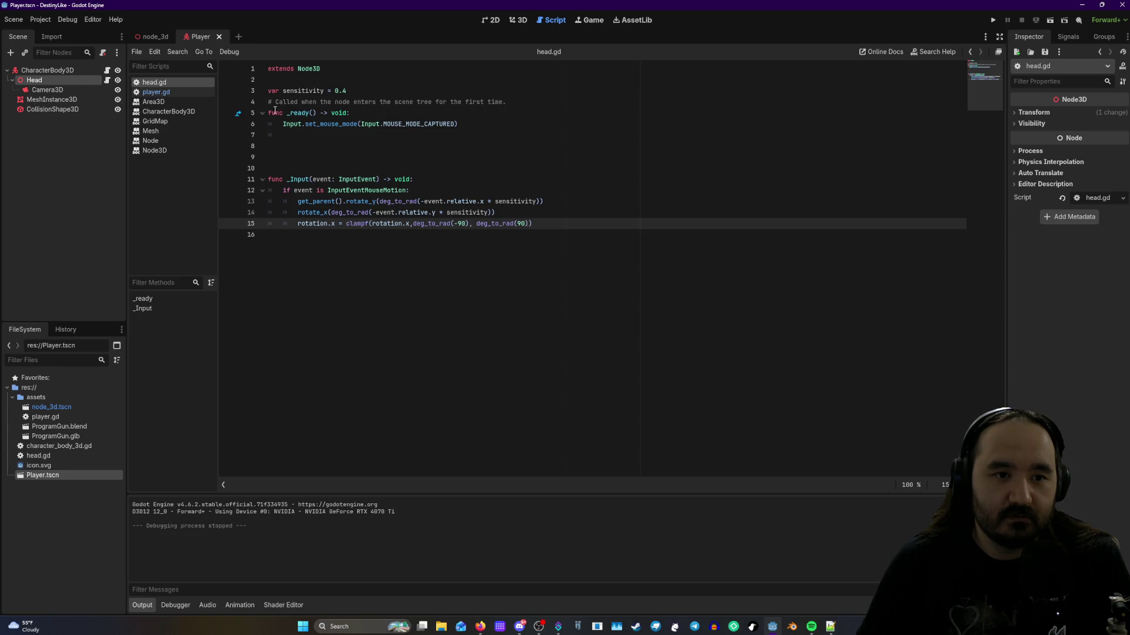
# Comment out the mouse-capture line 6 with ##, run the game, and check the debugger's errors.
pyautogui.click(283, 125)
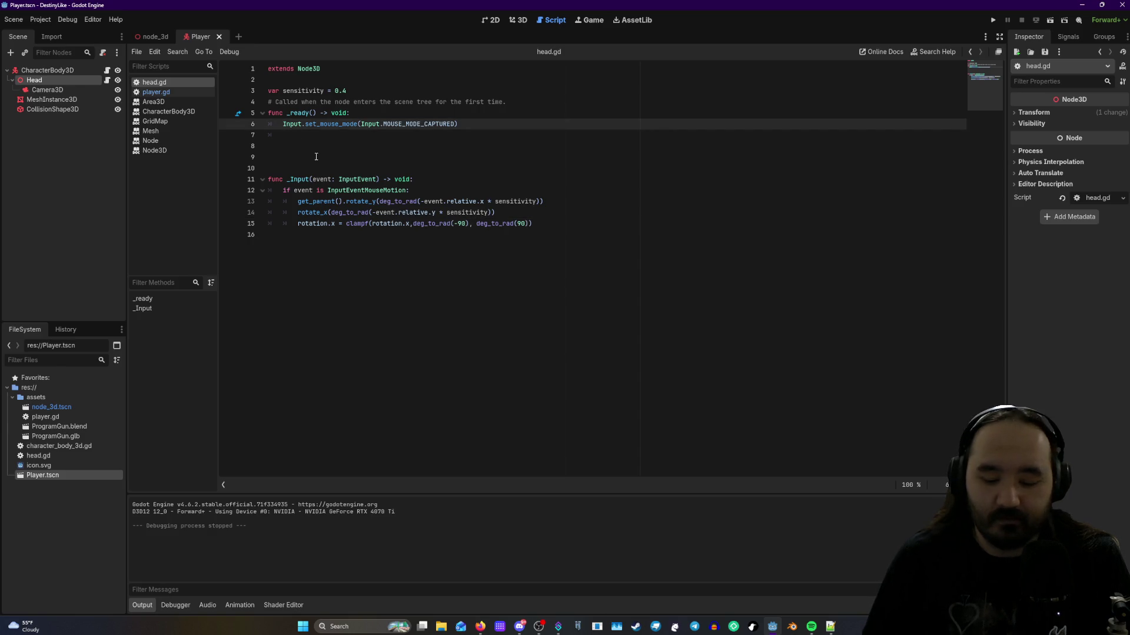
pyautogui.write('##')
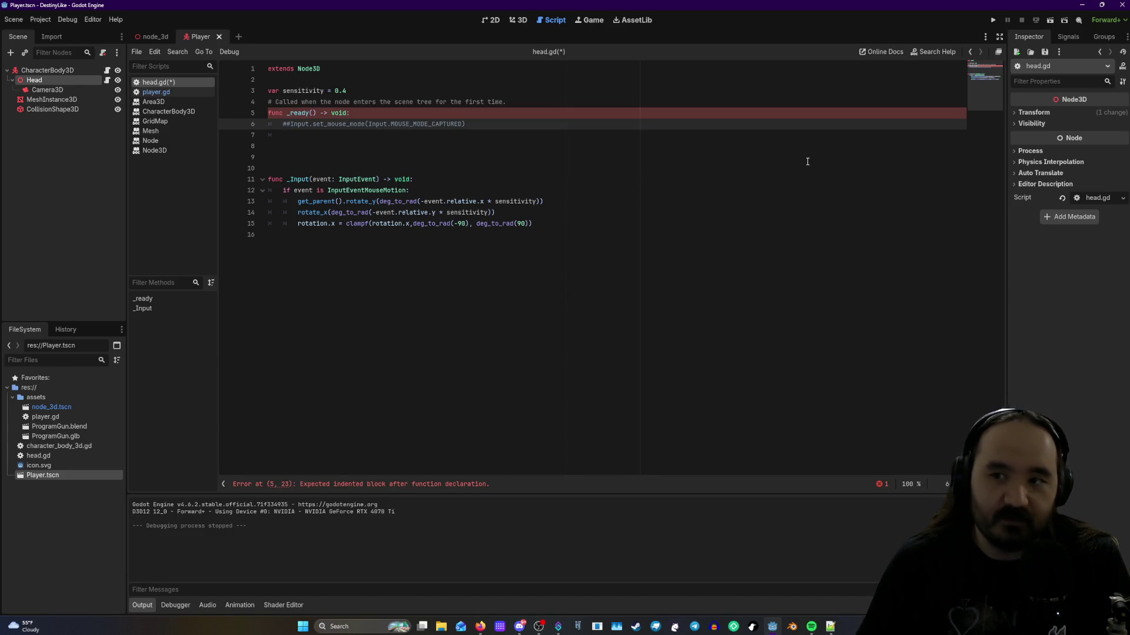
pyautogui.click(995, 20)
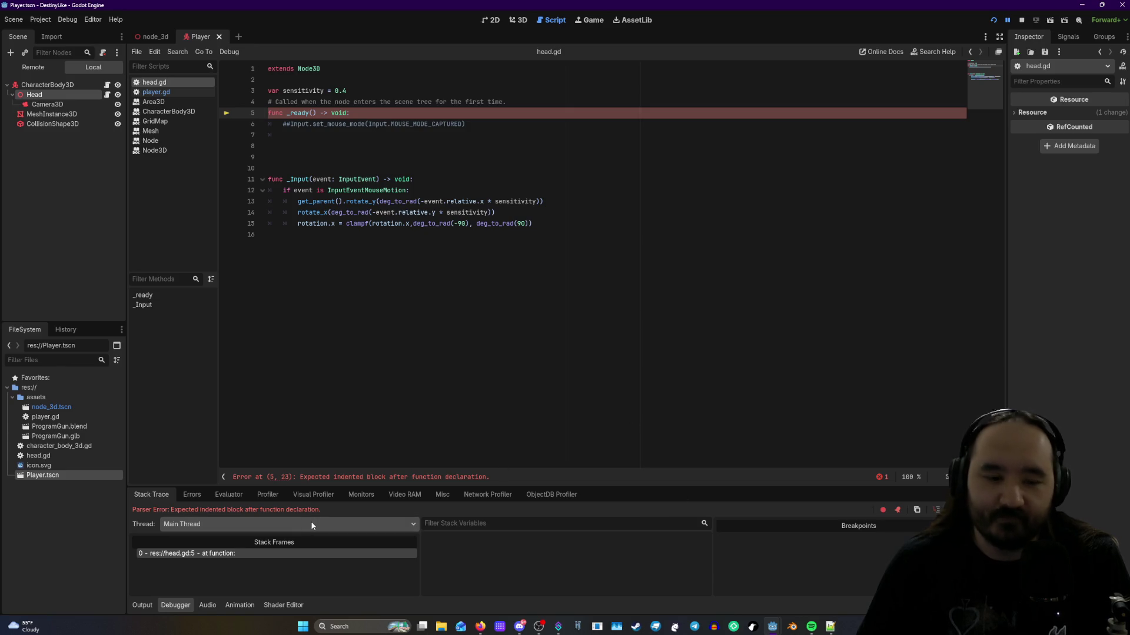
pyautogui.click(200, 495)
pyautogui.click(238, 497)
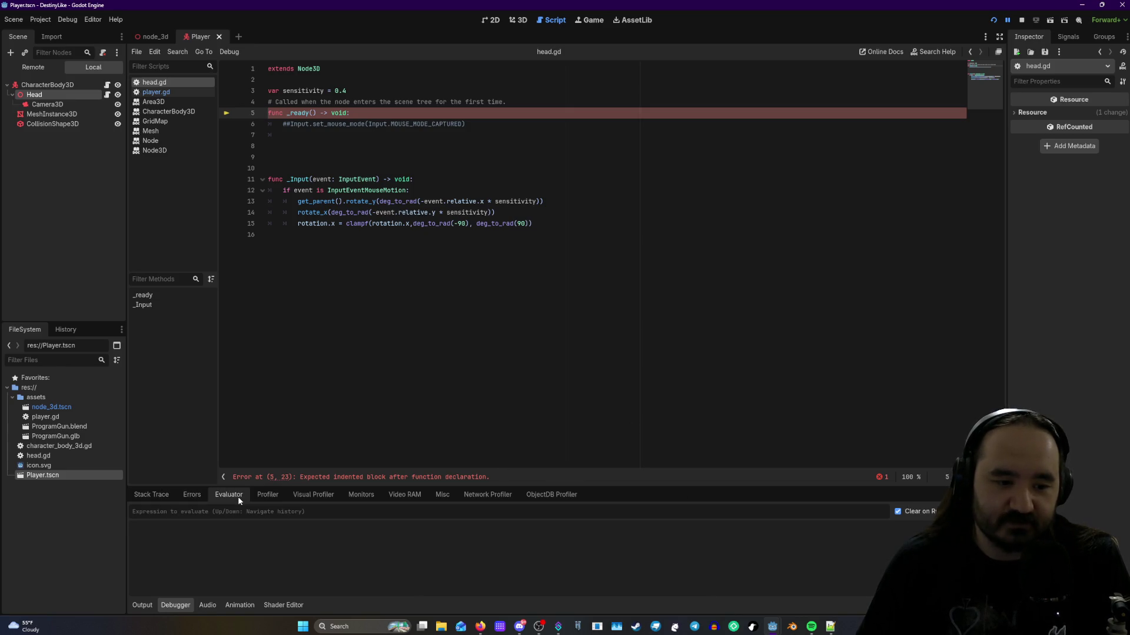
pyautogui.click(192, 495)
pyautogui.click(274, 499)
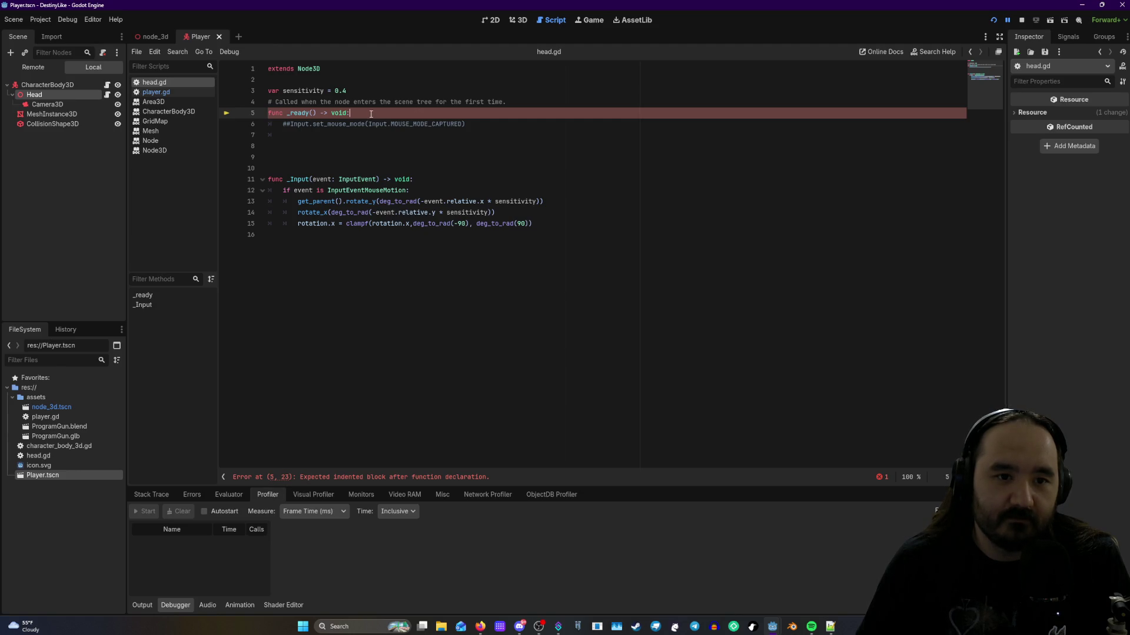
# Add an indented pass line under func _ready() and run the game again.
pyautogui.press('Return')
pyautogui.write('pass')
pyautogui.click(663, 190)
pyautogui.click(663, 146)
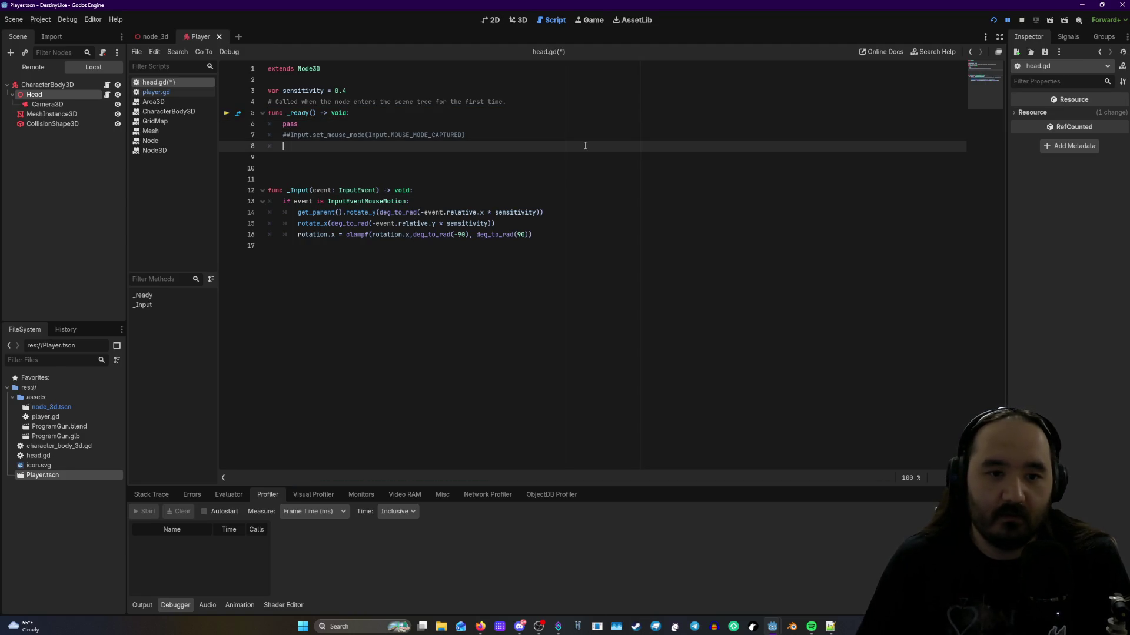
pyautogui.click(1018, 20)
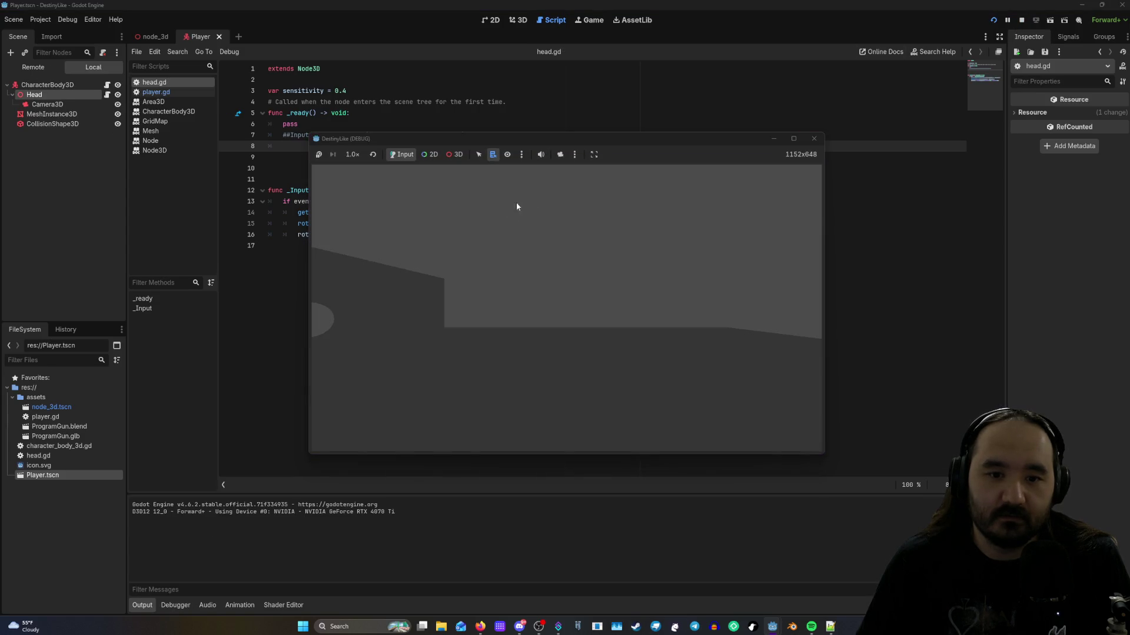
# Try the running game's node selection, then delete the stray 'a' typed on line 8.
pyautogui.click(497, 157)
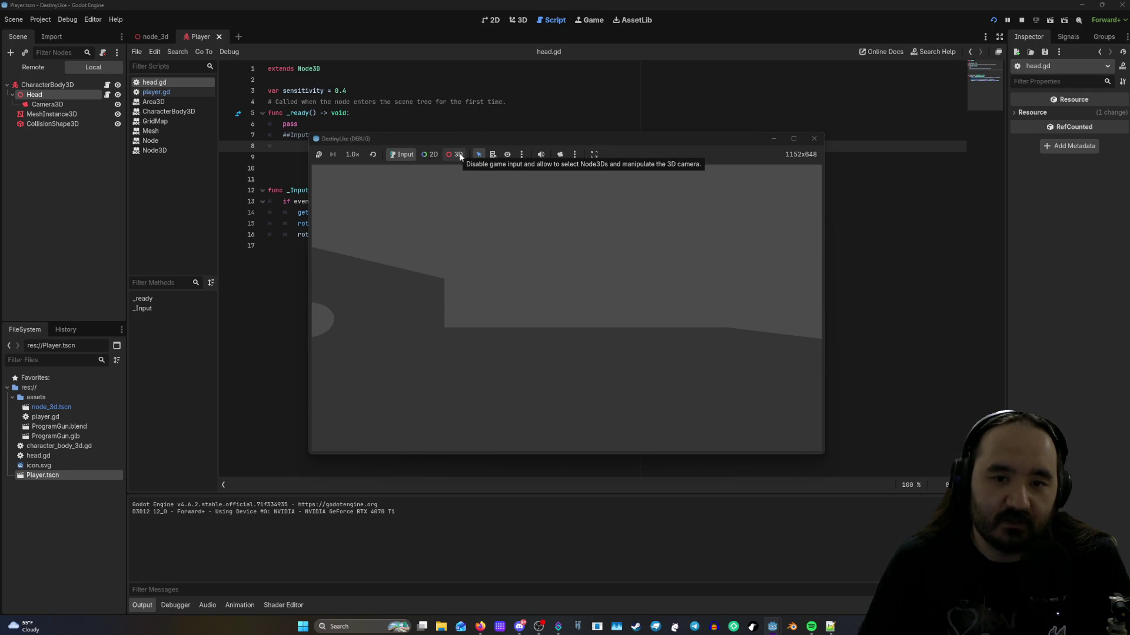
pyautogui.write('a')
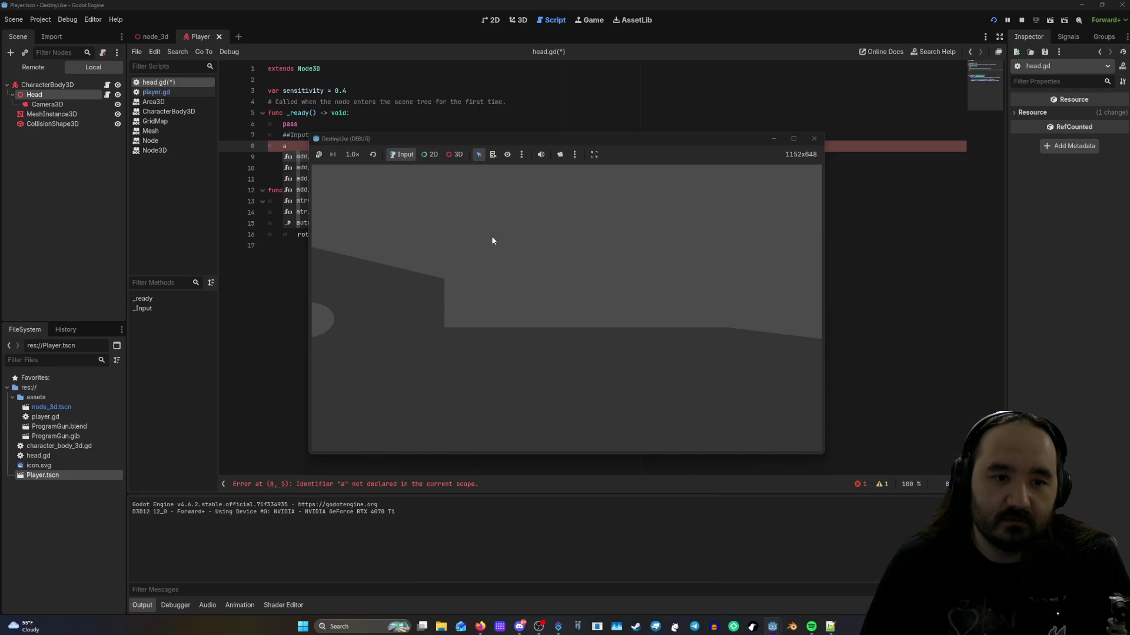
pyautogui.click(297, 147)
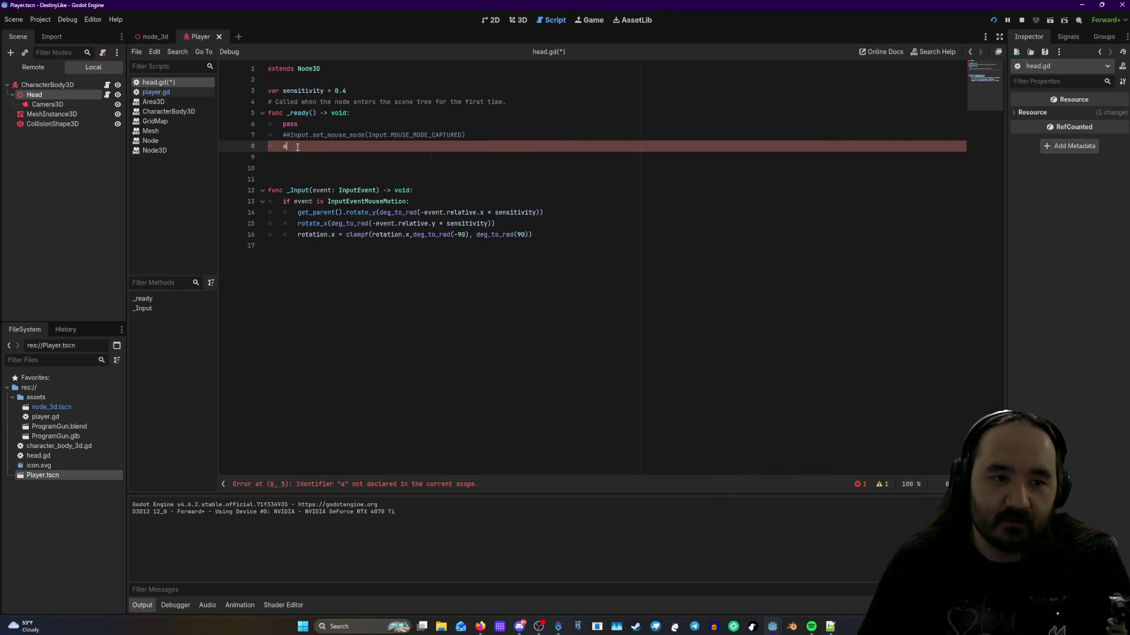
pyautogui.press('BackSpace')
# Remove the pass line and uncomment the Input.set_mouse_mode line with Ctrl+K.
pyautogui.press('Up')
pyautogui.press('Up')
pyautogui.press('End')
pyautogui.press('BackSpace')
pyautogui.press('BackSpace')
pyautogui.press('BackSpace')
pyautogui.press('Down')
pyautogui.hotkey('ctrl', 'k')
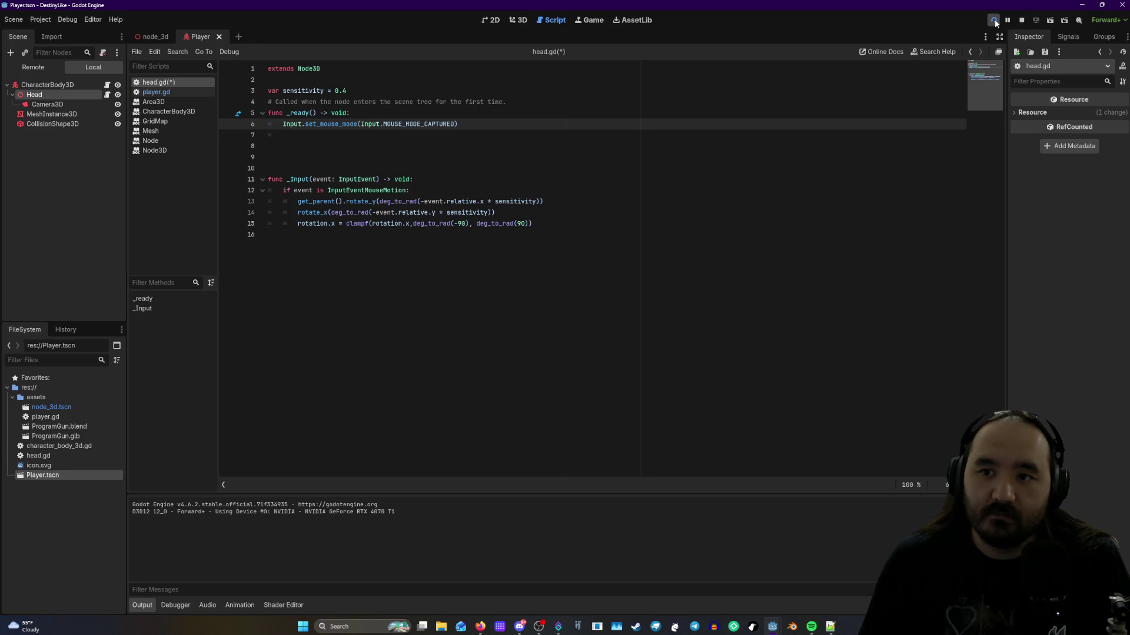
# Stop and rerun the game twice to test mouse-look with capture restored.
pyautogui.click(1017, 20)
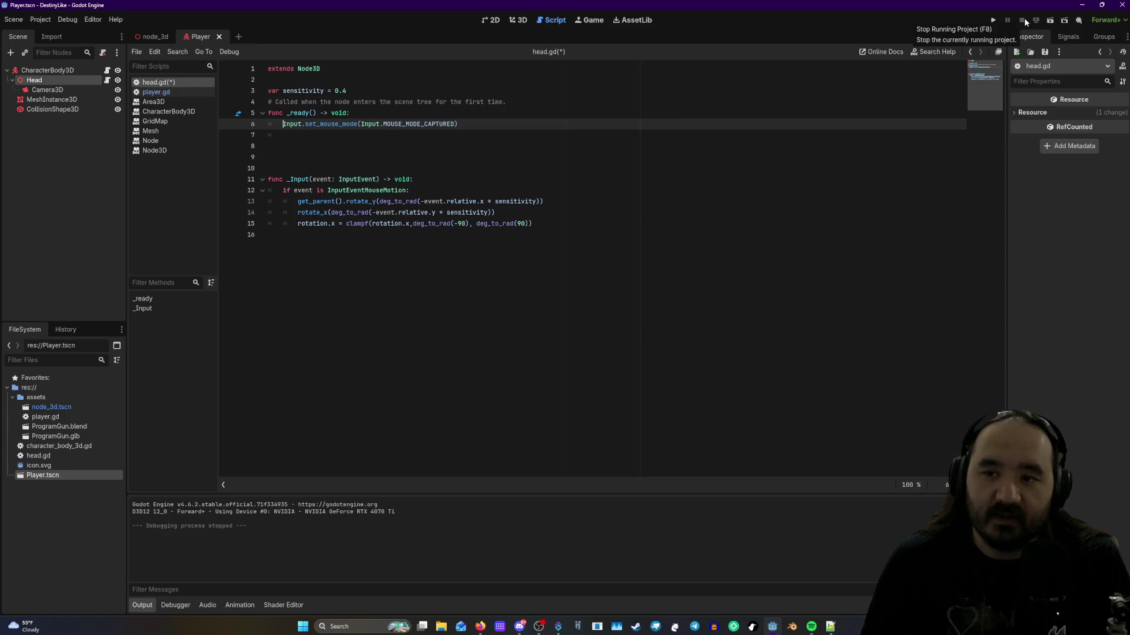
pyautogui.click(993, 21)
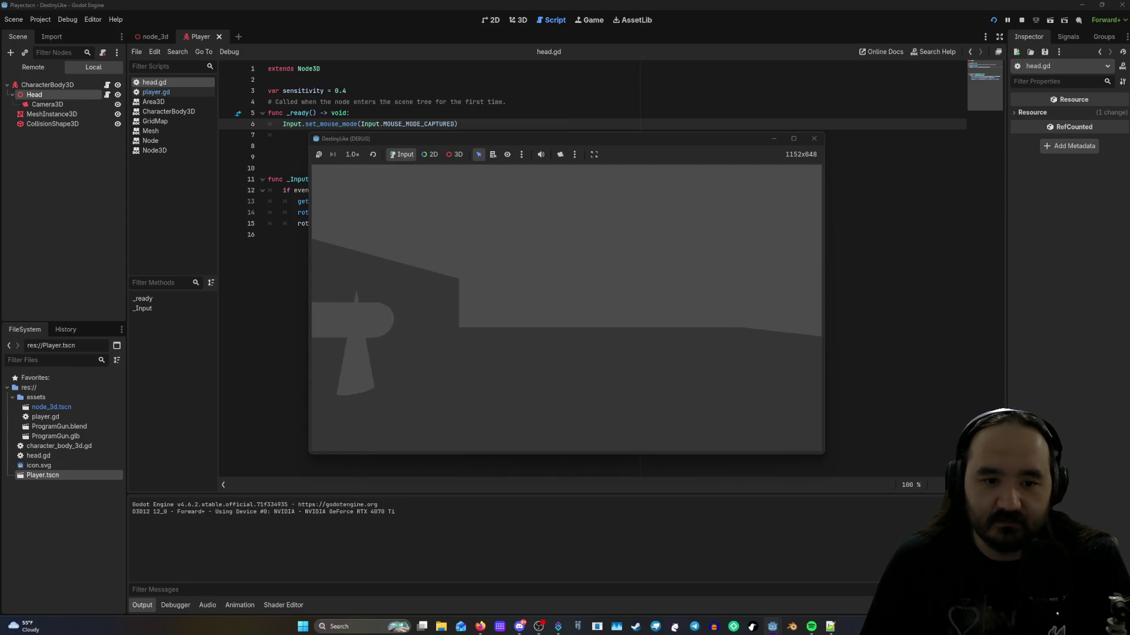
pyautogui.press('F8')
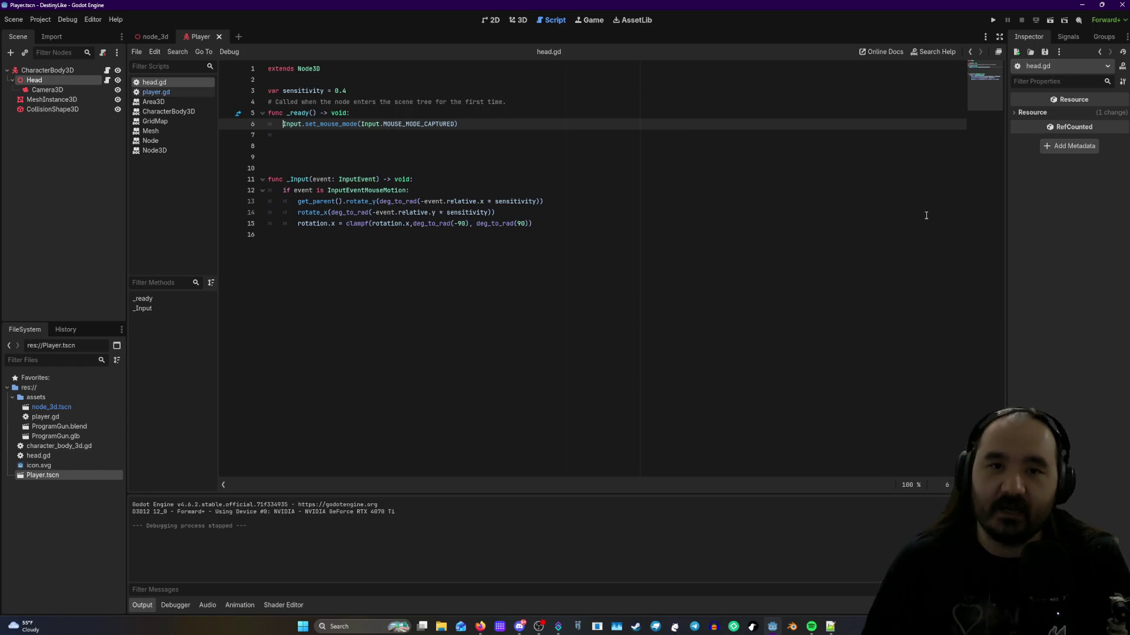
pyautogui.click(997, 22)
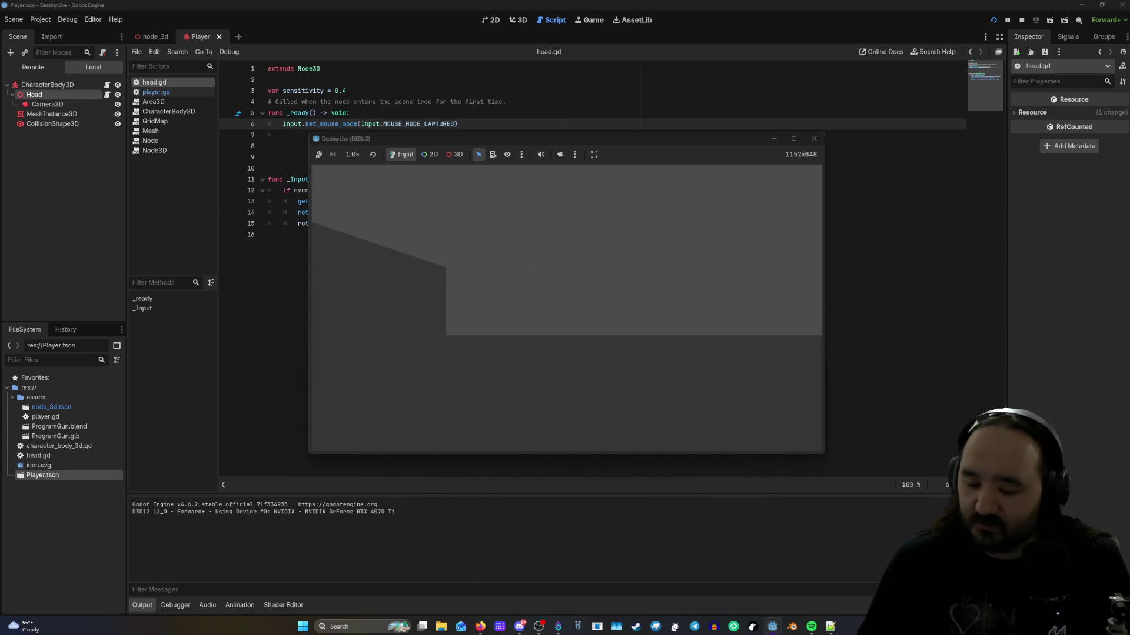
pyautogui.press('F8')
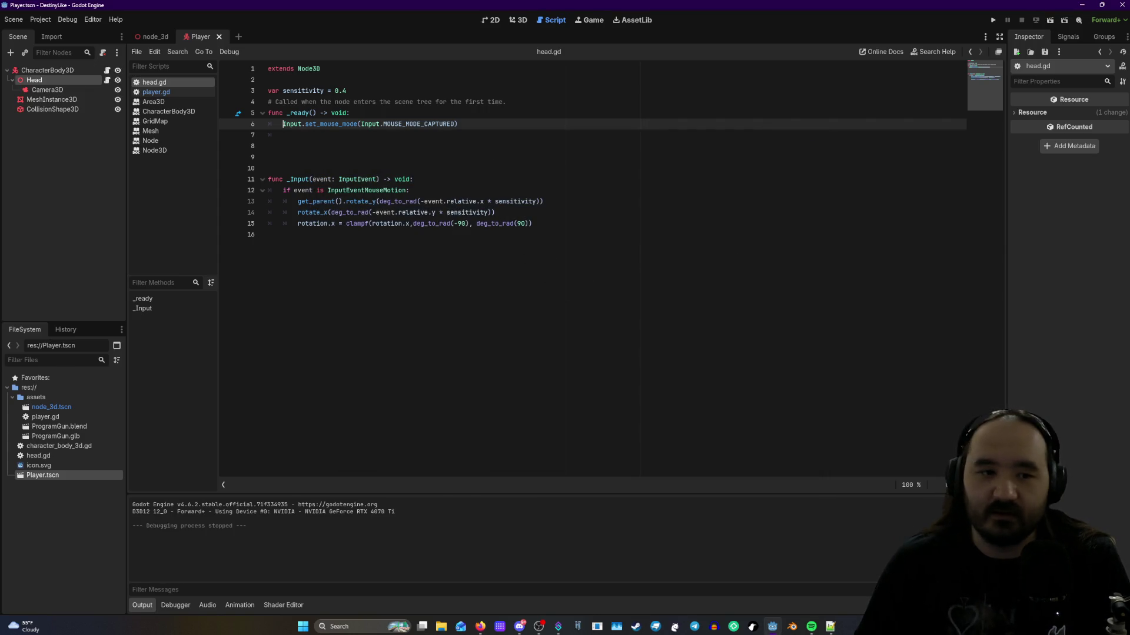
# Edit line 15's clampf call so it clamps rotation.x.
pyautogui.click(331, 223)
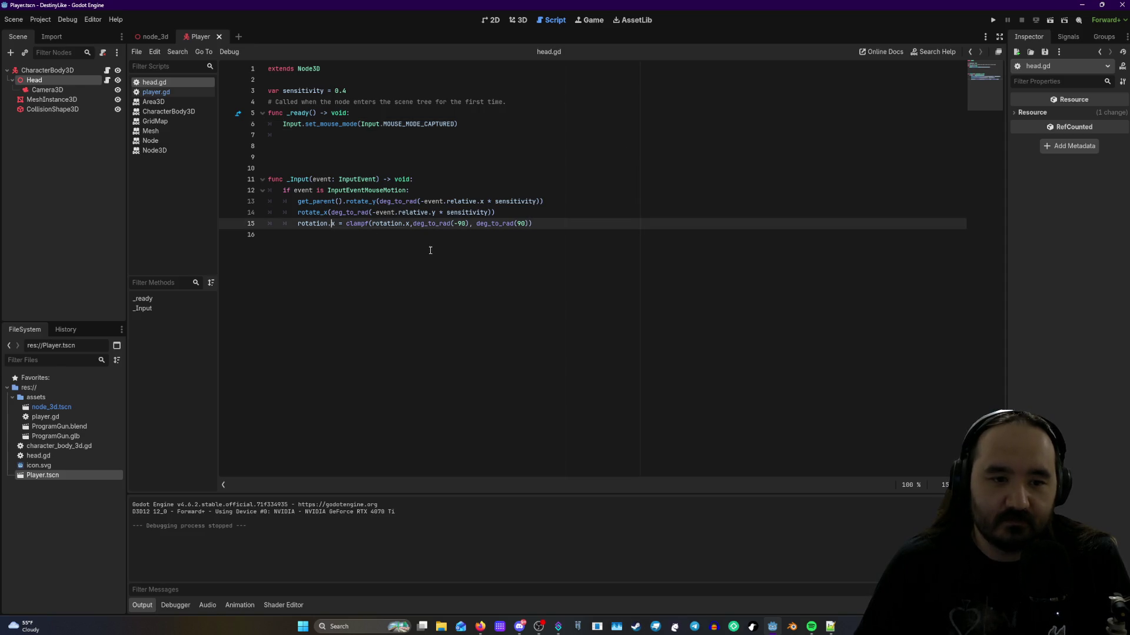
pyautogui.press('BackSpace')
pyautogui.write('_')
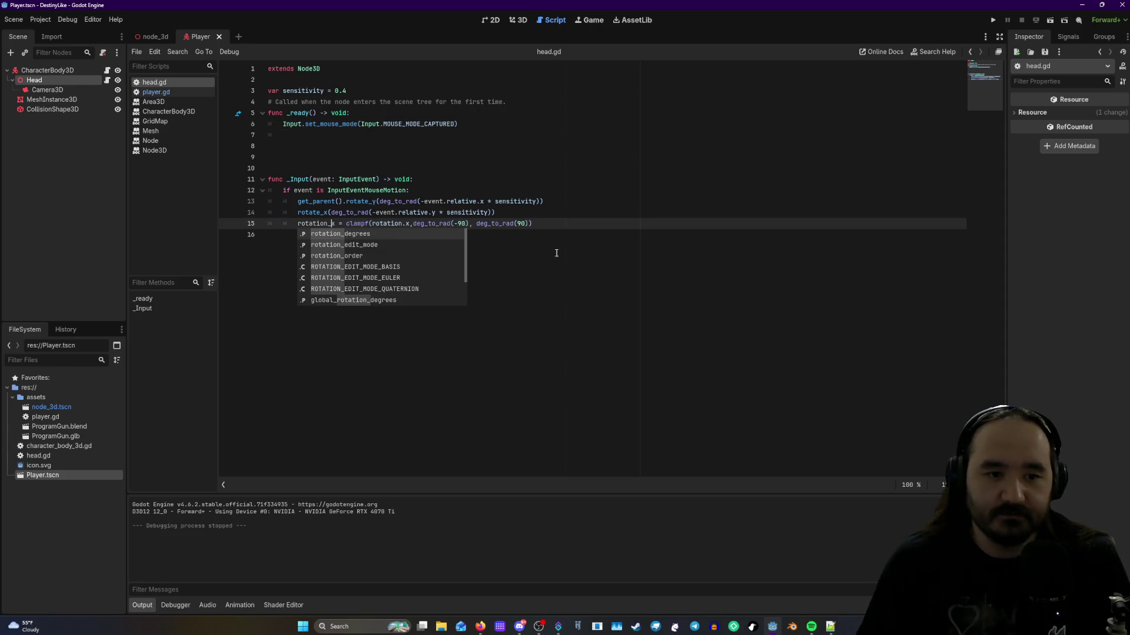
pyautogui.press('Escape')
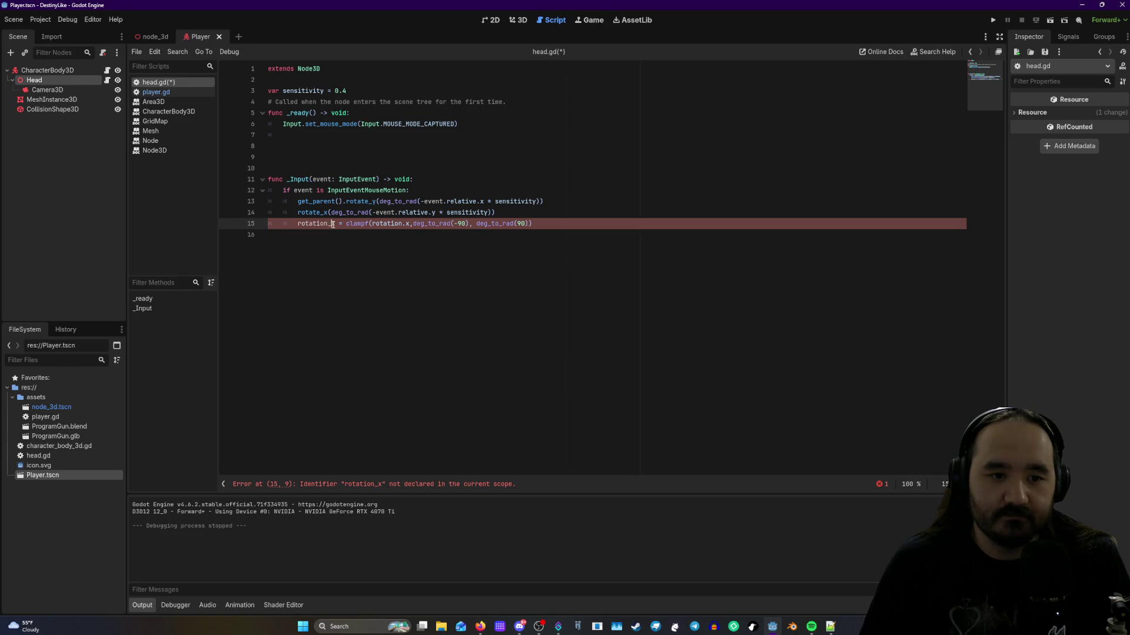
pyautogui.press('BackSpace')
pyautogui.write('.')
pyautogui.click(519, 282)
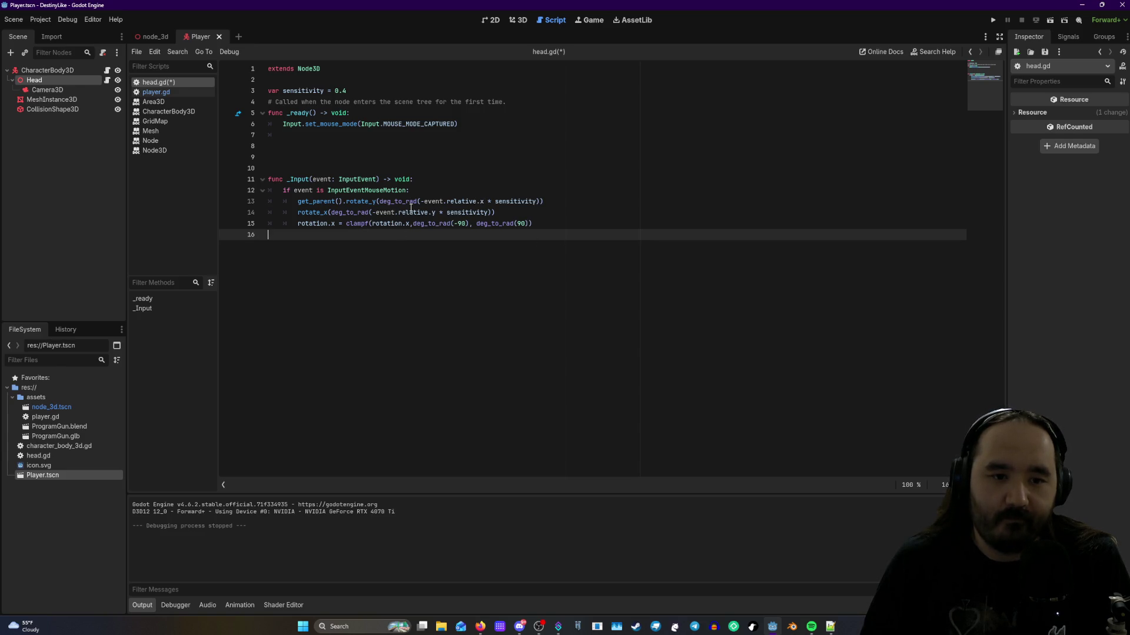
pyautogui.hotkey('alt', 'Tab')
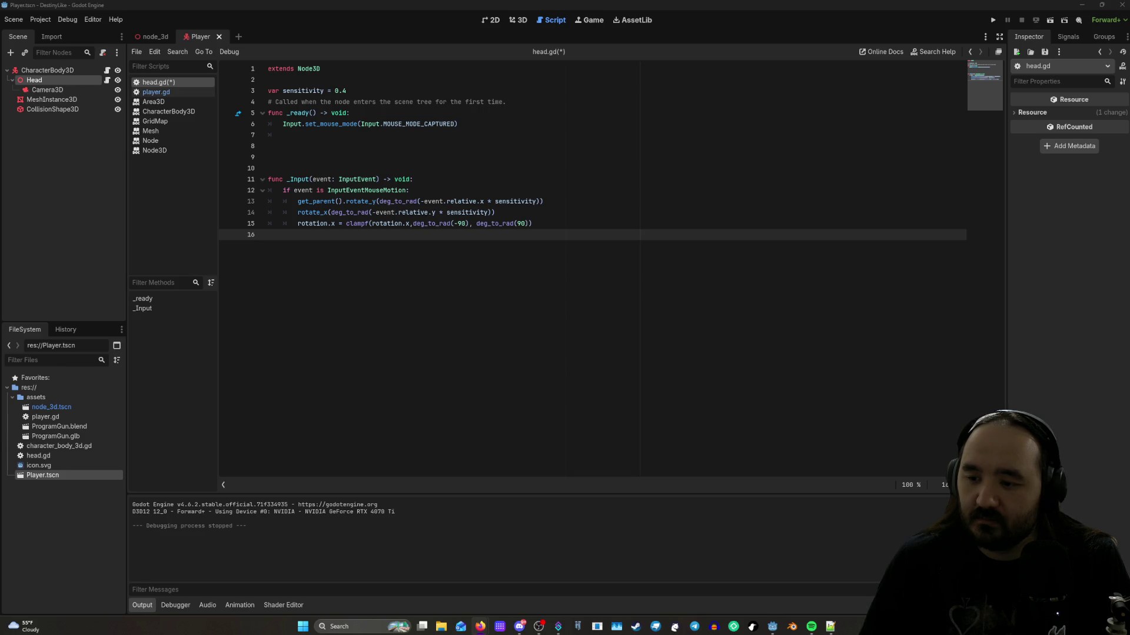
# From the 3D view, run the game with F5 to test mouse-look, then stop it.
pyautogui.click(517, 20)
pyautogui.press('F5')
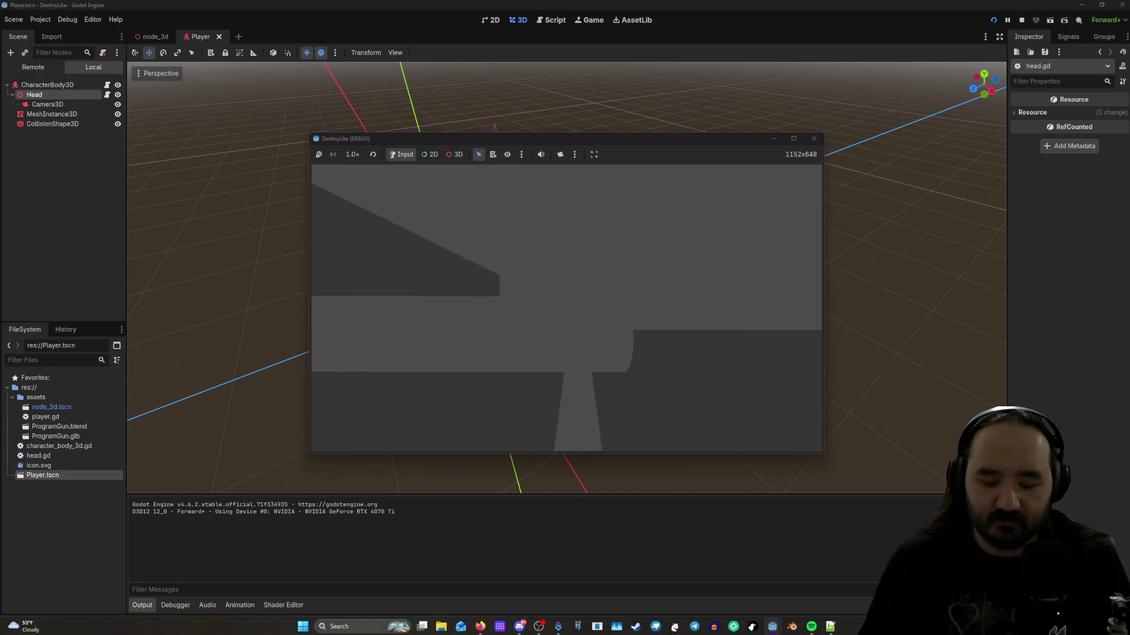
pyautogui.press('Escape')
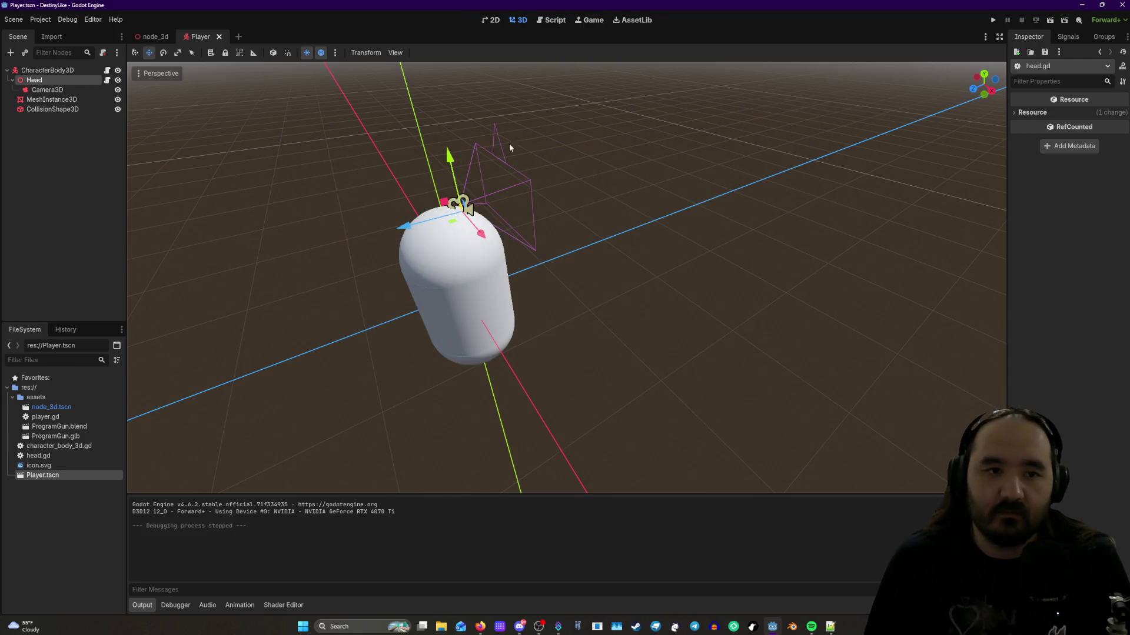
# Bring up the Project menu from the editor's menu bar.
pyautogui.click(13, 19)
pyautogui.click(13, 19)
pyautogui.click(40, 20)
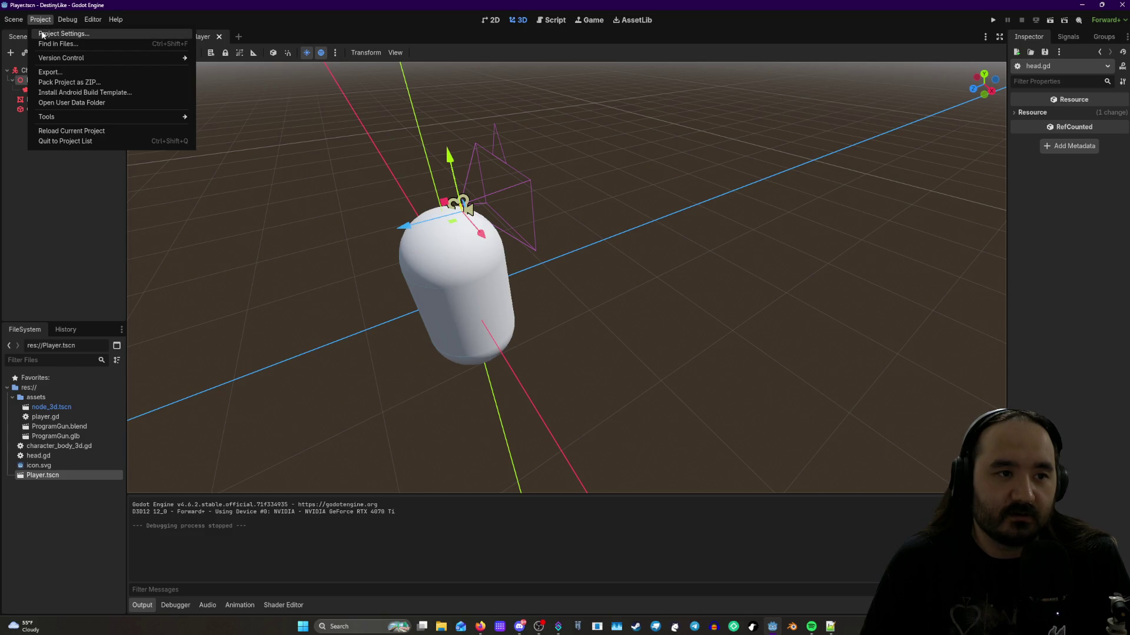
# Open Project Settings, look over the mouse cursor settings, and switch to the Input Map.
pyautogui.click(59, 34)
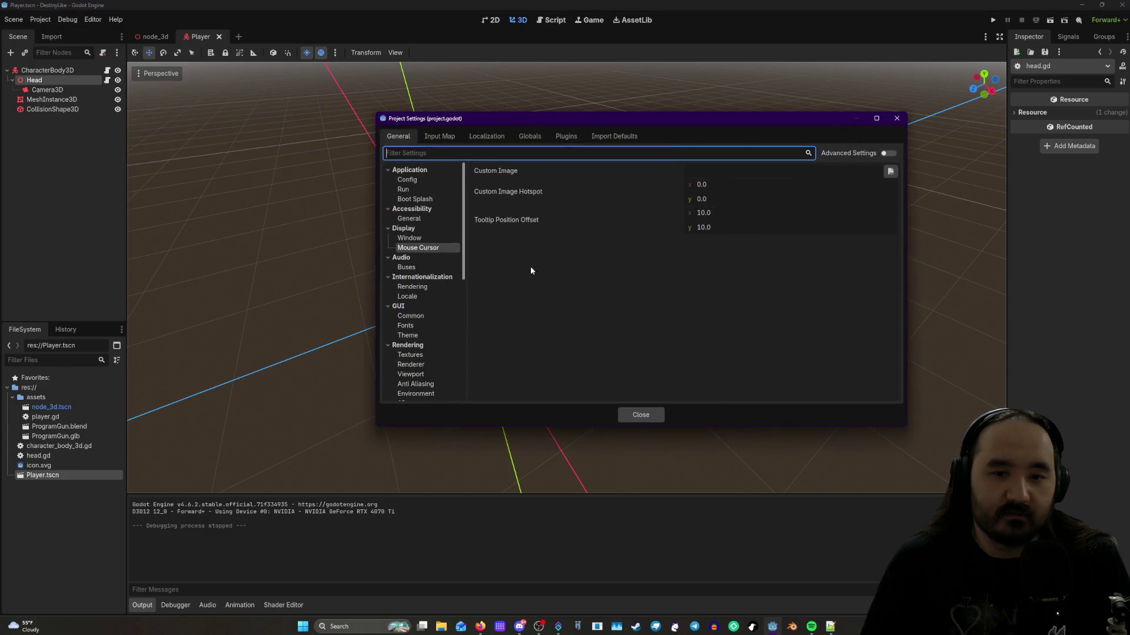
pyautogui.click(424, 239)
pyautogui.click(417, 247)
pyautogui.click(440, 136)
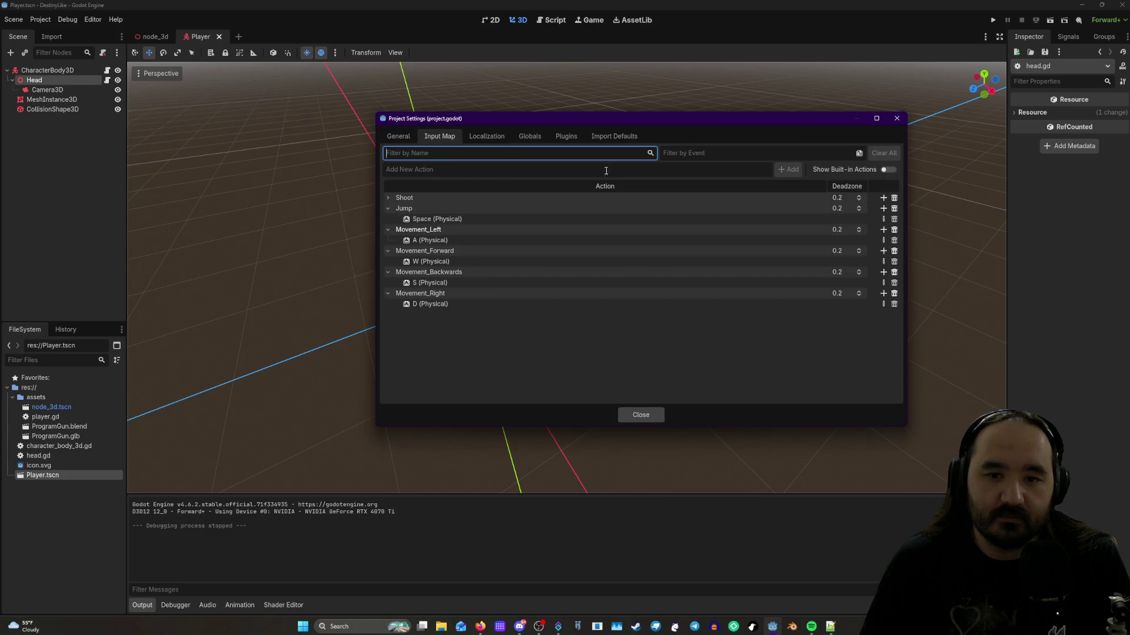
# Filter input actions by the Left Mouse Button event and the name 'mouse', then clear both filters.
pyautogui.click(698, 153)
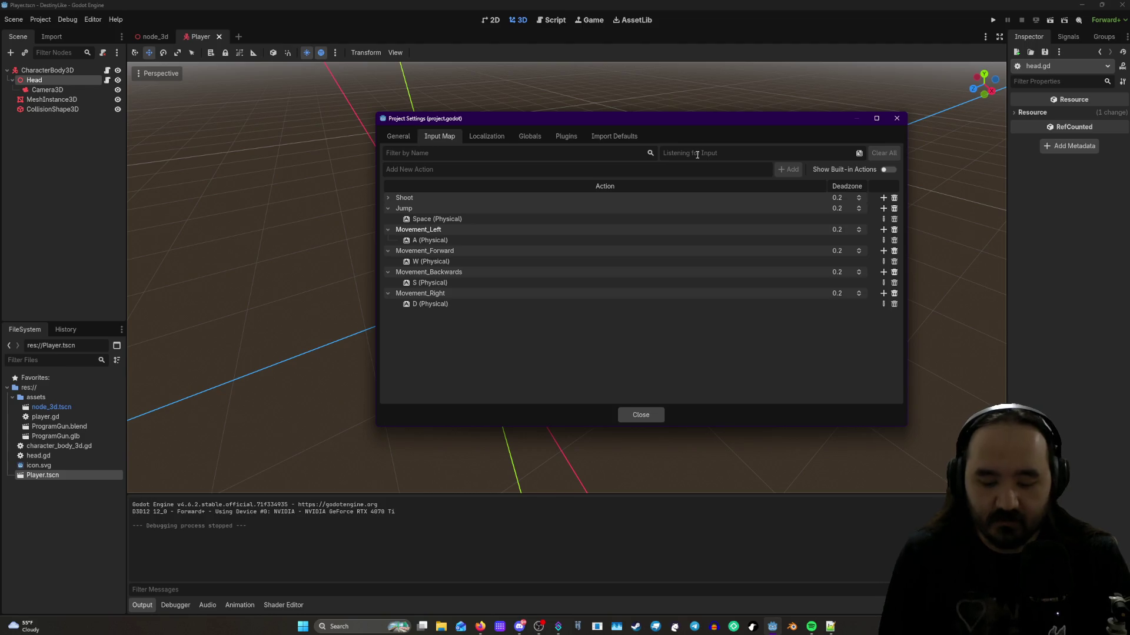
pyautogui.click(730, 153)
pyautogui.rightClick(736, 153)
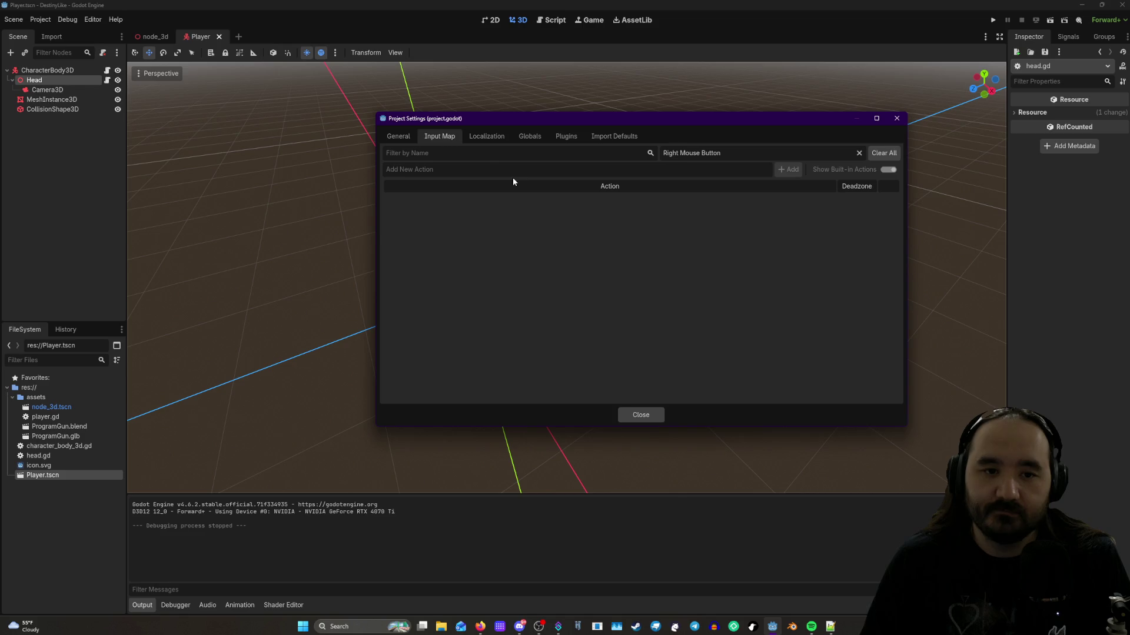
pyautogui.click(717, 157)
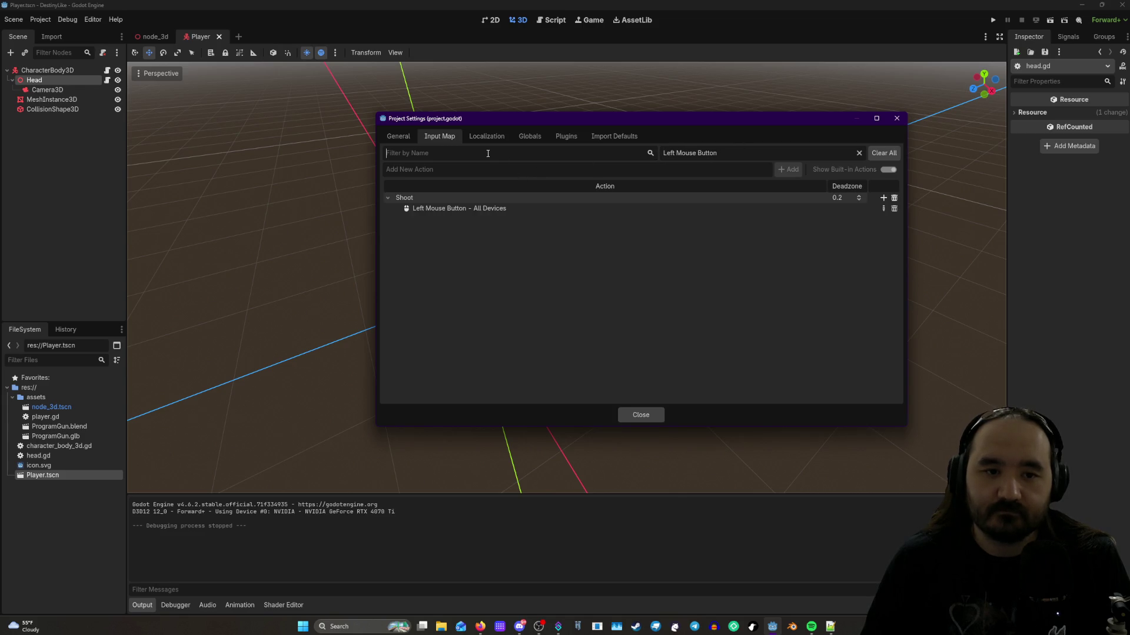
pyautogui.write('mouse')
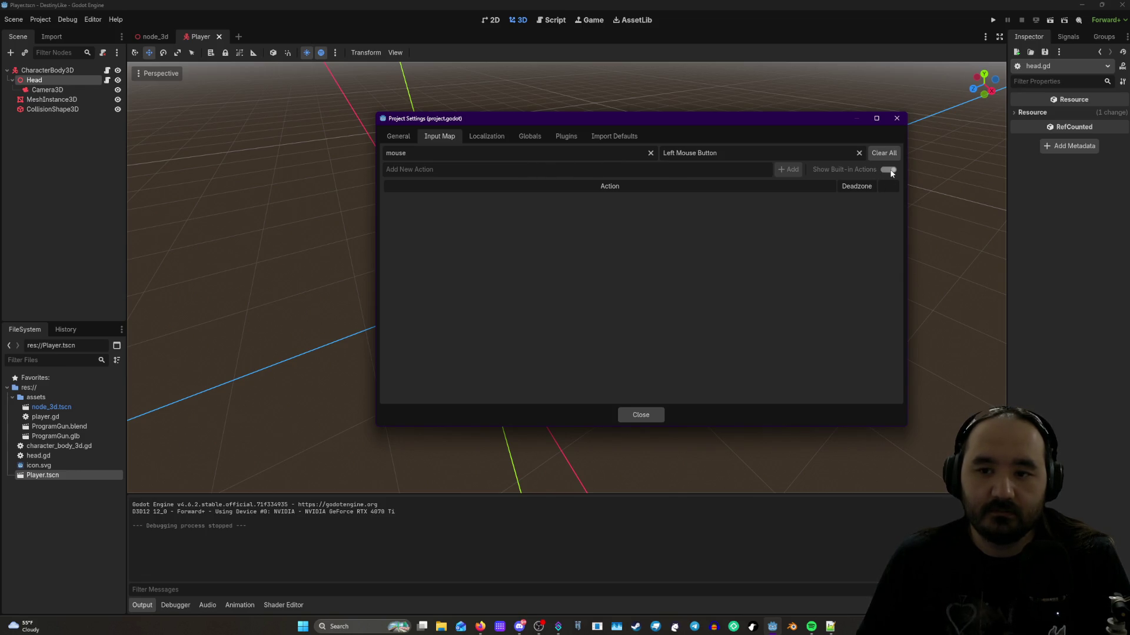
pyautogui.click(884, 153)
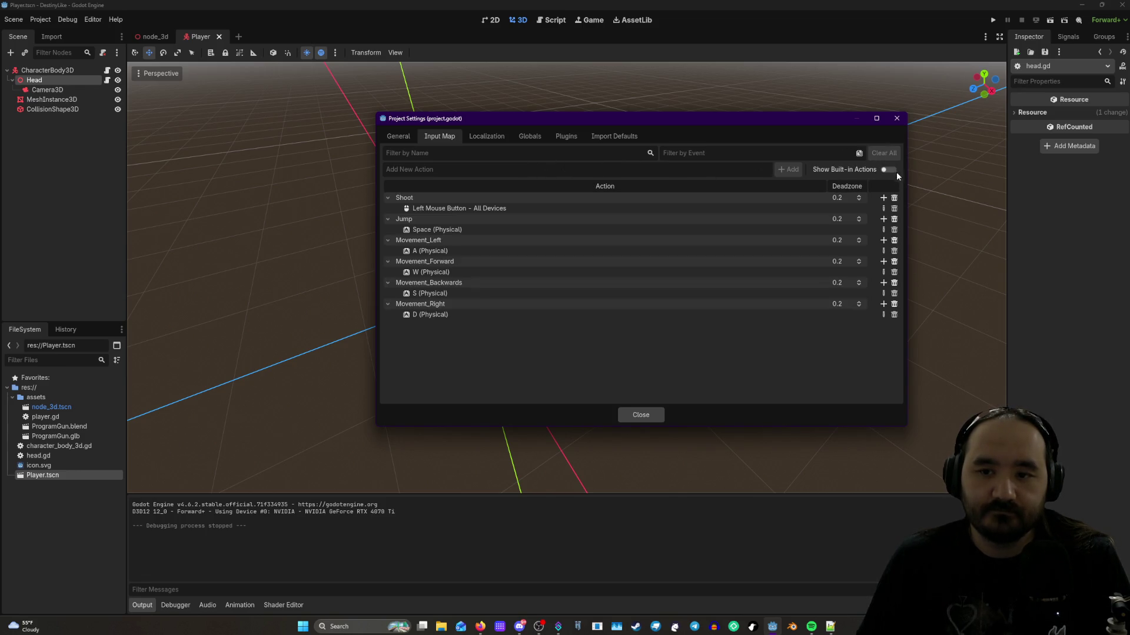
# Show built-in actions and filter action names by 'mo' to browse the matches.
pyautogui.click(886, 170)
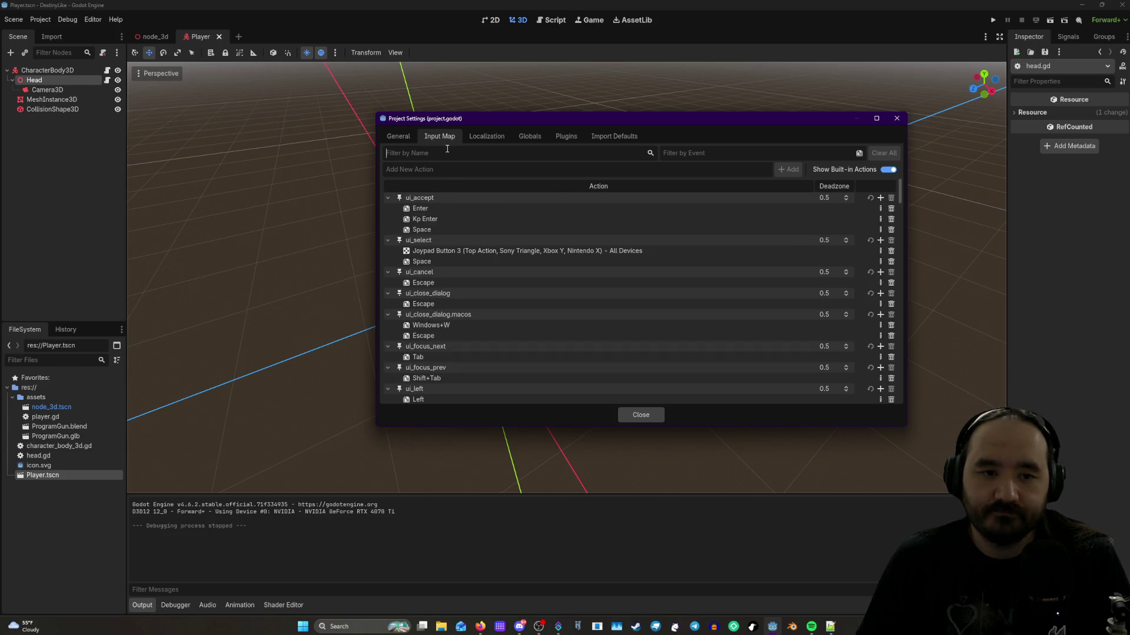
pyautogui.write('mou')
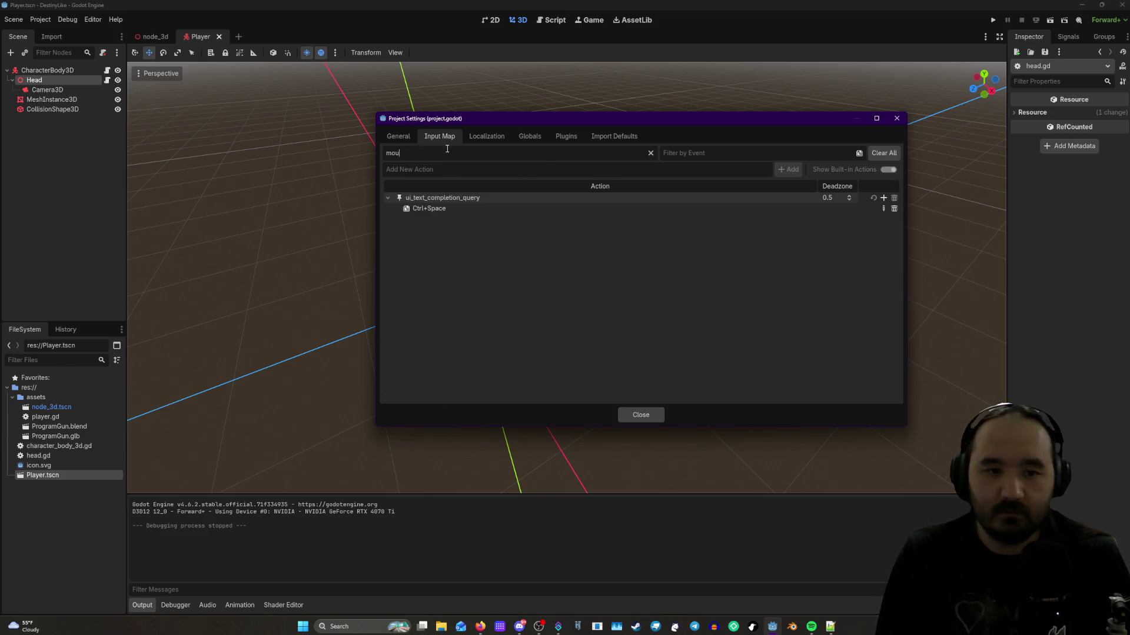
pyautogui.press('BackSpace')
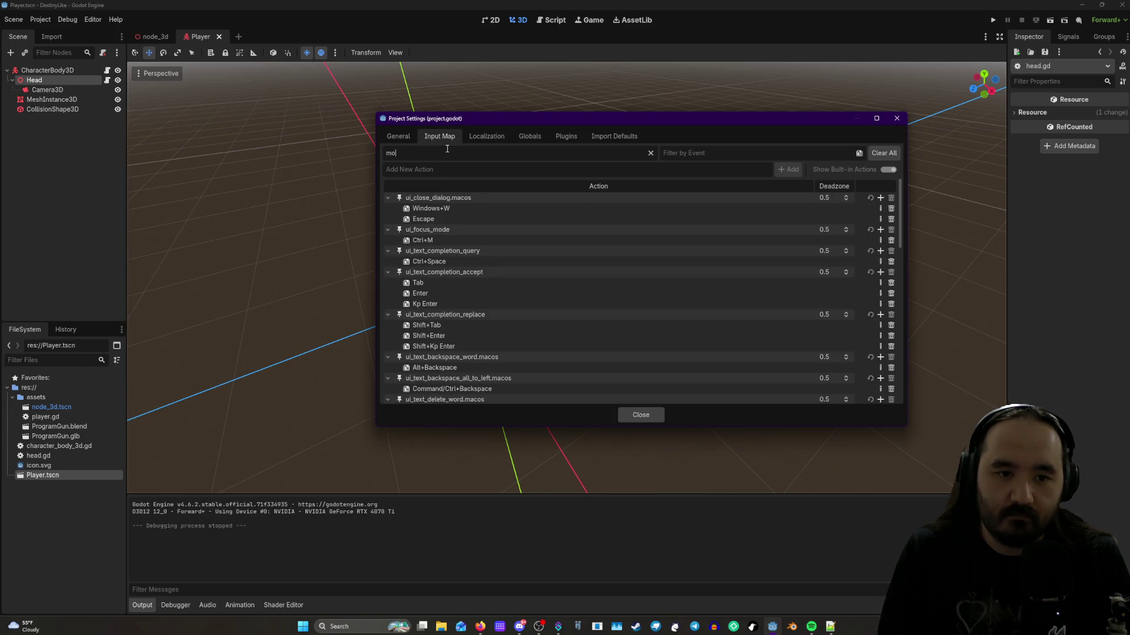
pyautogui.scroll(-10, 503, 252)
pyautogui.scroll(-2, 515, 252)
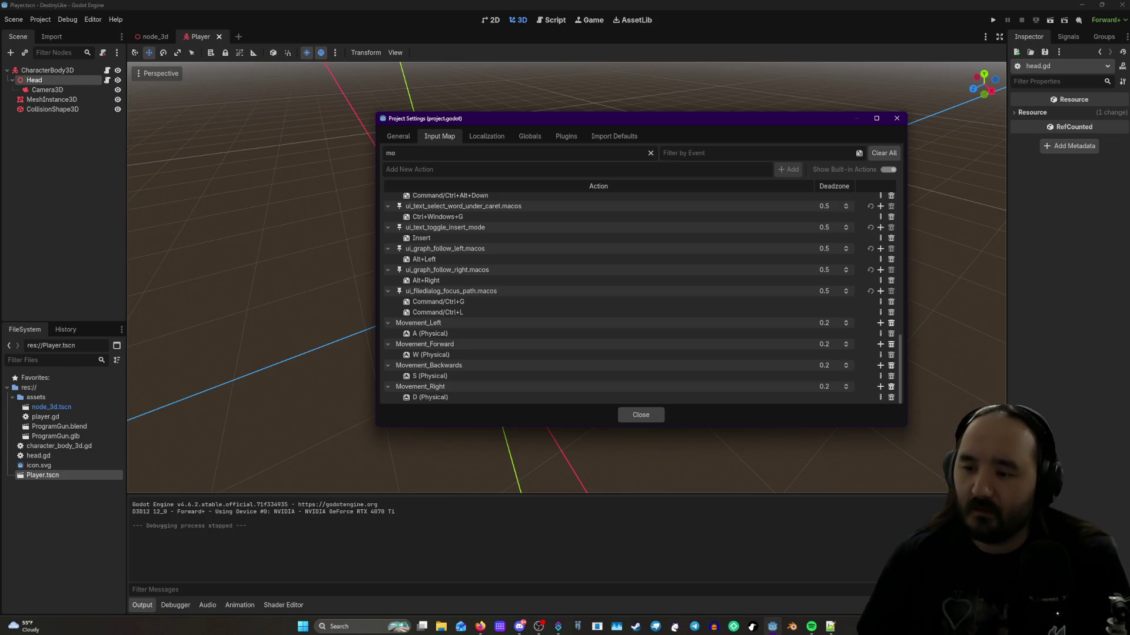
pyautogui.hotkey('alt', 'Tab')
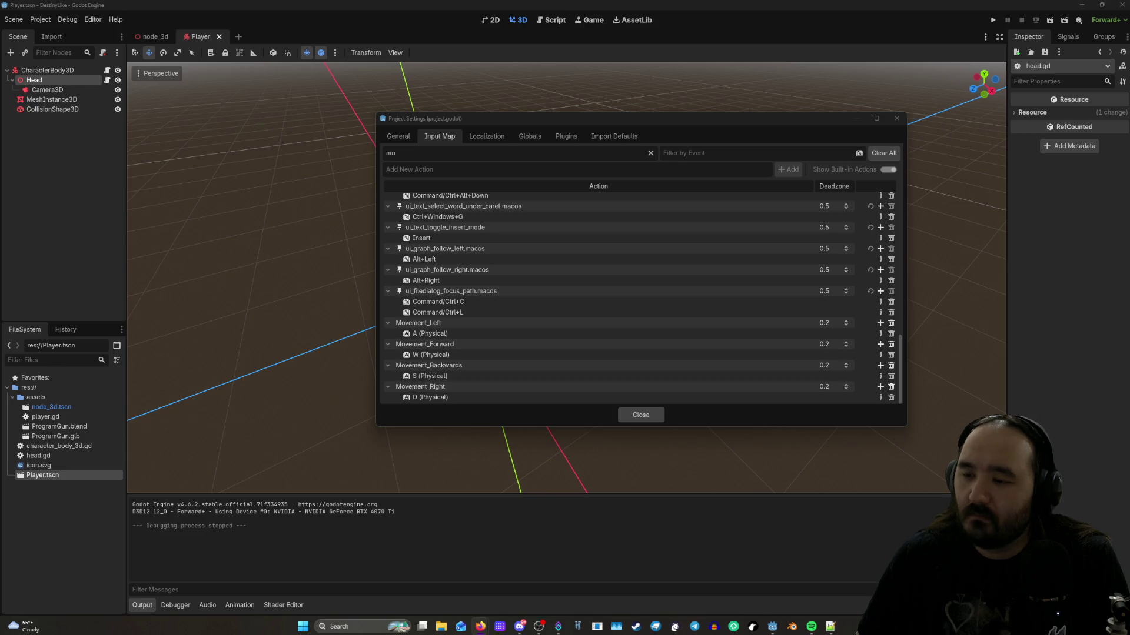
# Close Project Settings and return to the head.gd script.
pyautogui.click(895, 119)
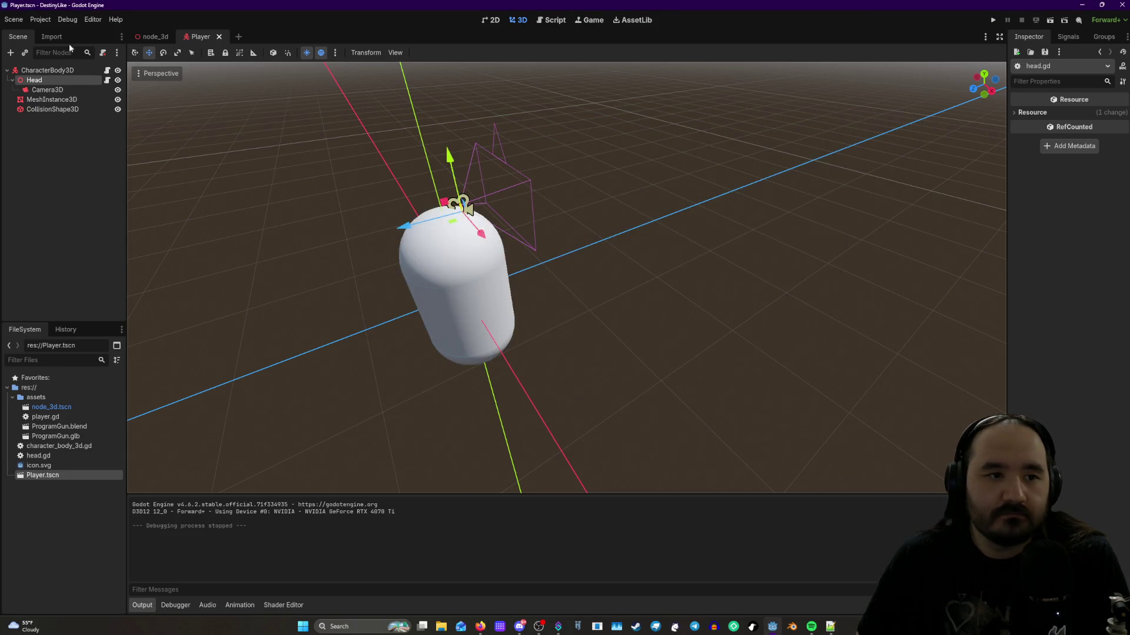
pyautogui.click(107, 80)
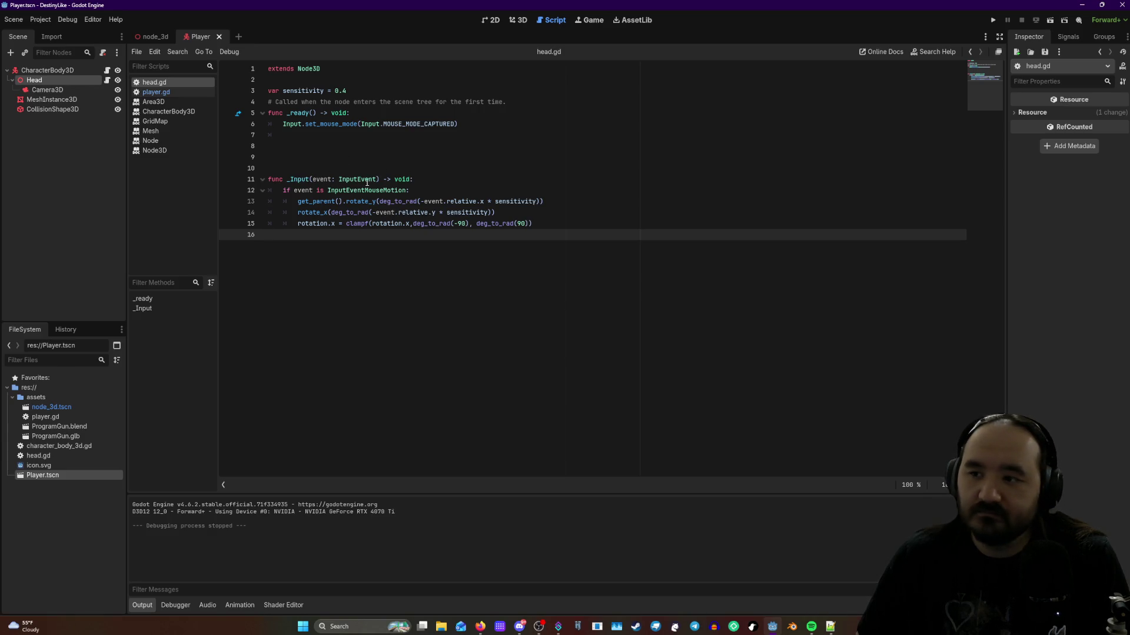
pyautogui.moveTo(394, 187)
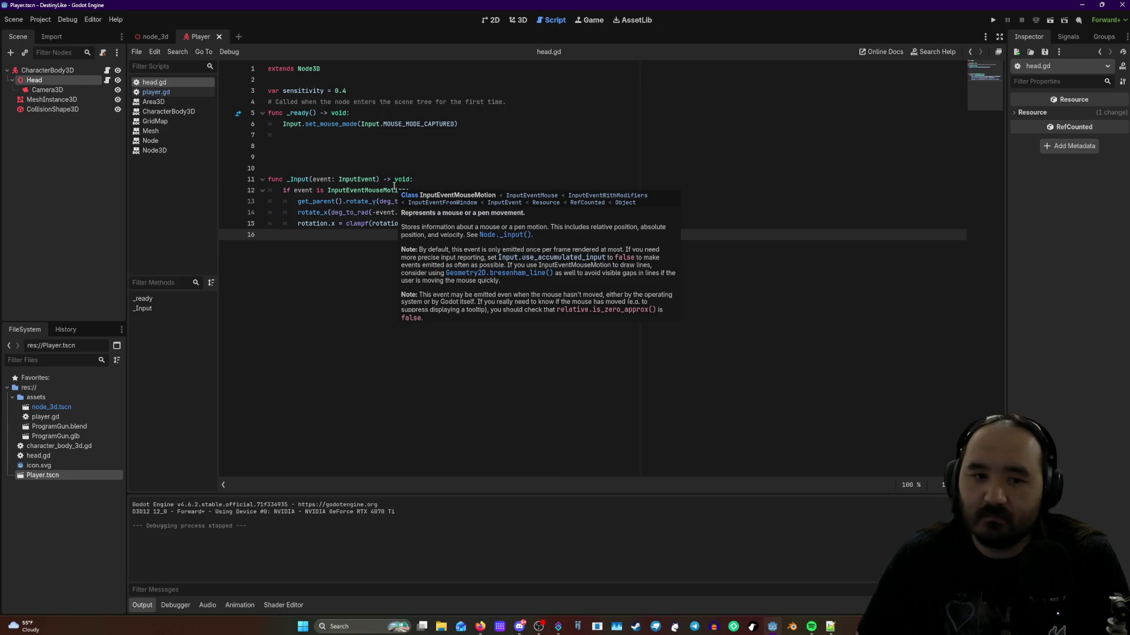
pyautogui.hotkey('alt', 'Tab')
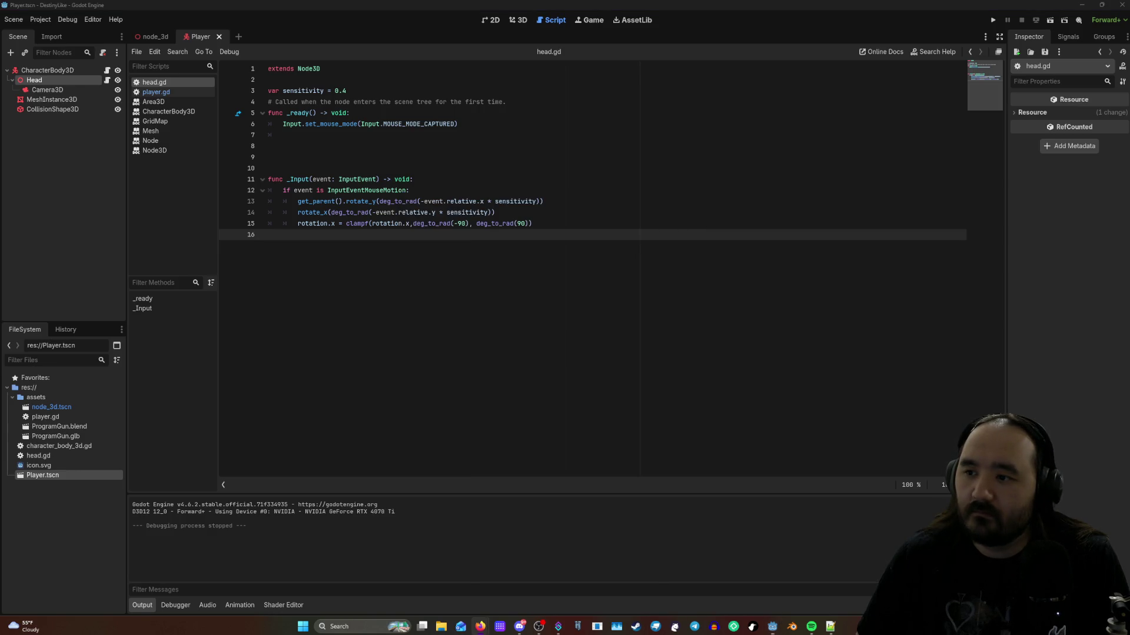
# Add a pass line at the top of _ready() and run the game.
pyautogui.click(367, 113)
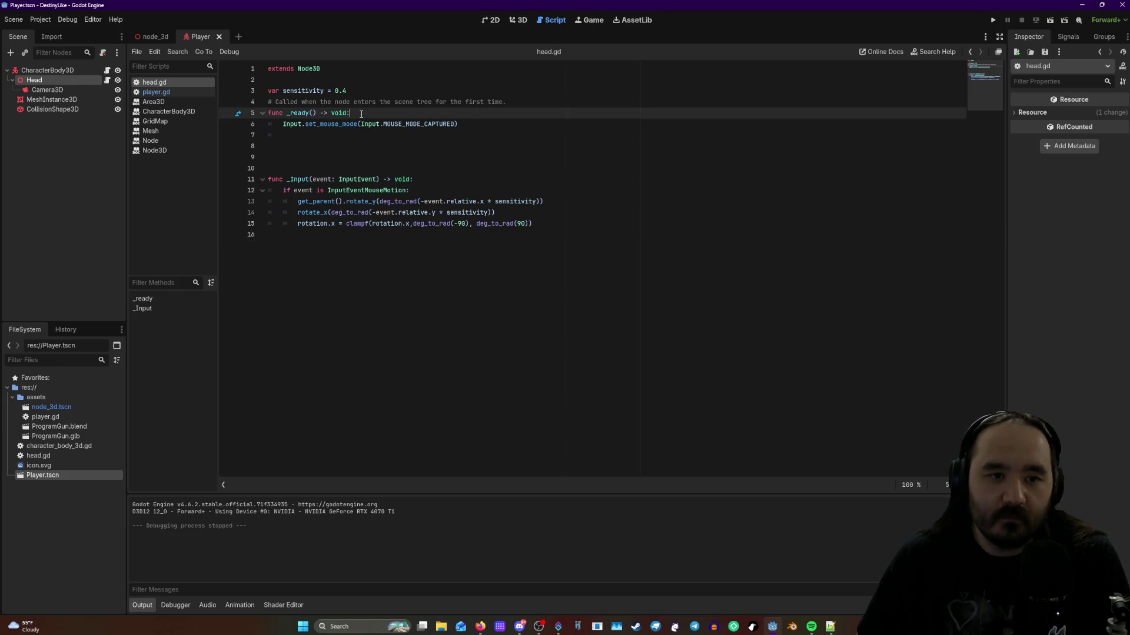
pyautogui.press('Return')
pyautogui.write('pa')
pyautogui.press('BackSpace')
pyautogui.press('BackSpace')
pyautogui.write('ss')
pyautogui.click(625, 190)
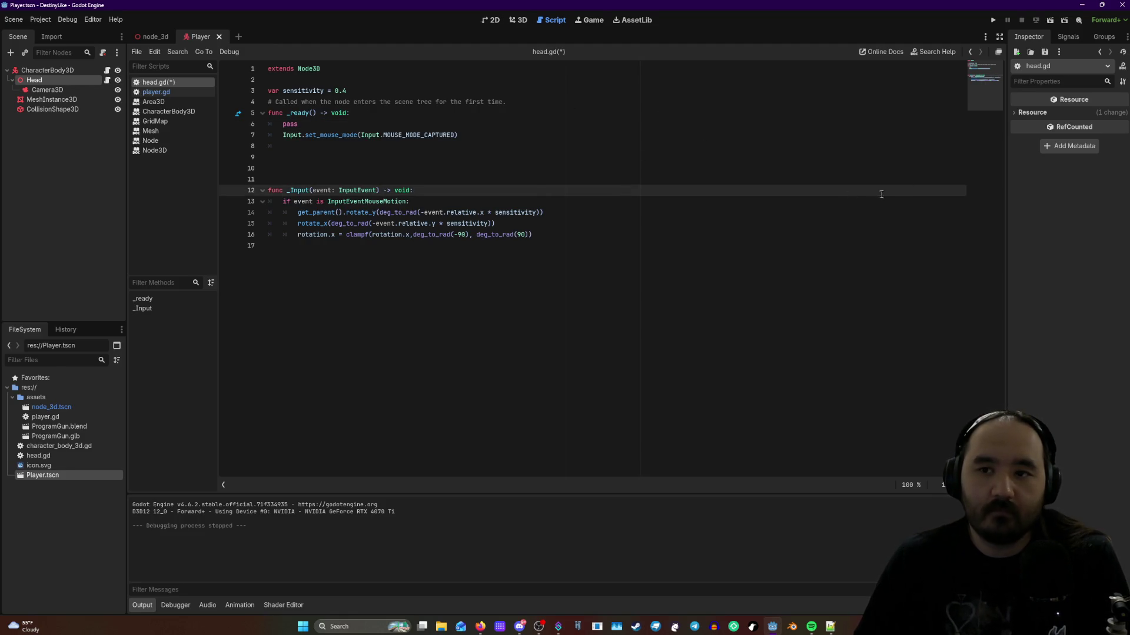
pyautogui.click(992, 20)
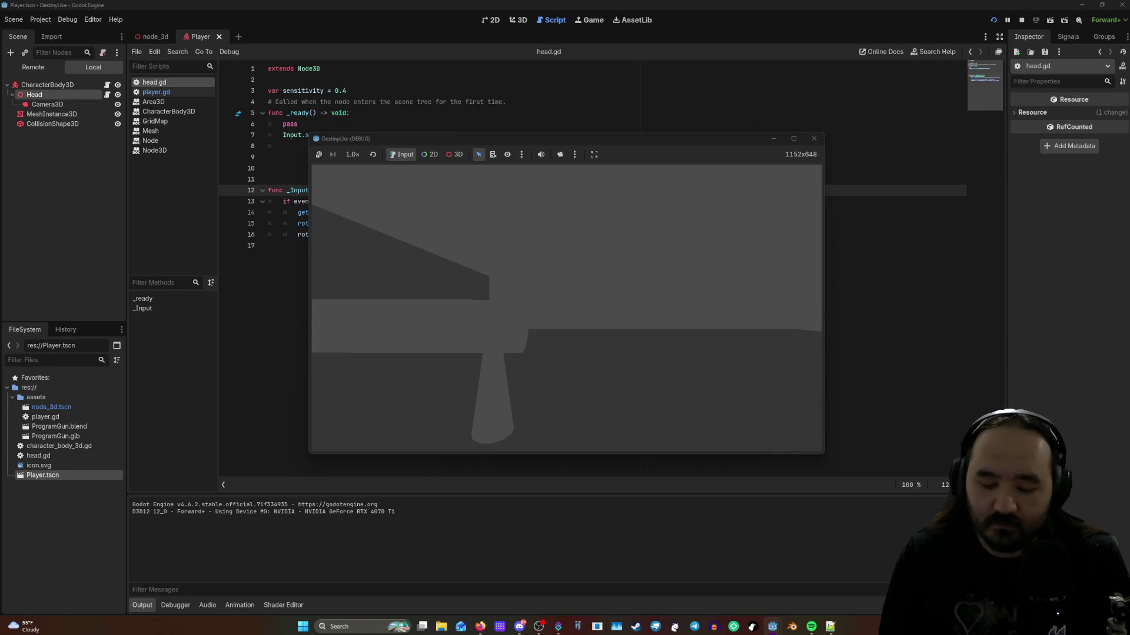
# Stop the game, comment out the mouse-mode line with #, and launch the game again.
pyautogui.press('F8')
pyautogui.click(306, 125)
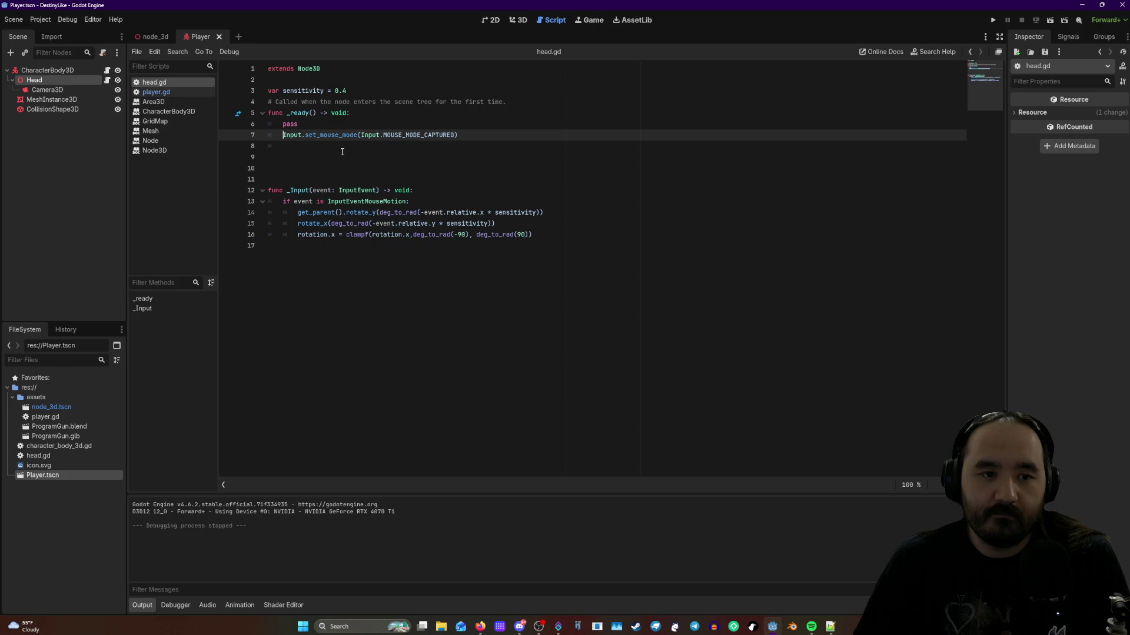
pyautogui.click(285, 135)
pyautogui.write('#')
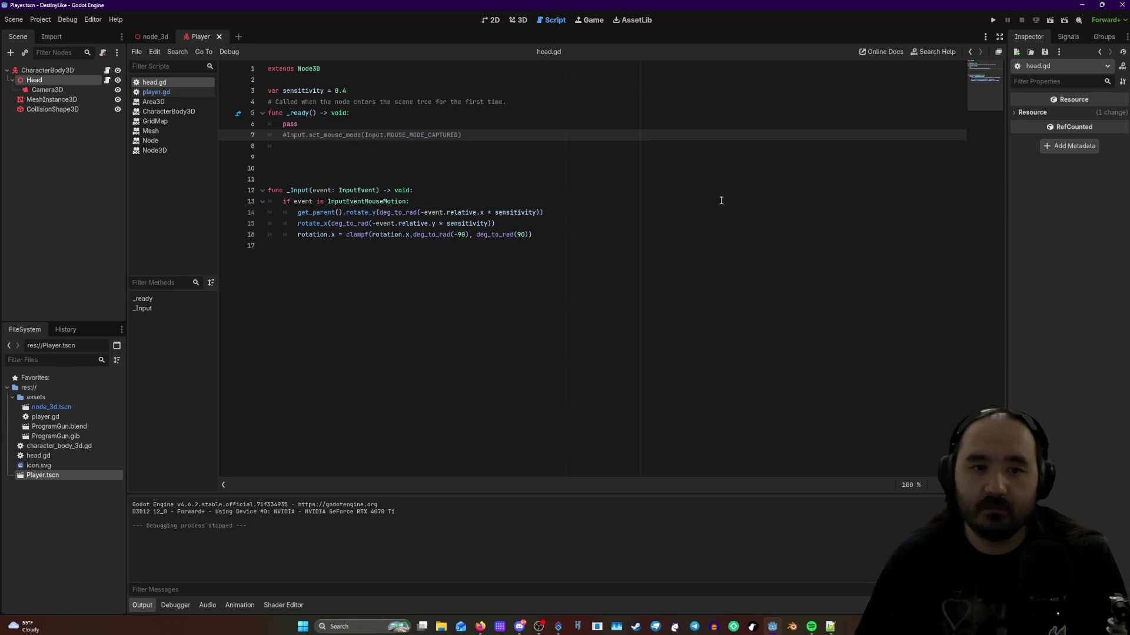
pyautogui.click(993, 19)
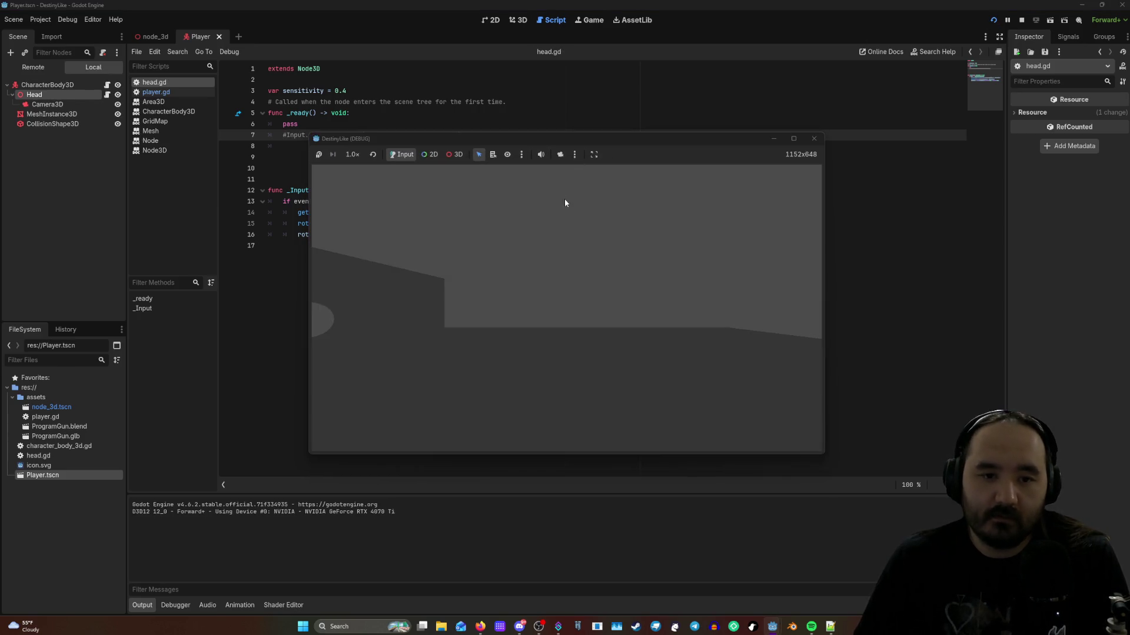
# Open and close the running game's embedding options a few times.
pyautogui.click(592, 154)
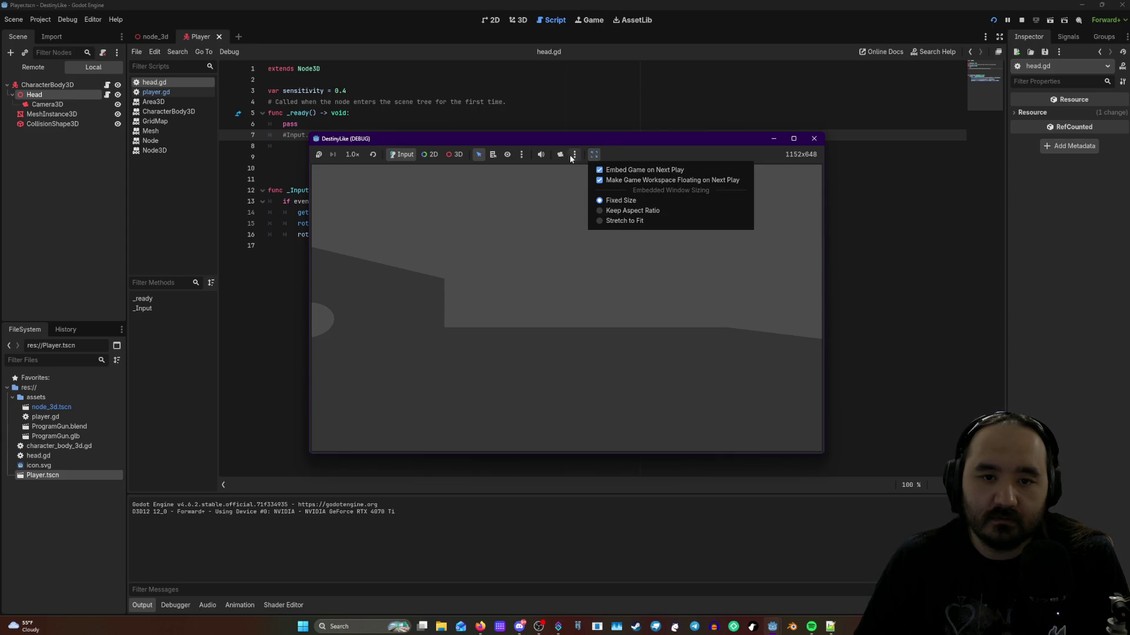
pyautogui.click(600, 154)
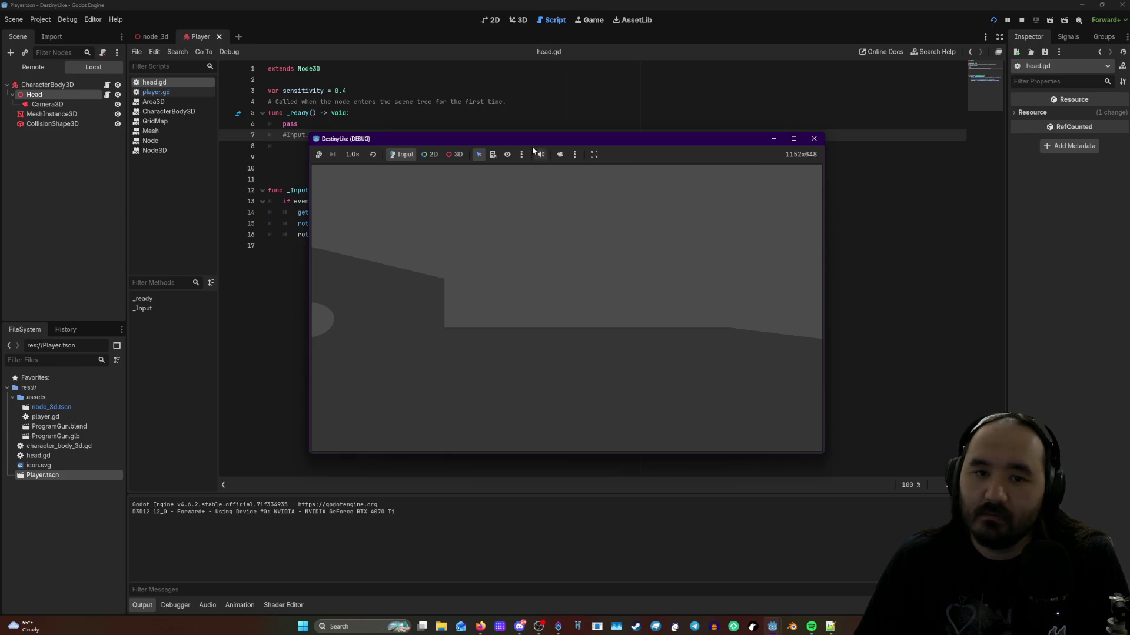
pyautogui.click(595, 155)
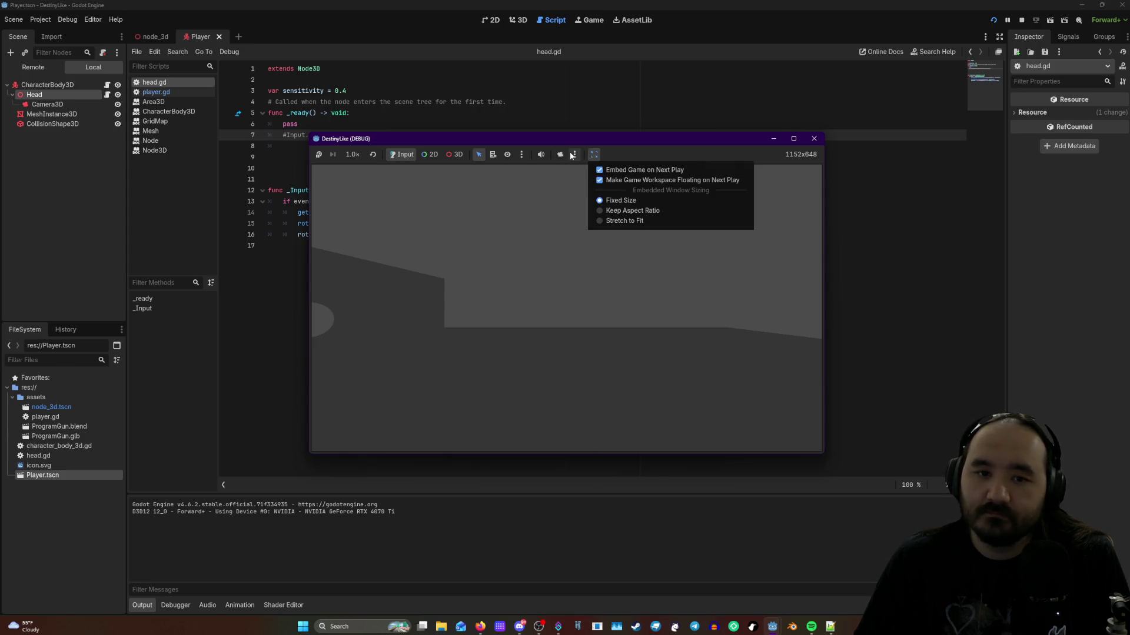
pyautogui.click(573, 156)
pyautogui.click(595, 156)
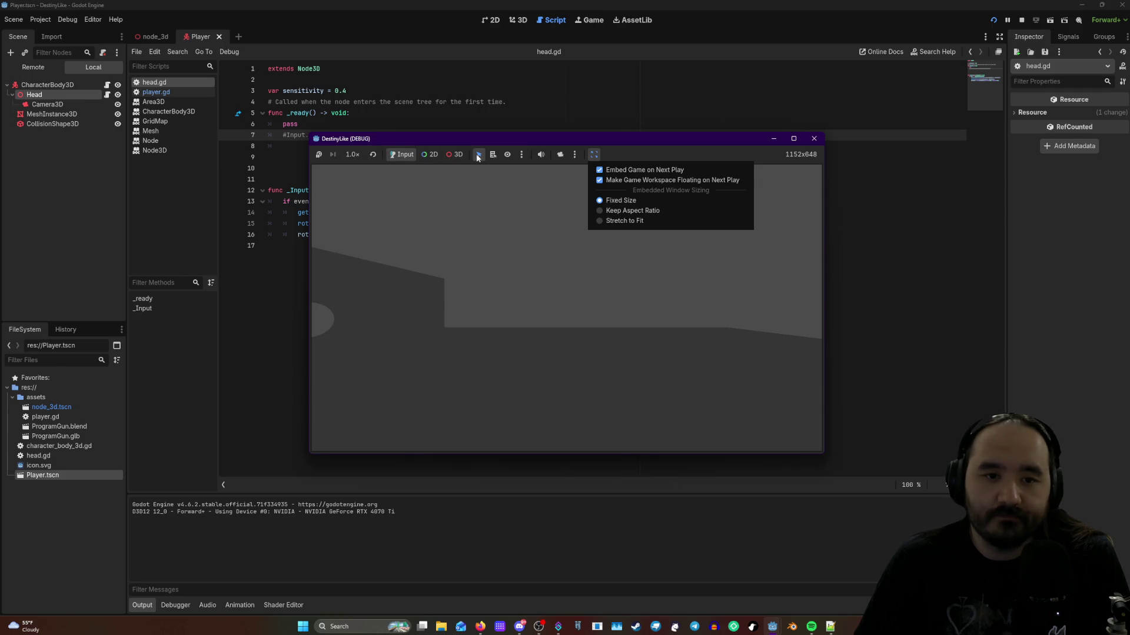
# Try the game toolbar's node selection options: selection display, list selection, then direct selection.
pyautogui.click(521, 154)
pyautogui.click(520, 155)
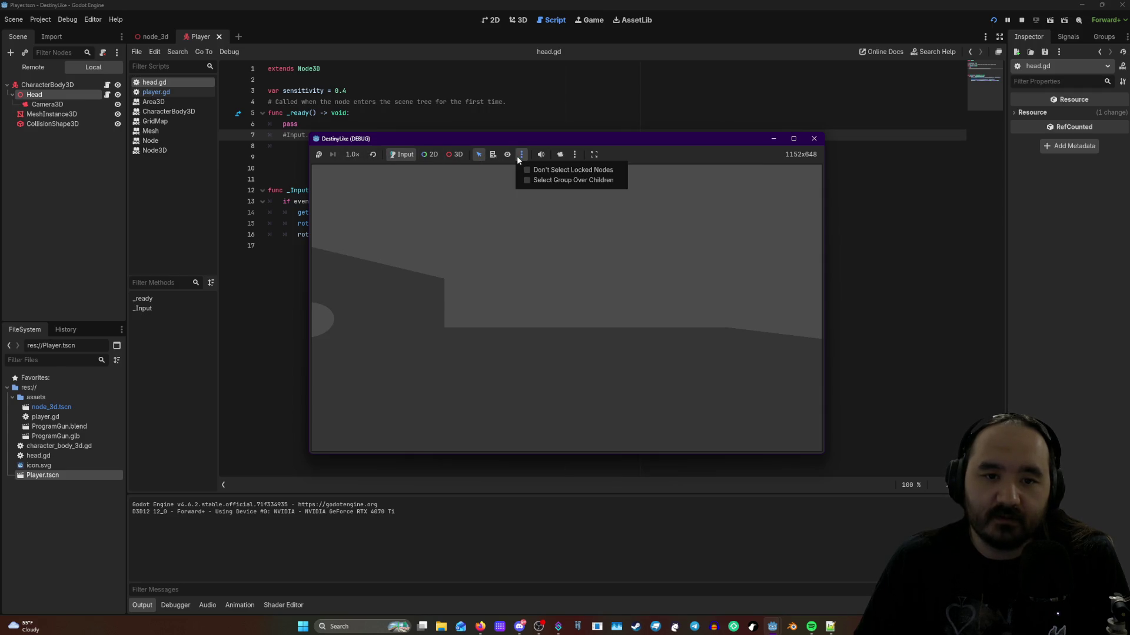
pyautogui.click(504, 156)
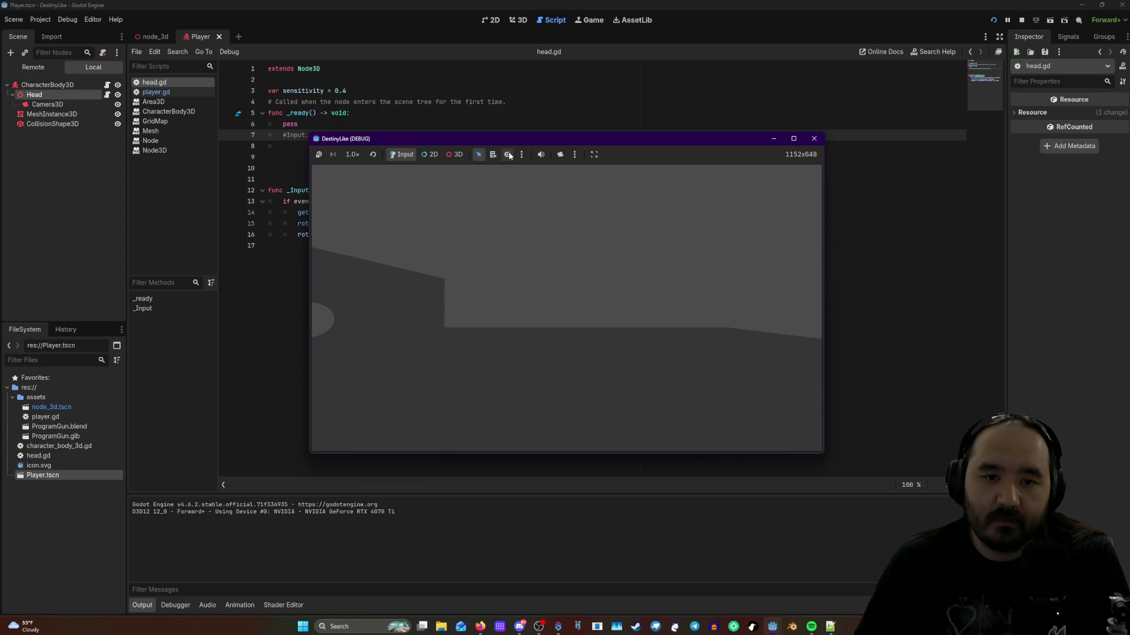
pyautogui.click(507, 155)
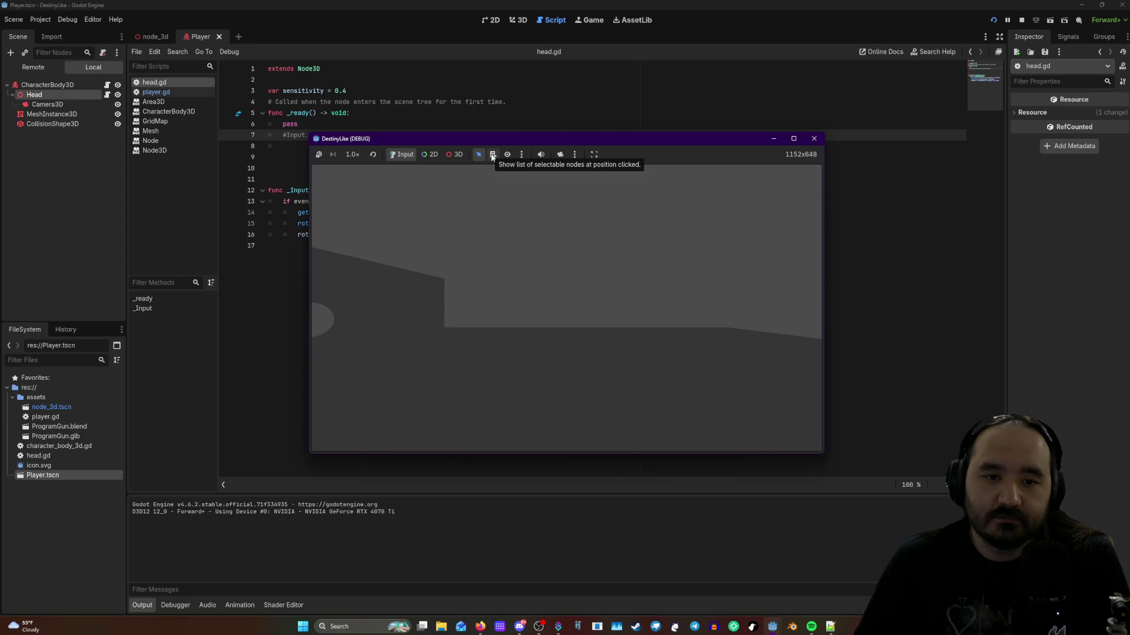
pyautogui.click(493, 156)
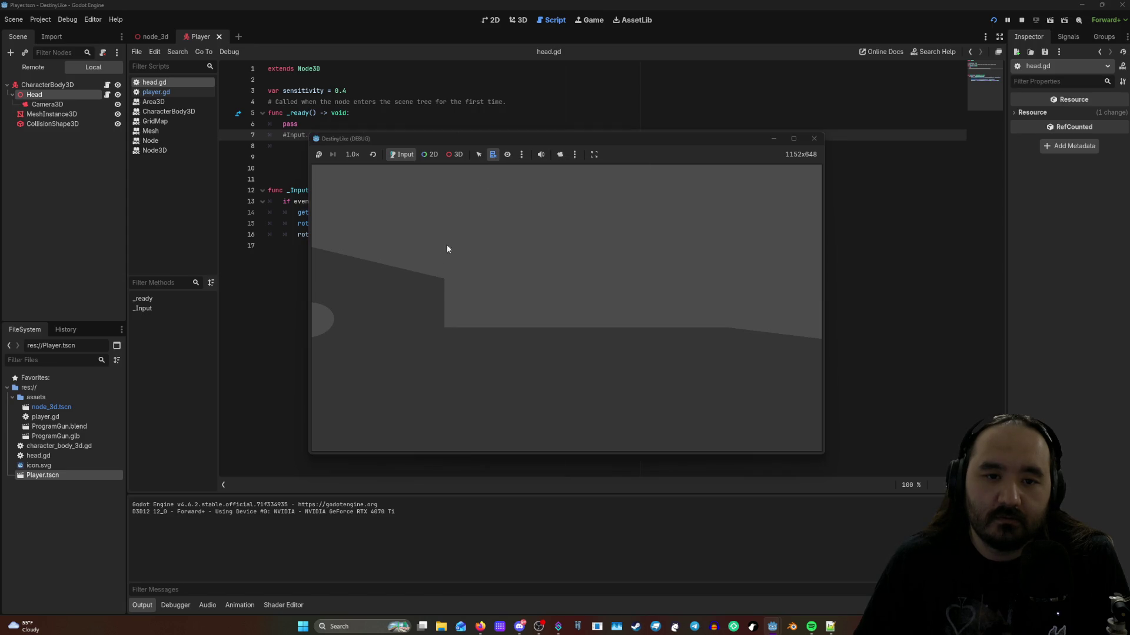
pyautogui.click(481, 210)
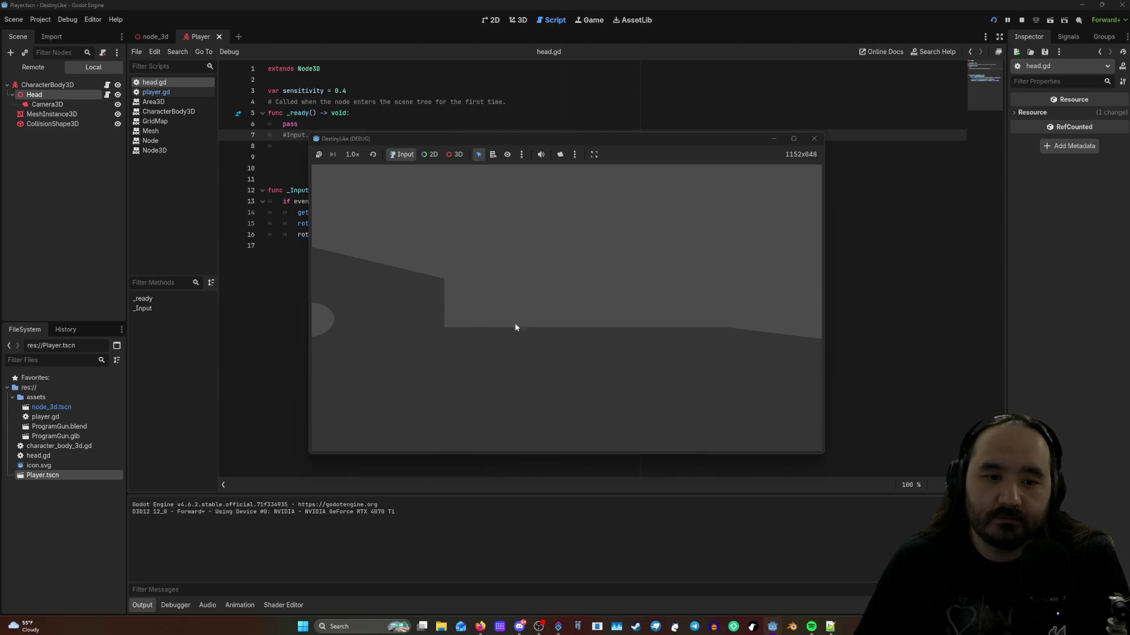
pyautogui.click(609, 194)
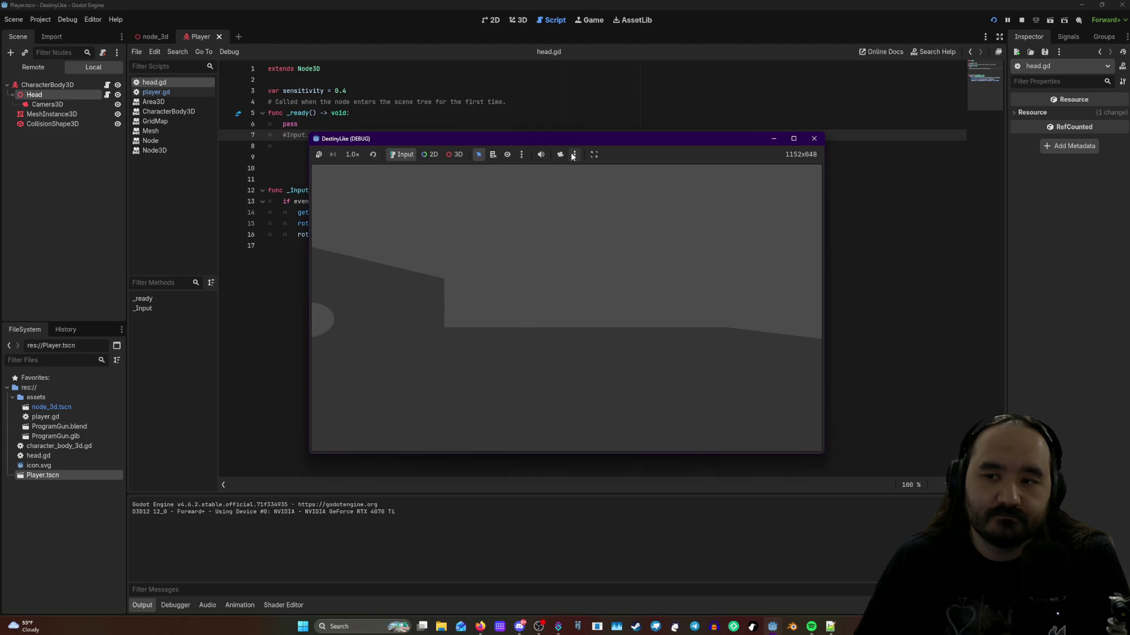
# Set the camera override so the editors drive the game camera, then close the game.
pyautogui.click(574, 154)
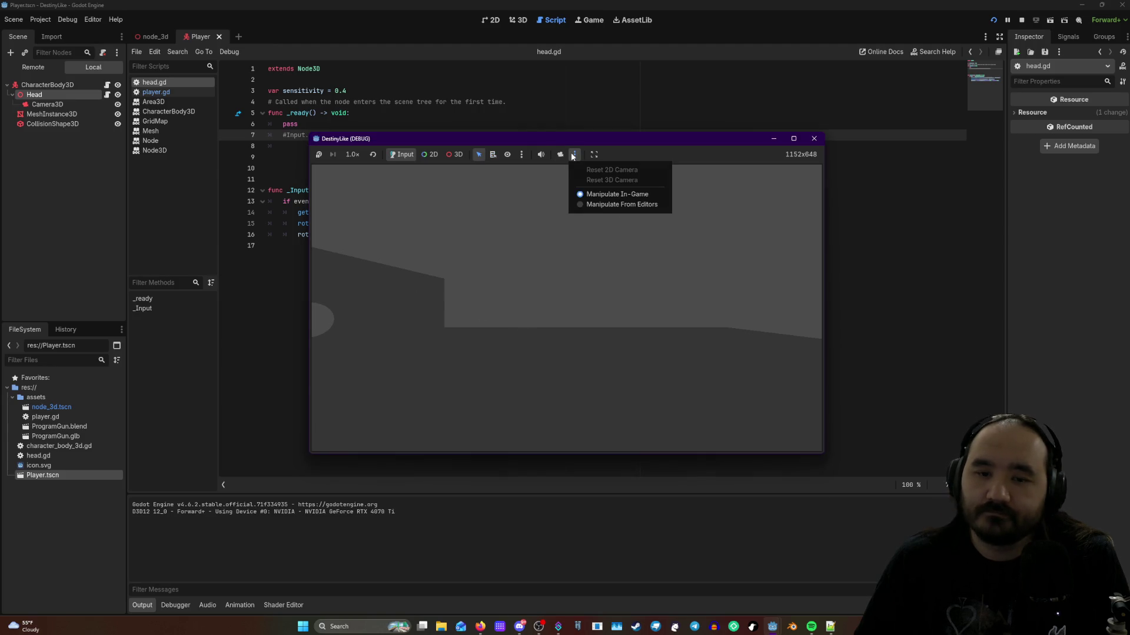
pyautogui.click(570, 206)
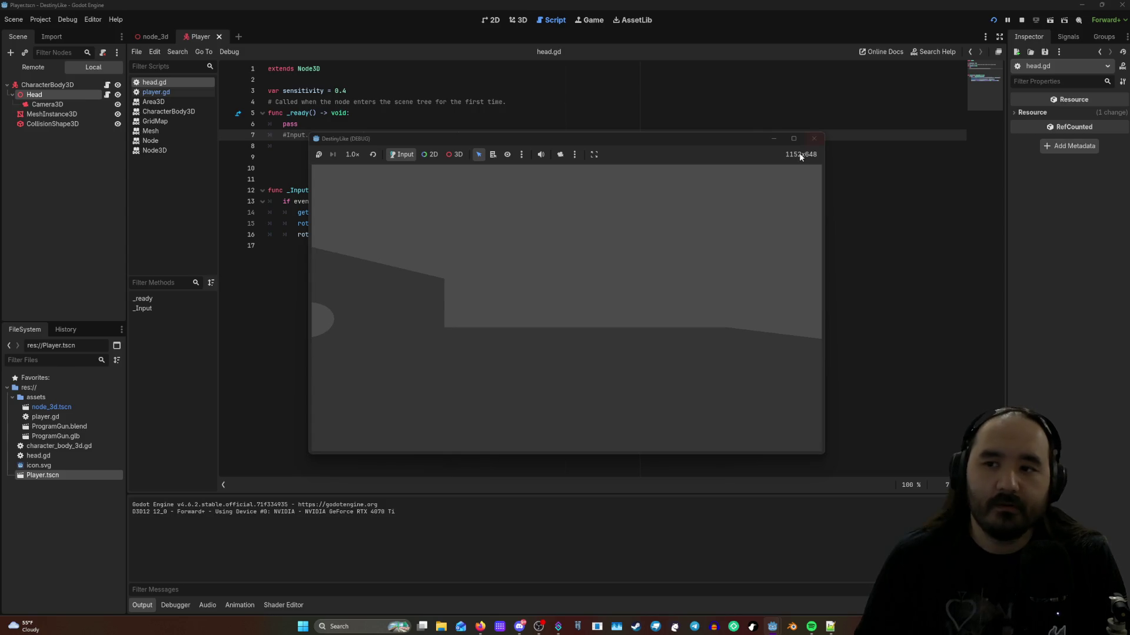
pyautogui.click(813, 139)
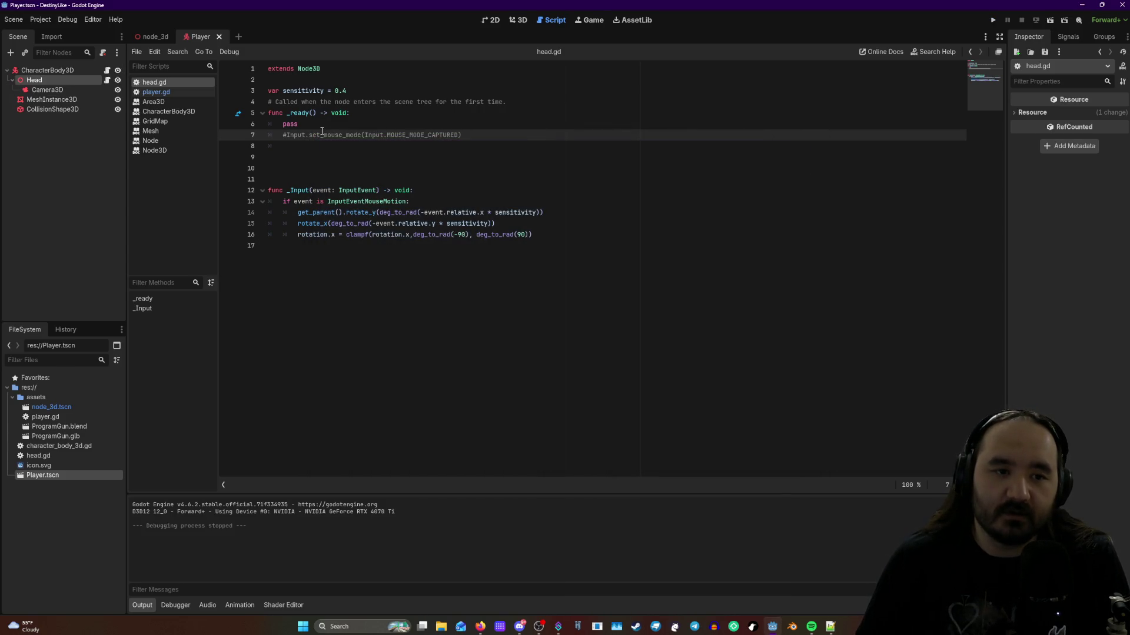
# Uncomment the Input.set_mouse_mode line and delete the pass statement with its blank line.
pyautogui.hotkey('ctrl', 'k')
pyautogui.click(309, 121)
pyautogui.press('BackSpace')
pyautogui.press('BackSpace')
pyautogui.press('BackSpace')
pyautogui.press('Delete')
# Run the game to test mouse capture, then stop it with F8.
pyautogui.click(465, 179)
pyautogui.click(465, 155)
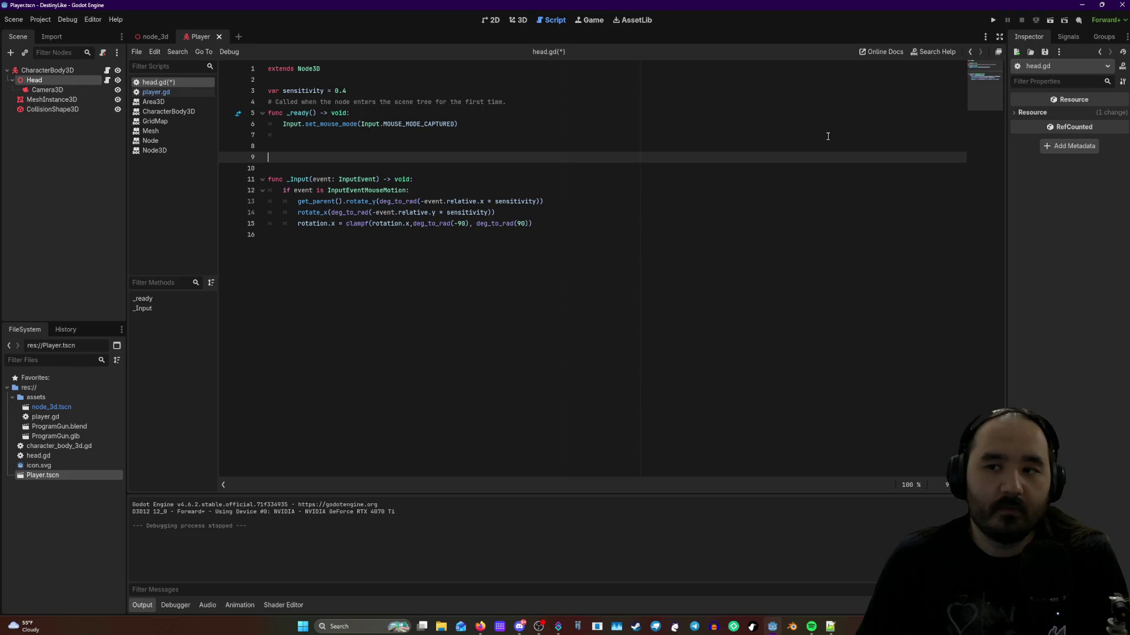
pyautogui.click(993, 20)
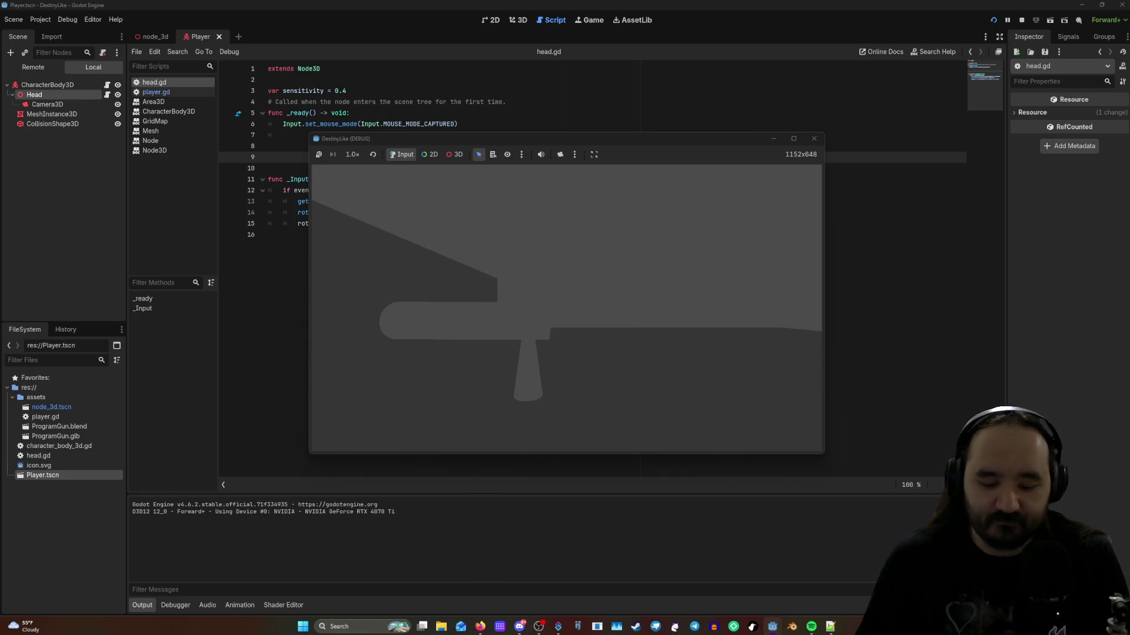
pyautogui.press('F8')
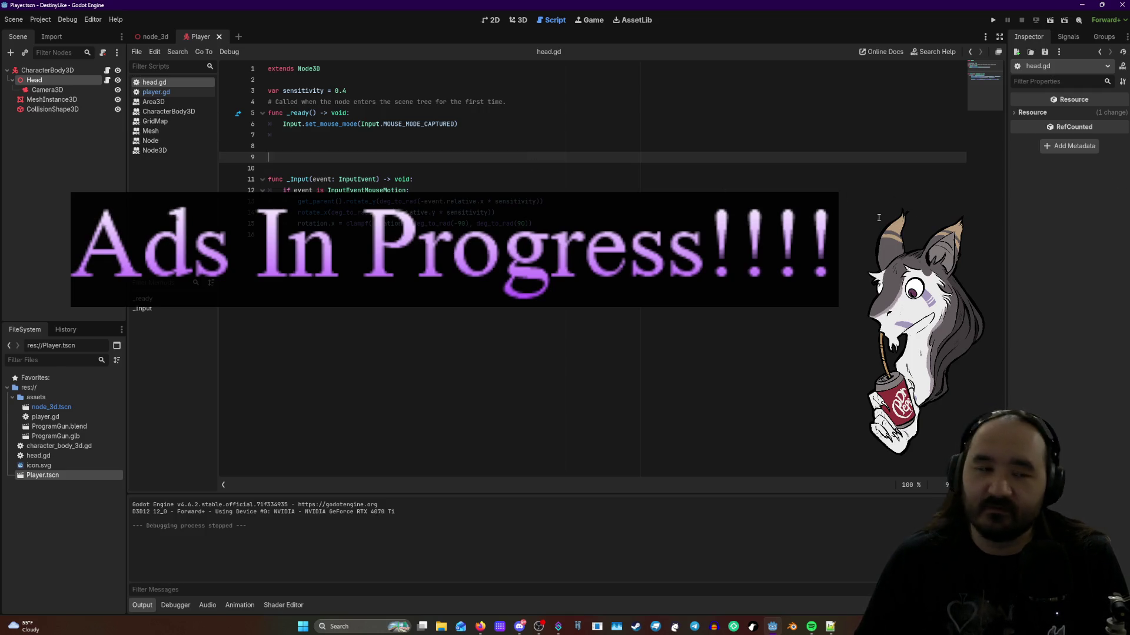
# Select Camera3D in the Scene dock to inspect its properties, then refocus the editor.
pyautogui.click(52, 92)
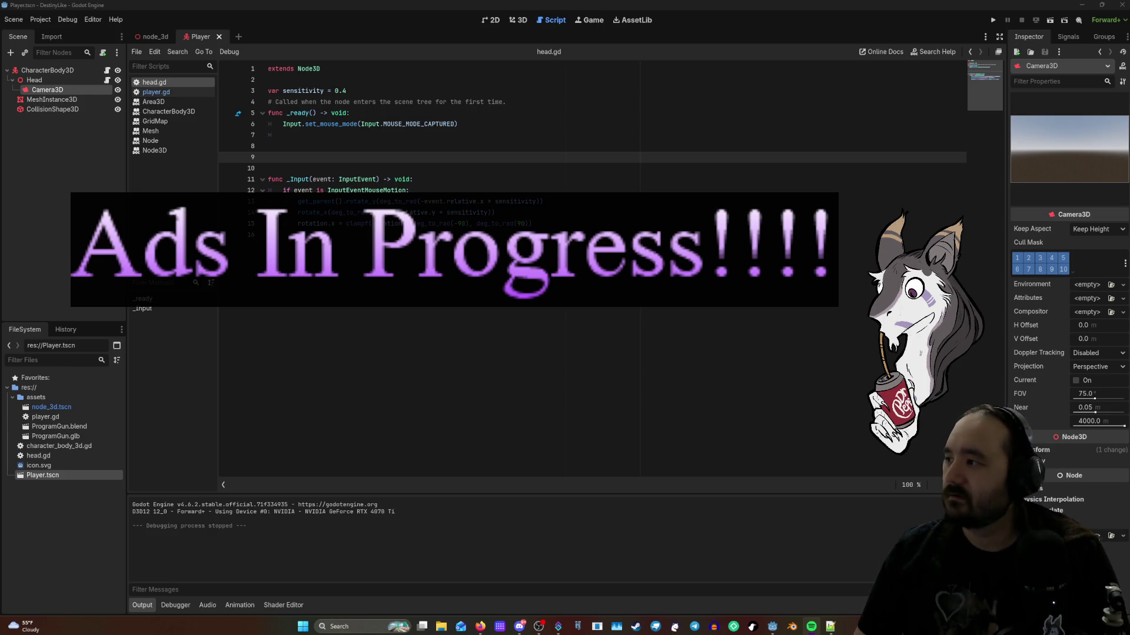
pyautogui.hotkey('alt', 'Tab')
pyautogui.hotkey('alt', 'Tab')
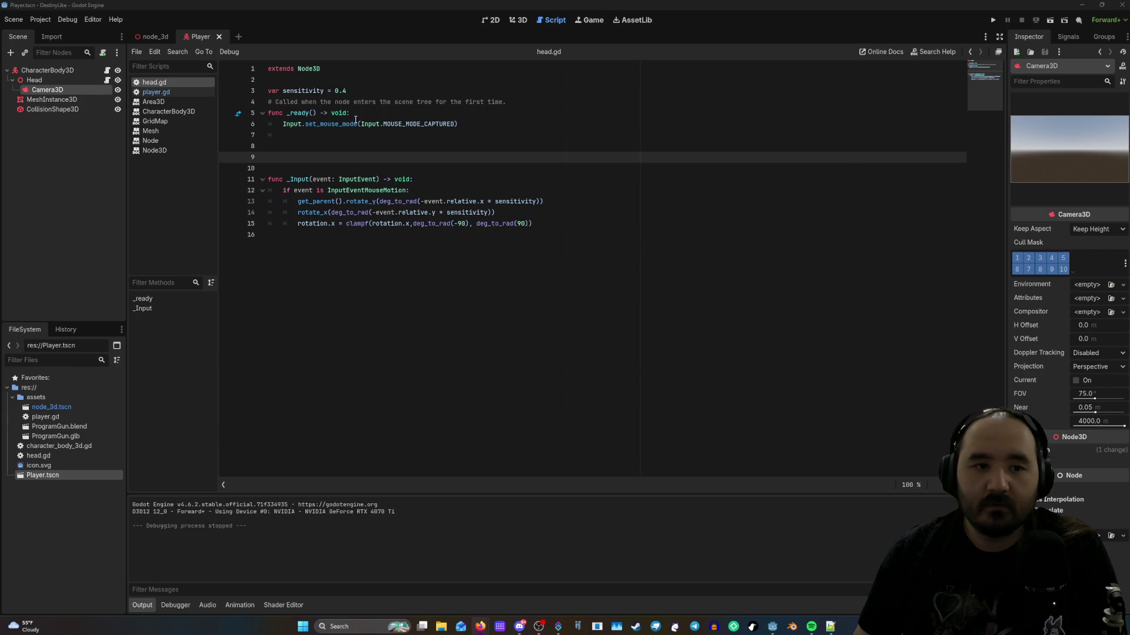
# Select the CharacterBody3D node and open its player.gd script (SPEED 5.0, JUMP_VELOCITY 4.5).
pyautogui.click(62, 70)
pyautogui.click(107, 70)
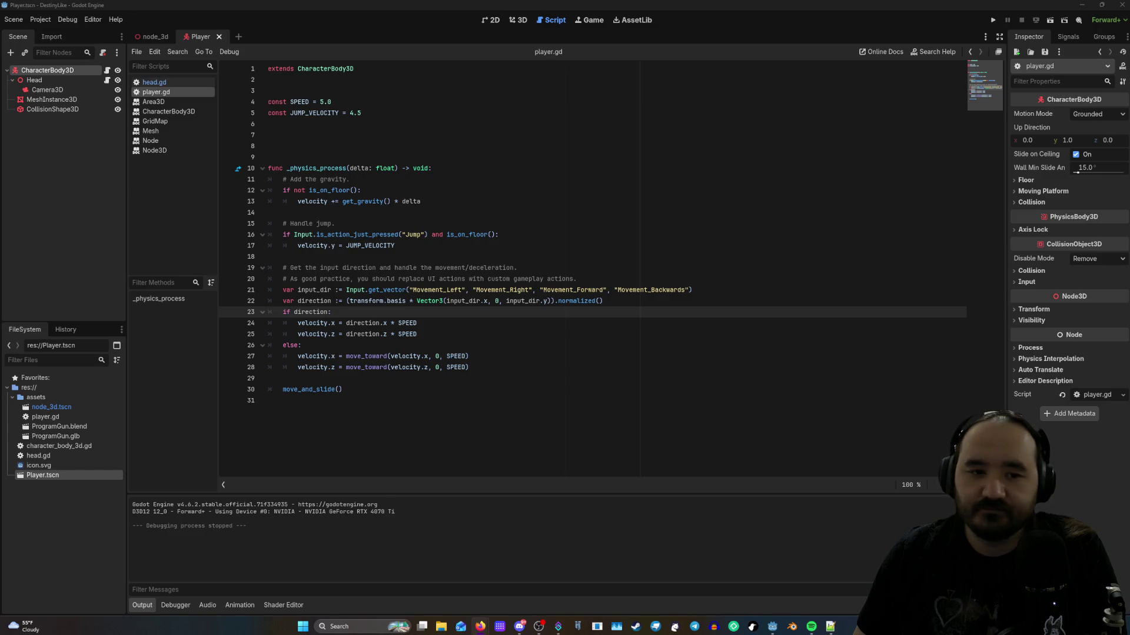
# Switch back to head.gd and read the MOUSE_MODE_CAPTURED documentation tooltip.
pyautogui.click(107, 82)
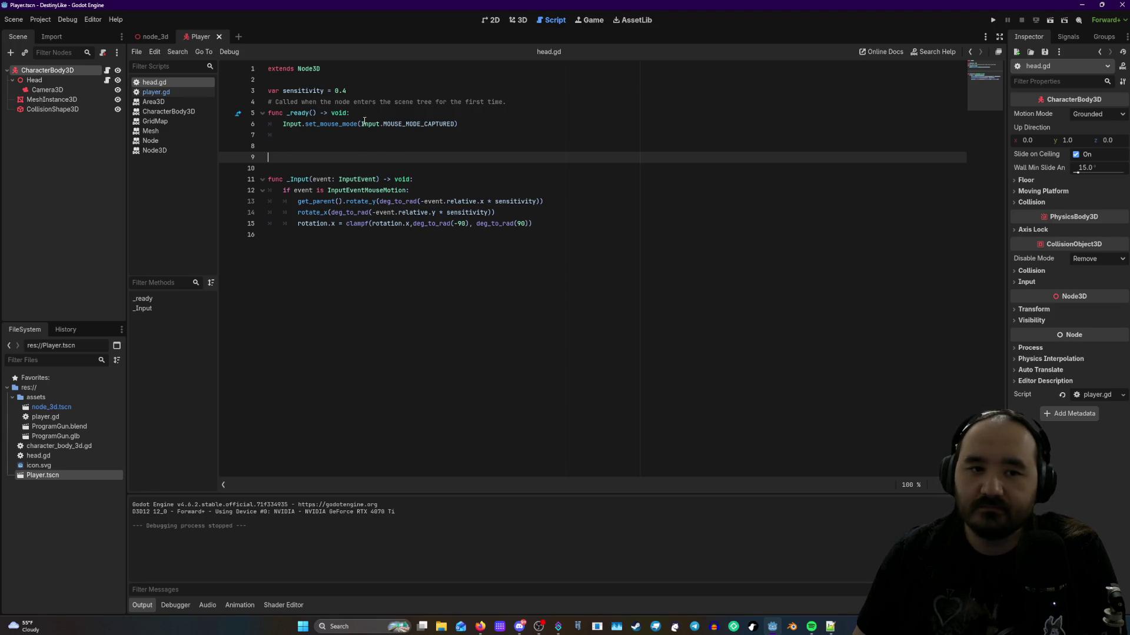
pyautogui.moveTo(410, 126)
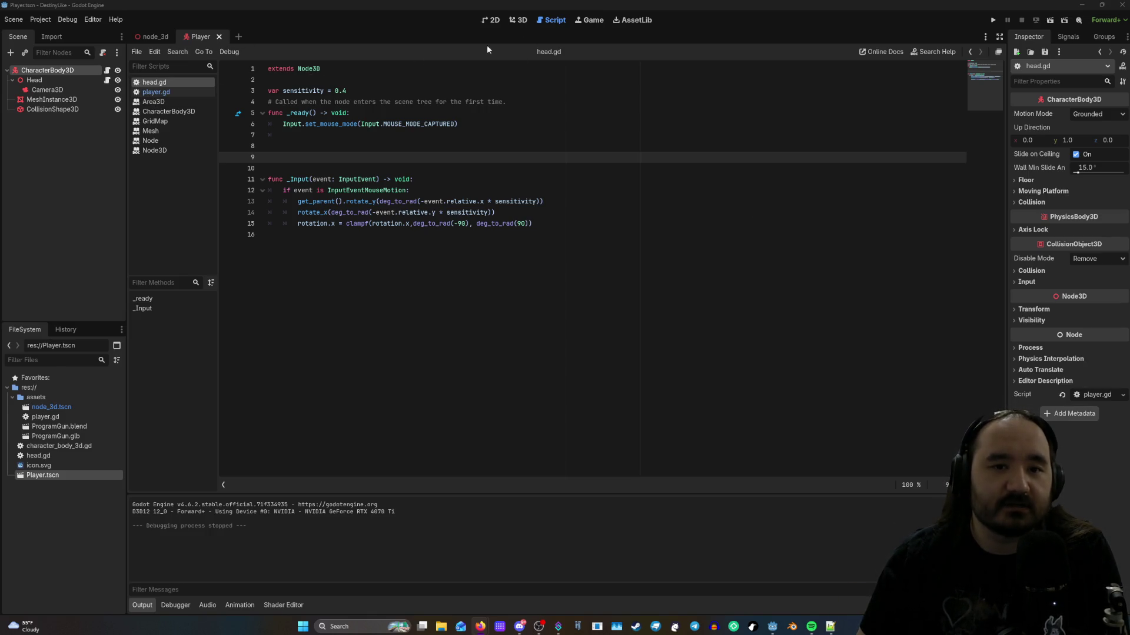
# In the 3D view, nudge the Head node slightly along its Z axis.
pyautogui.click(523, 20)
pyautogui.click(48, 89)
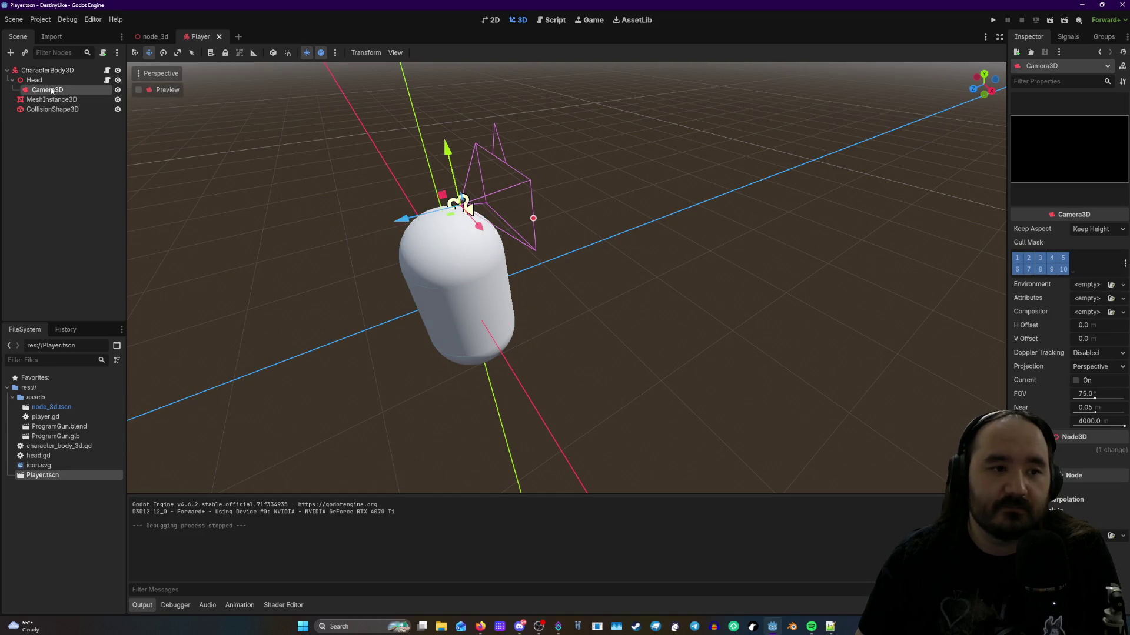
pyautogui.moveTo(715, 281)
pyautogui.mouseDown()
pyautogui.moveTo(676, 293)
pyautogui.moveTo(651, 281)
pyautogui.moveTo(661, 280)
pyautogui.mouseUp()
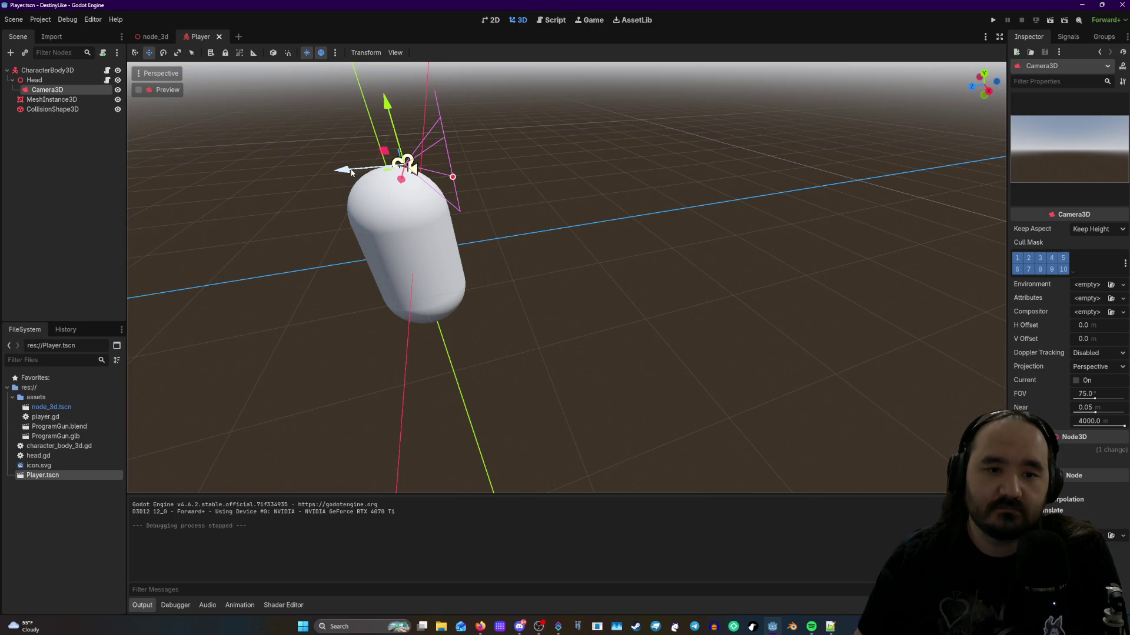
pyautogui.click(35, 80)
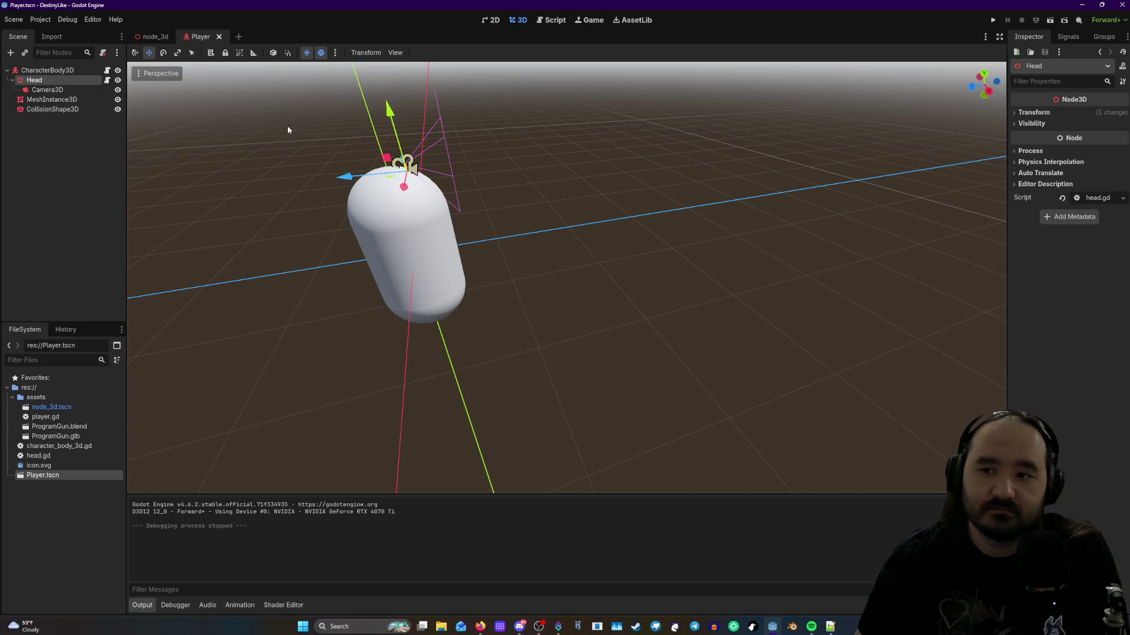
pyautogui.moveTo(353, 176); pyautogui.dragTo(329, 180)
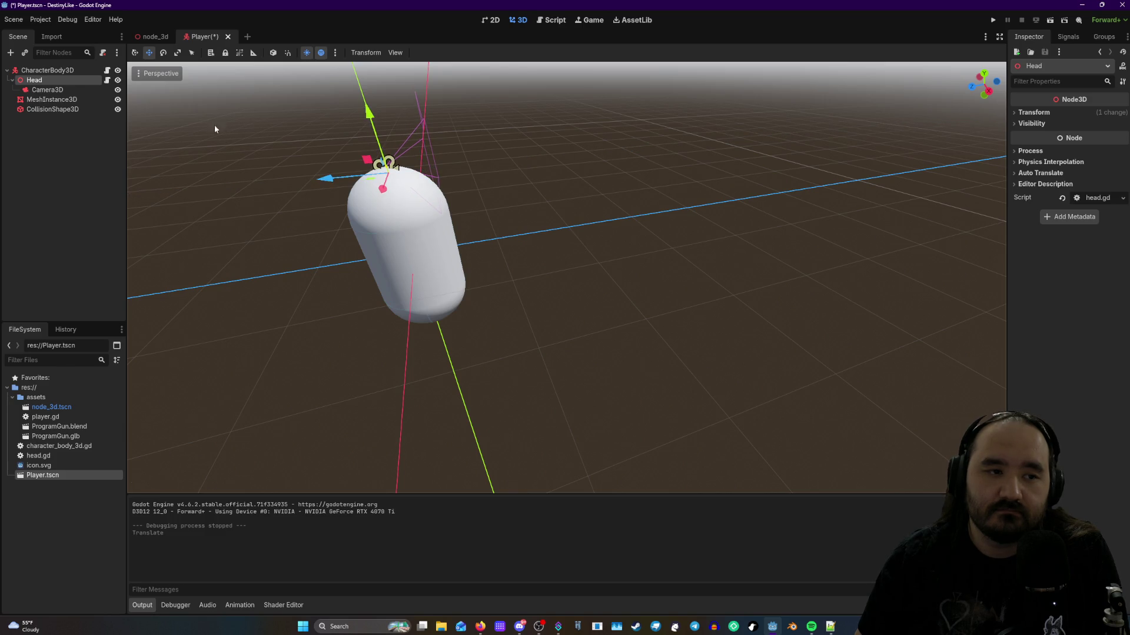
pyautogui.click(62, 89)
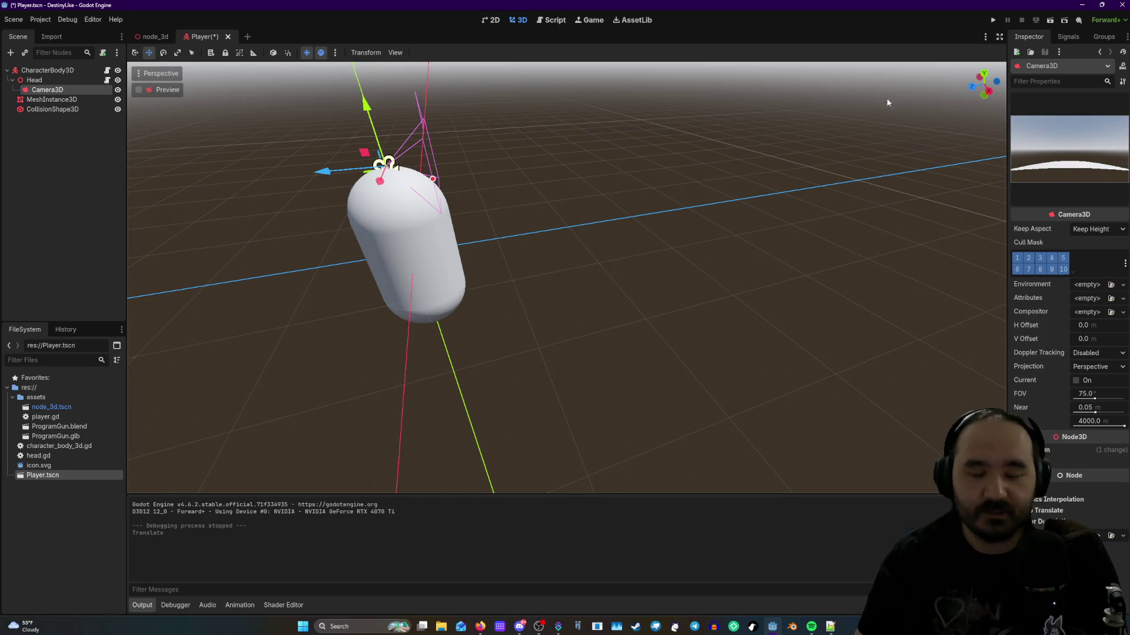
# Save the Player scene and switch to the node_3d world scene.
pyautogui.rightClick(208, 37)
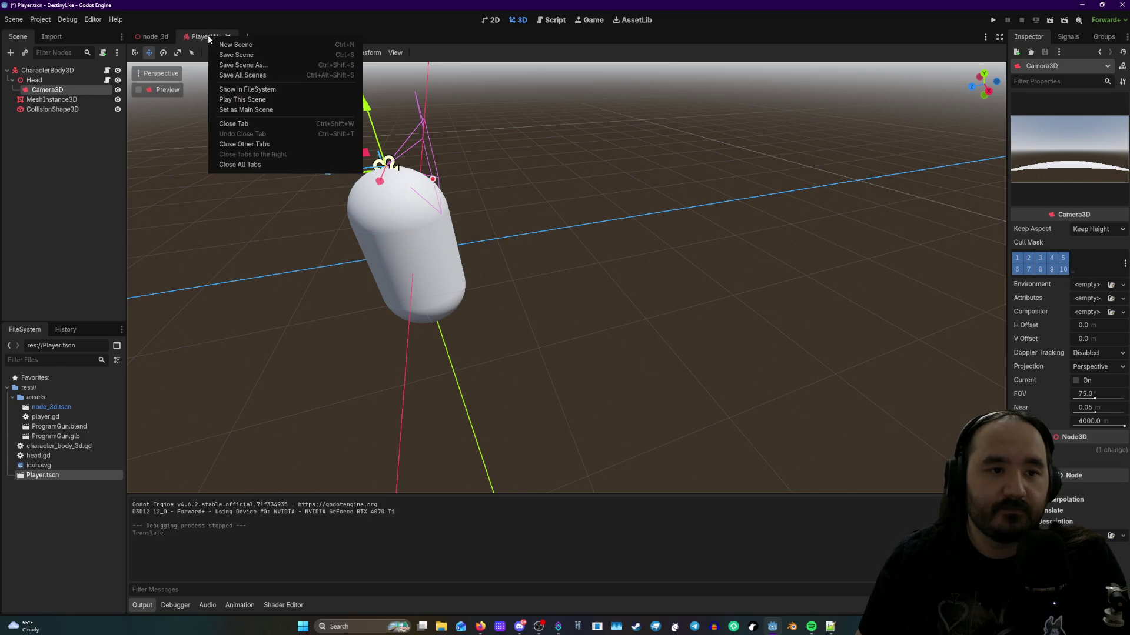
pyautogui.click(218, 54)
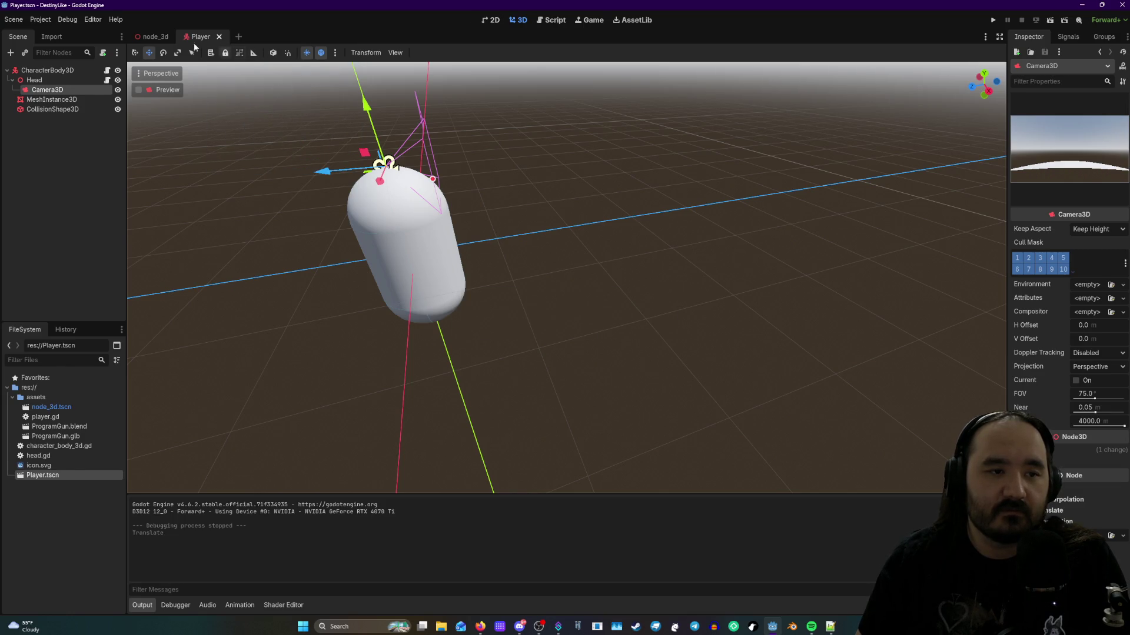
pyautogui.click(157, 35)
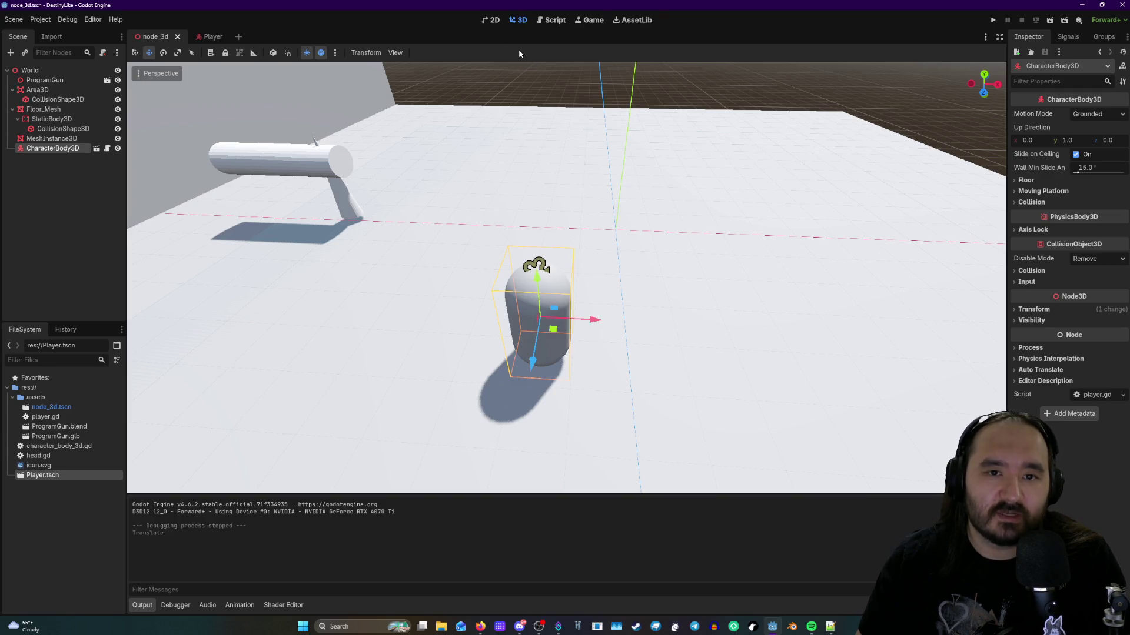
pyautogui.click(992, 20)
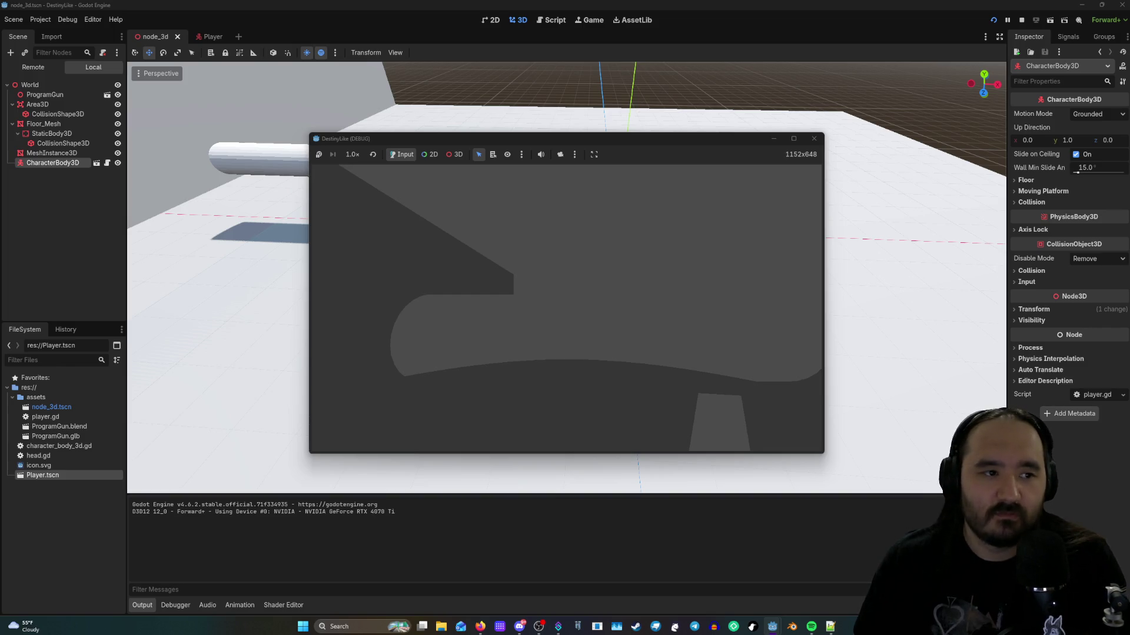
pyautogui.press('F8')
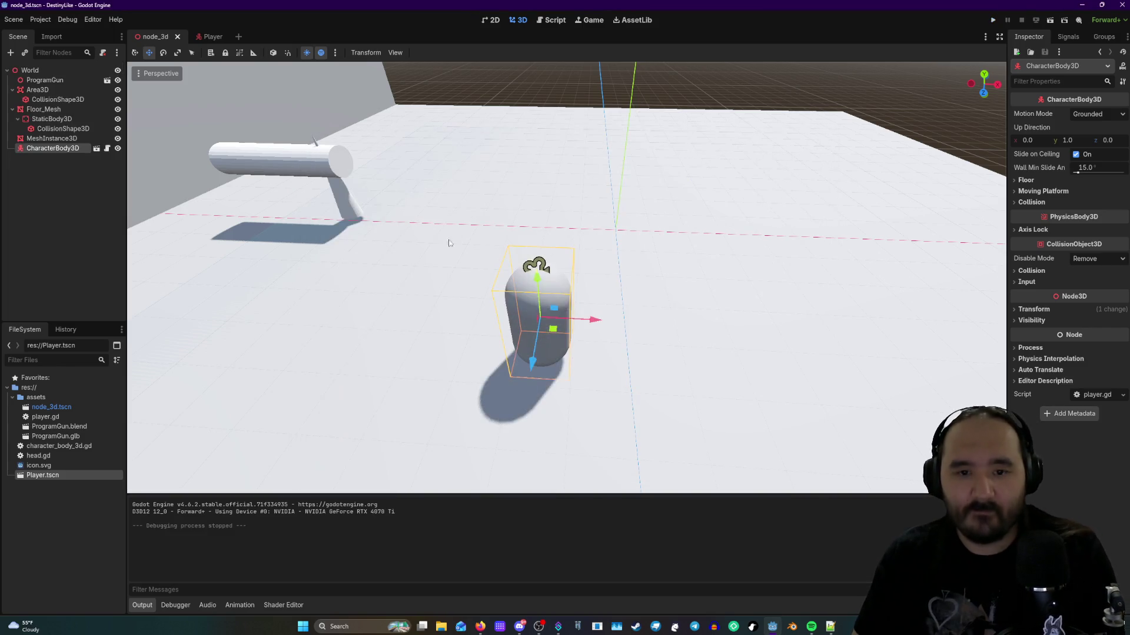
pyautogui.click(40, 19)
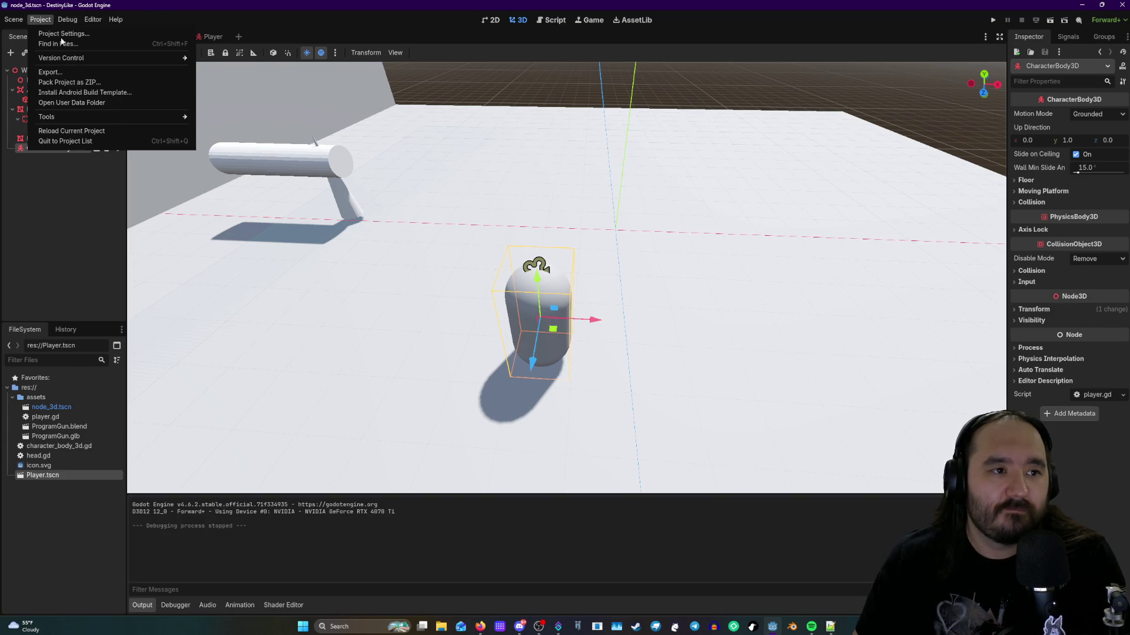
# Open Project Settings with Advanced Settings on and browse the Display Server and Window options.
pyautogui.click(59, 35)
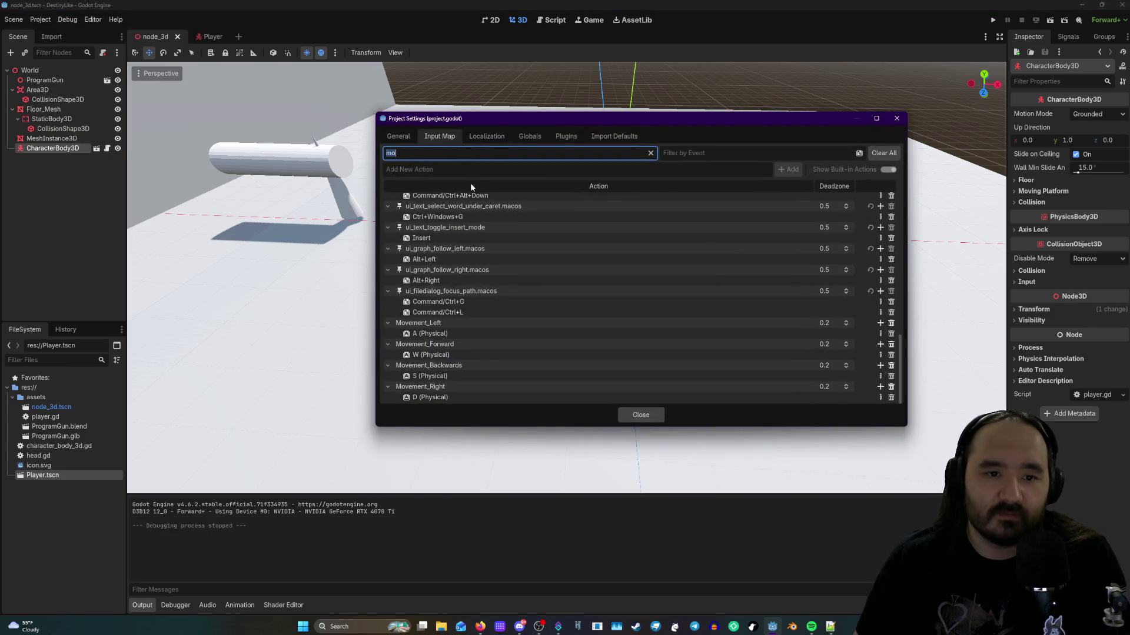
pyautogui.click(398, 137)
pyautogui.scroll(-3, 437, 281)
pyautogui.scroll(3, 438, 281)
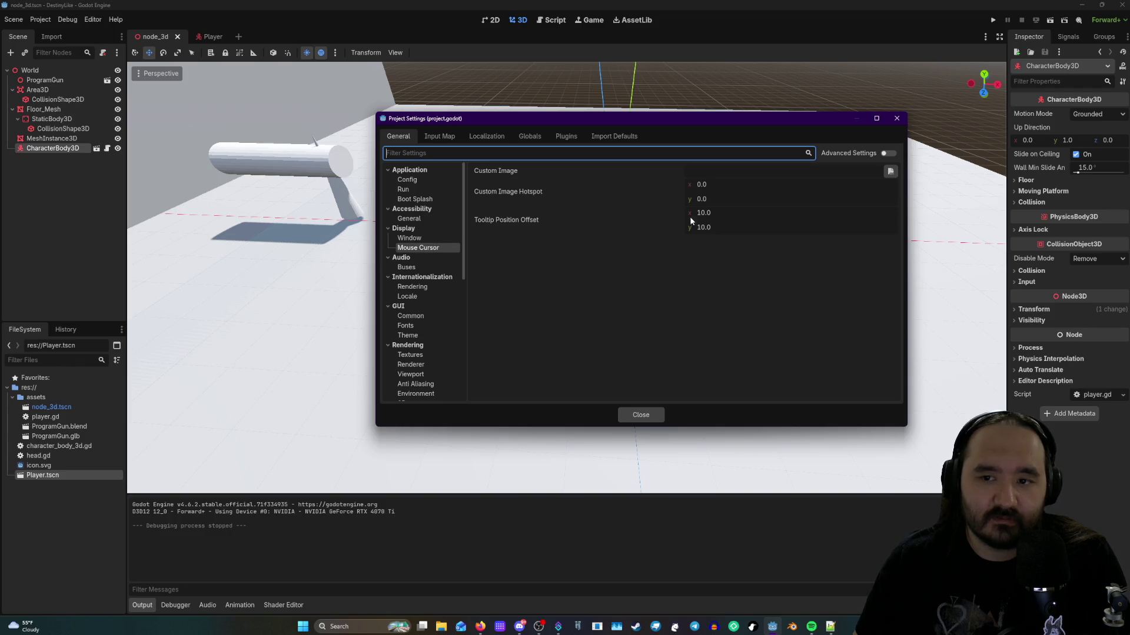
pyautogui.click(888, 153)
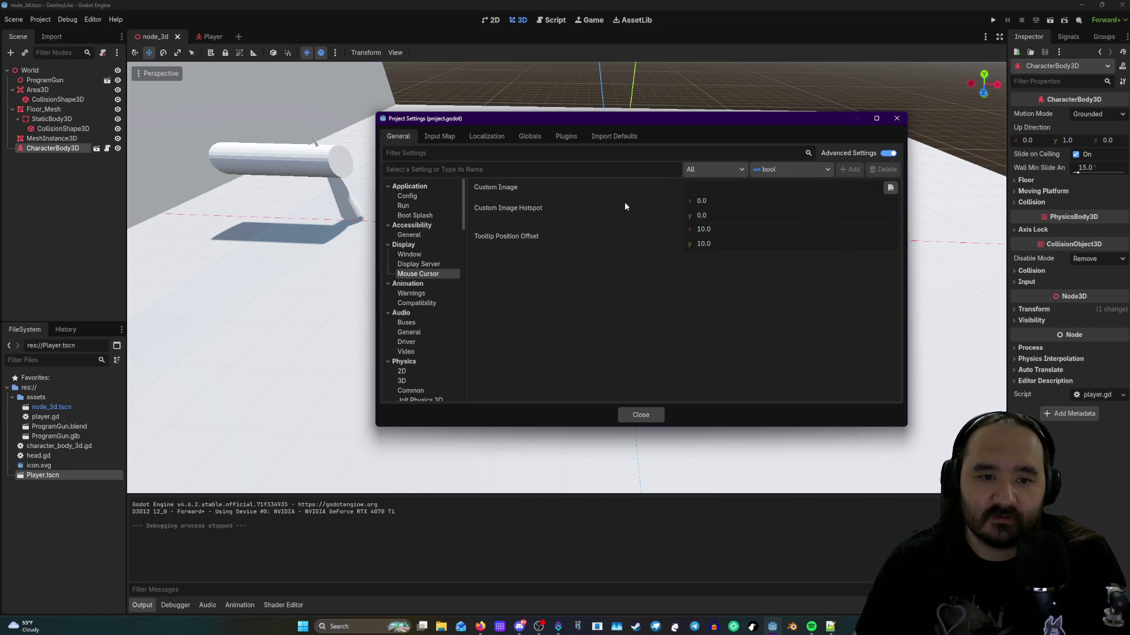
pyautogui.click(427, 266)
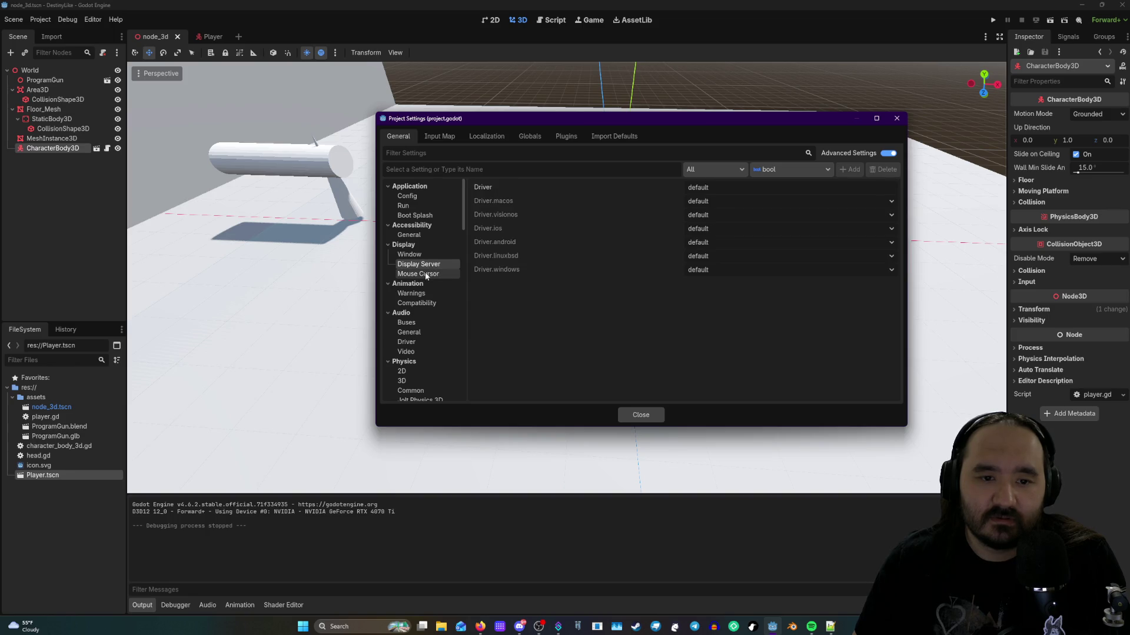
pyautogui.click(425, 275)
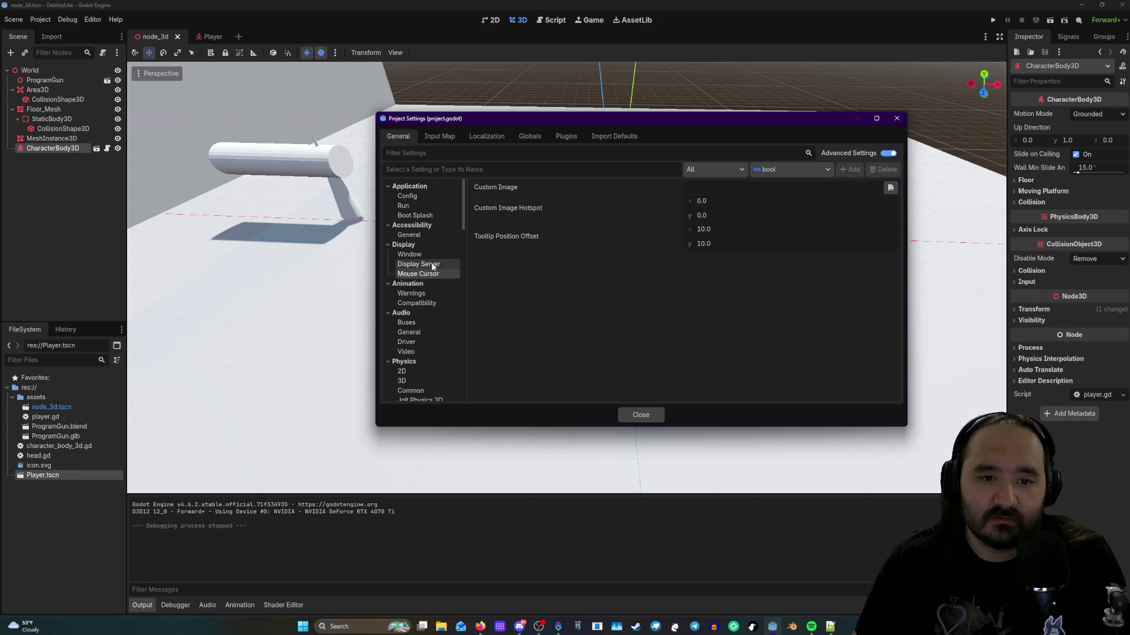
pyautogui.click(428, 265)
pyautogui.click(428, 256)
pyautogui.scroll(-2, 605, 291)
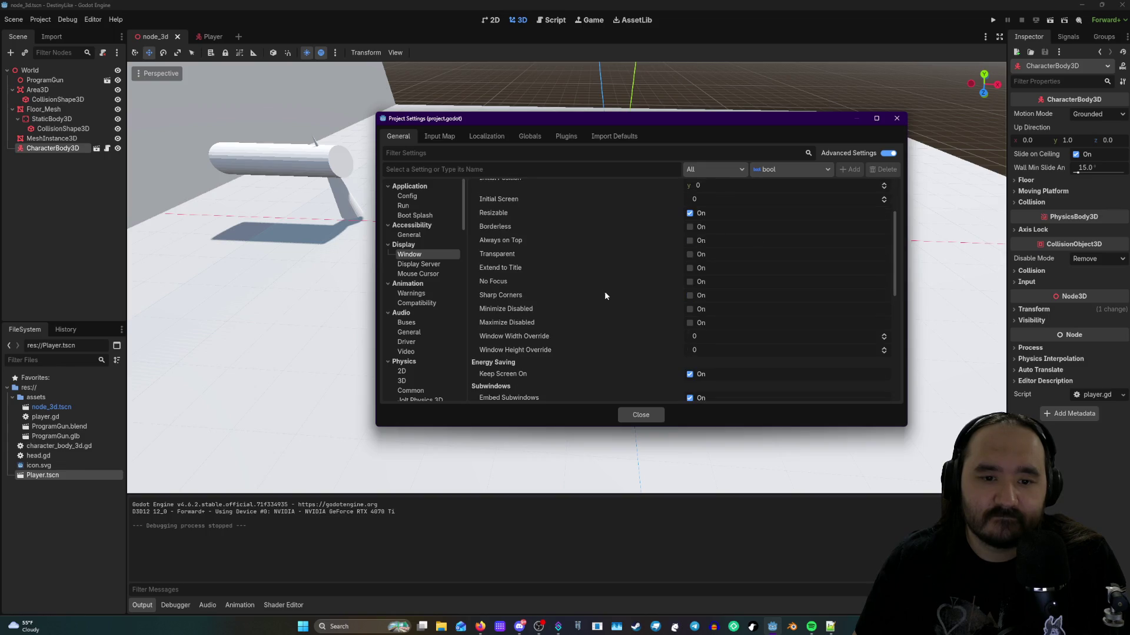
pyautogui.scroll(-4, 601, 291)
pyautogui.scroll(-3, 587, 288)
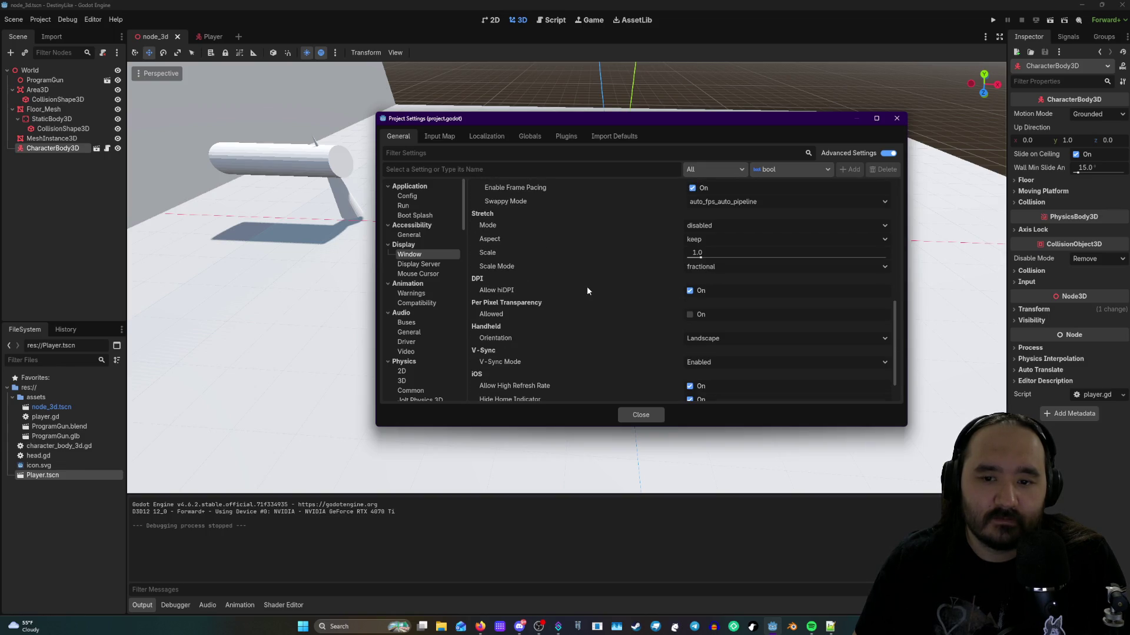
pyautogui.scroll(-1, 588, 290)
pyautogui.scroll(5, 562, 313)
pyautogui.scroll(2, 562, 314)
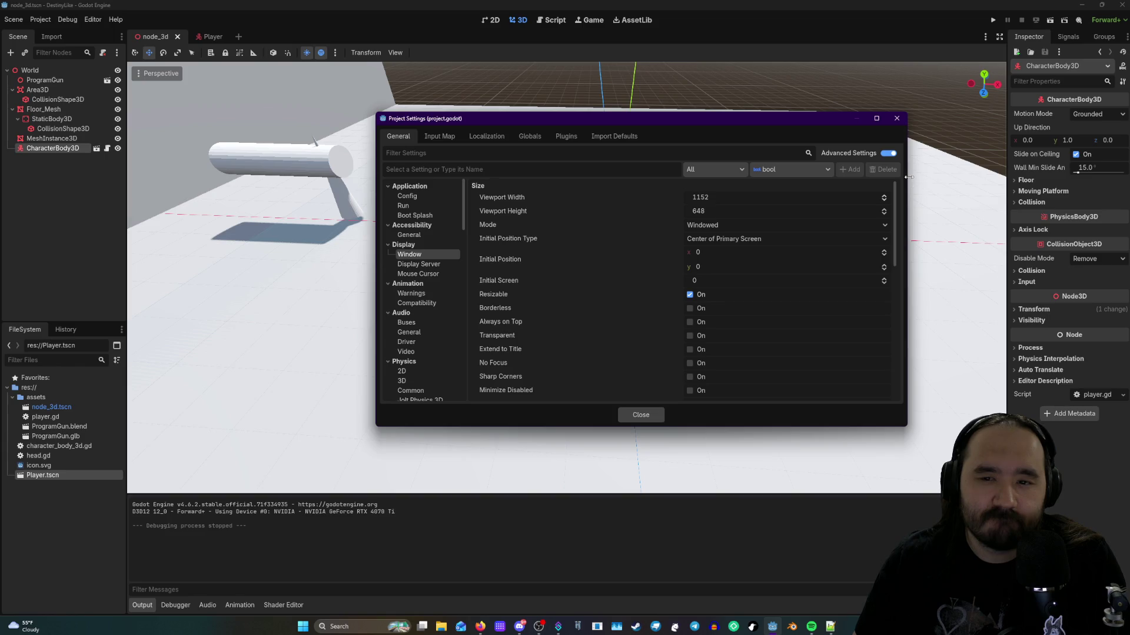
# Turn Advanced Settings off, review 3D navigation and Mouse Cursor settings, then close Project Settings.
pyautogui.click(890, 155)
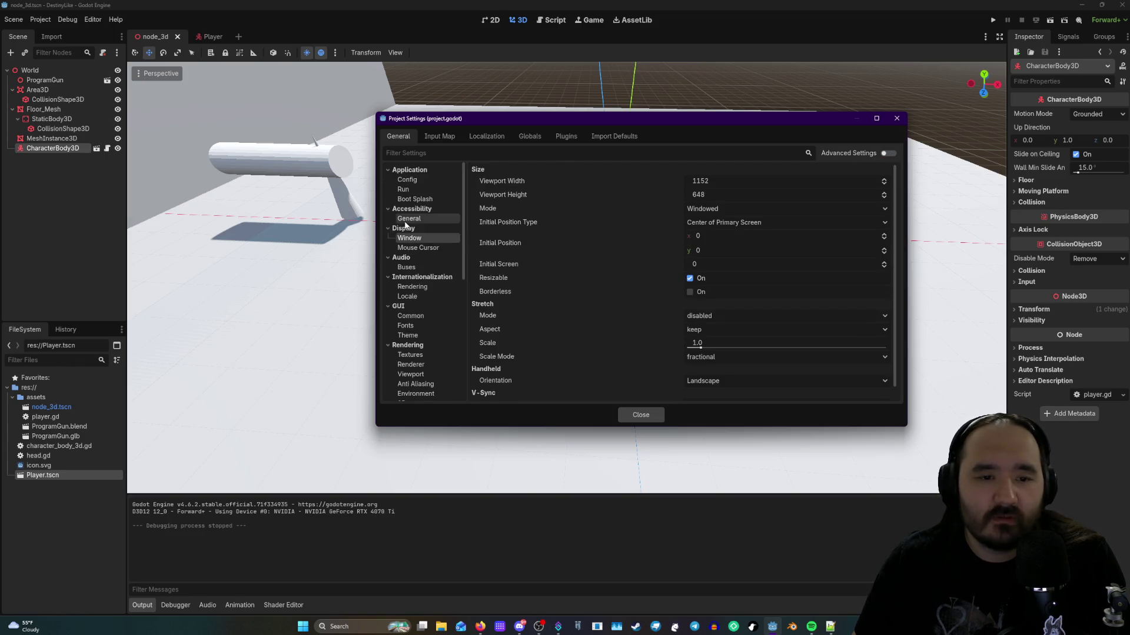
pyautogui.scroll(-8, 415, 256)
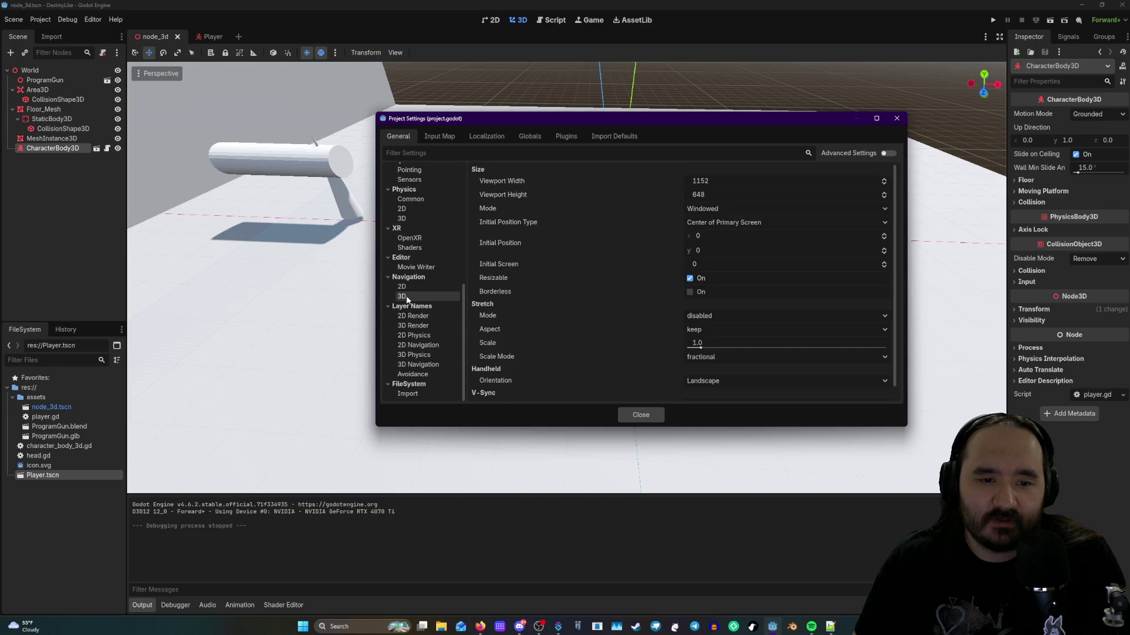
pyautogui.click(402, 296)
pyautogui.scroll(6, 425, 321)
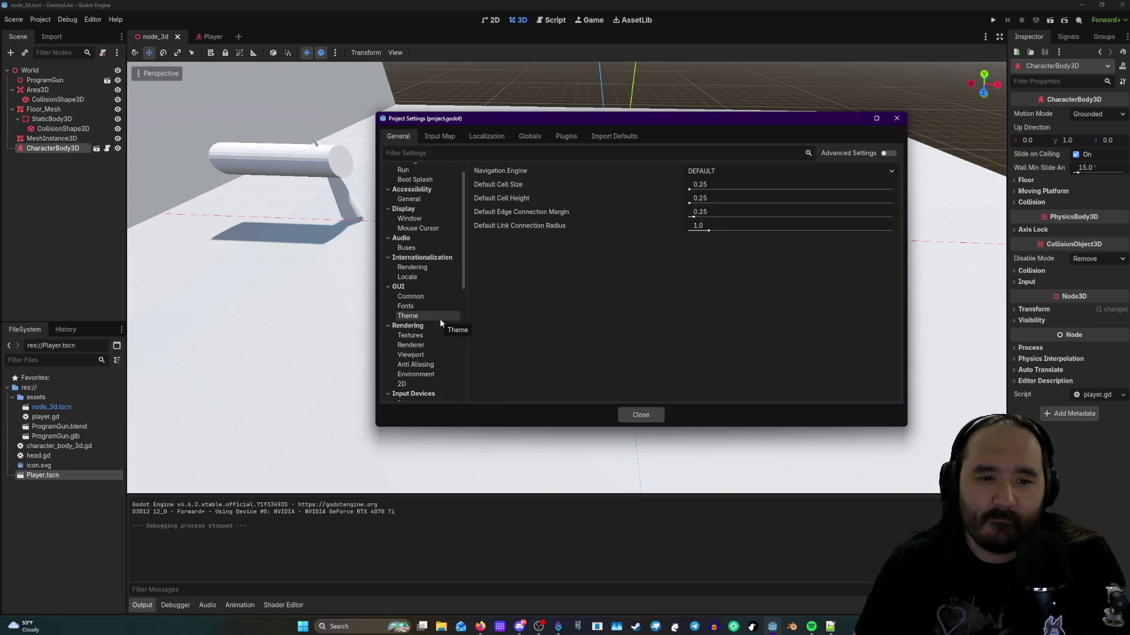
pyautogui.scroll(1, 401, 297)
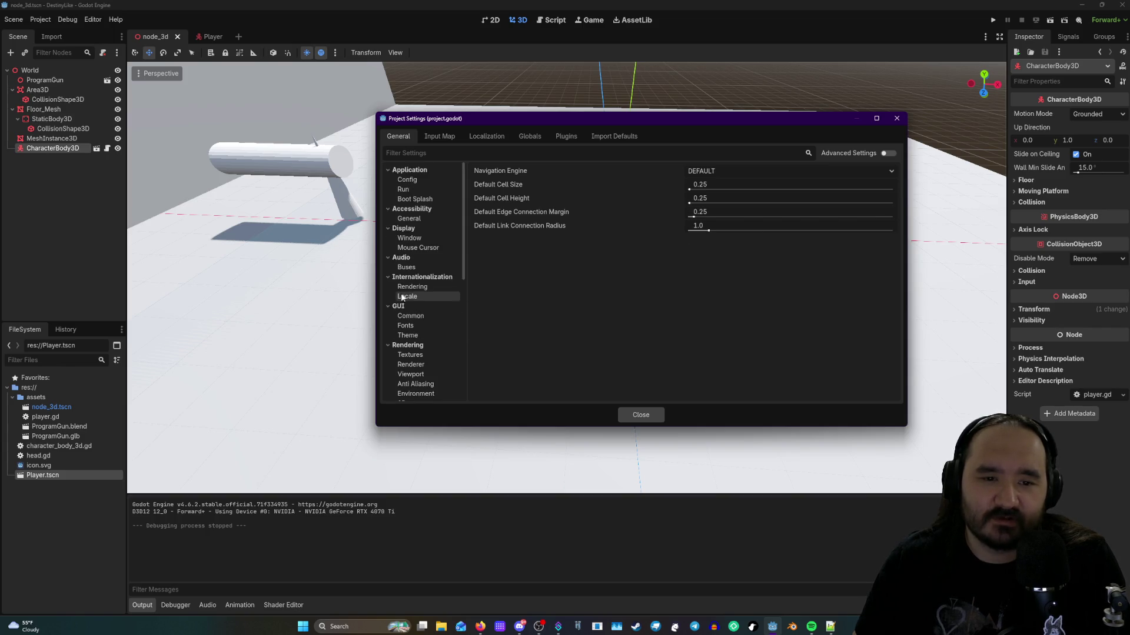
pyautogui.click(416, 249)
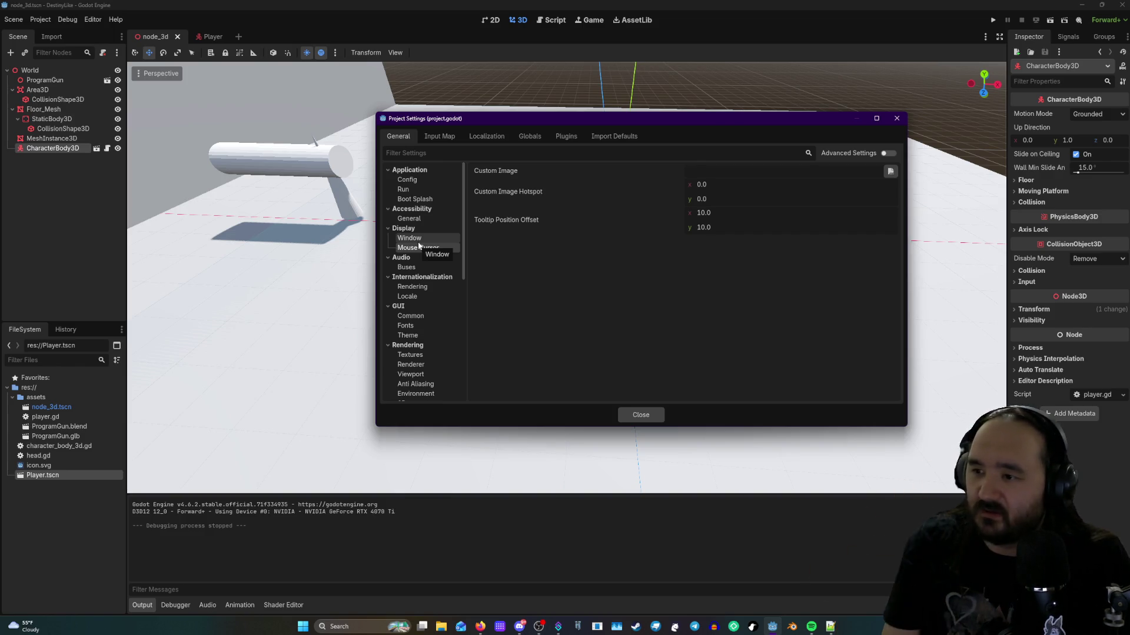
pyautogui.click(424, 240)
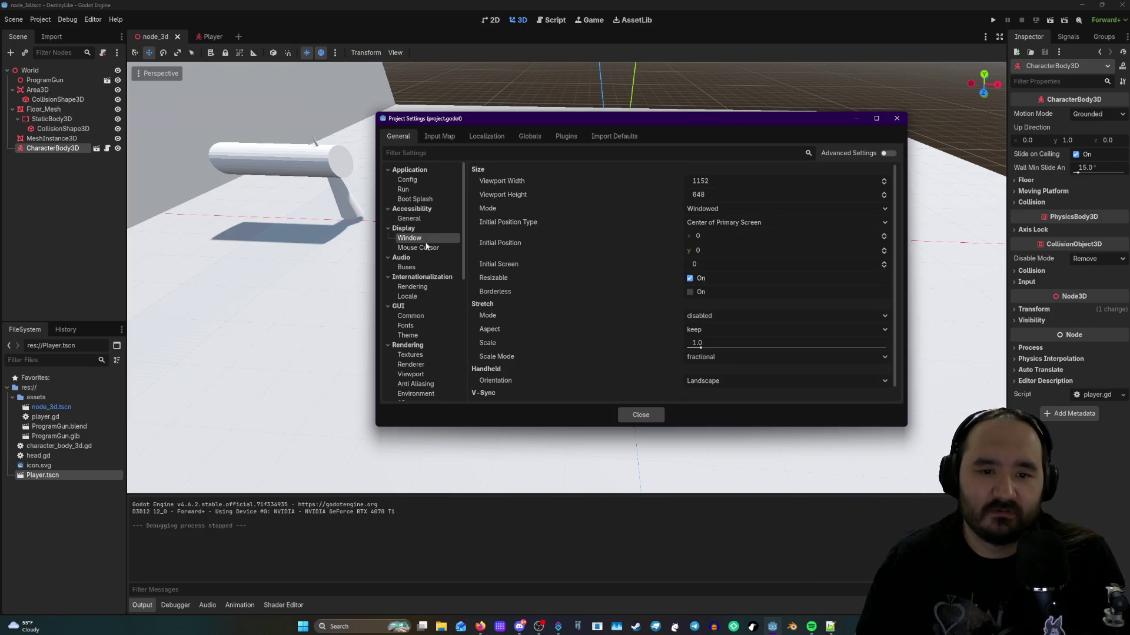
pyautogui.click(427, 247)
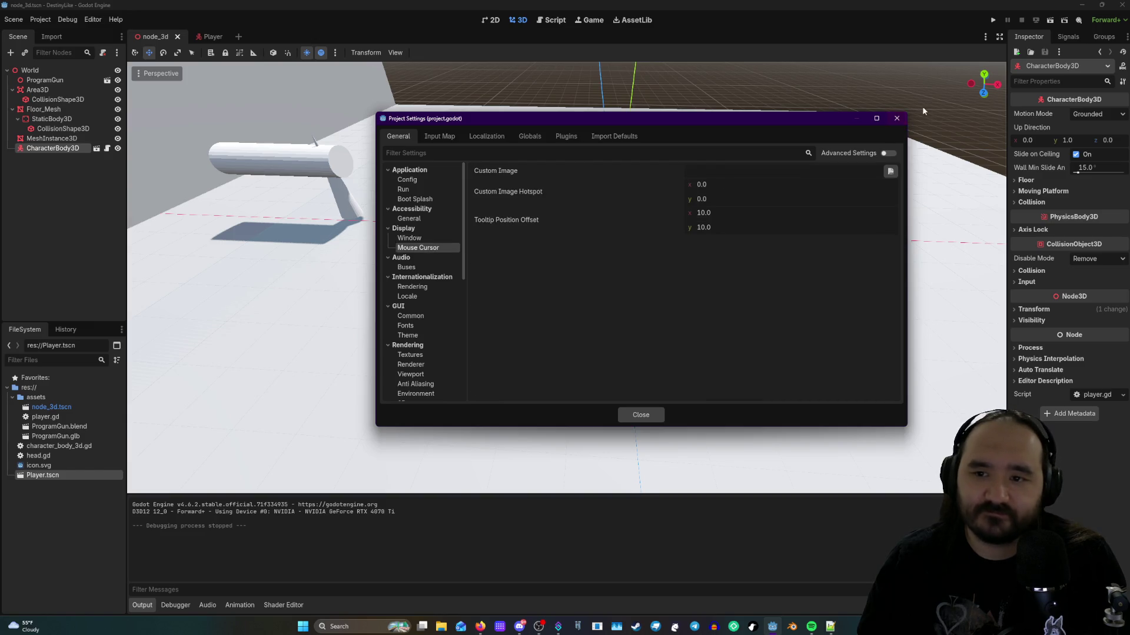
pyautogui.click(897, 118)
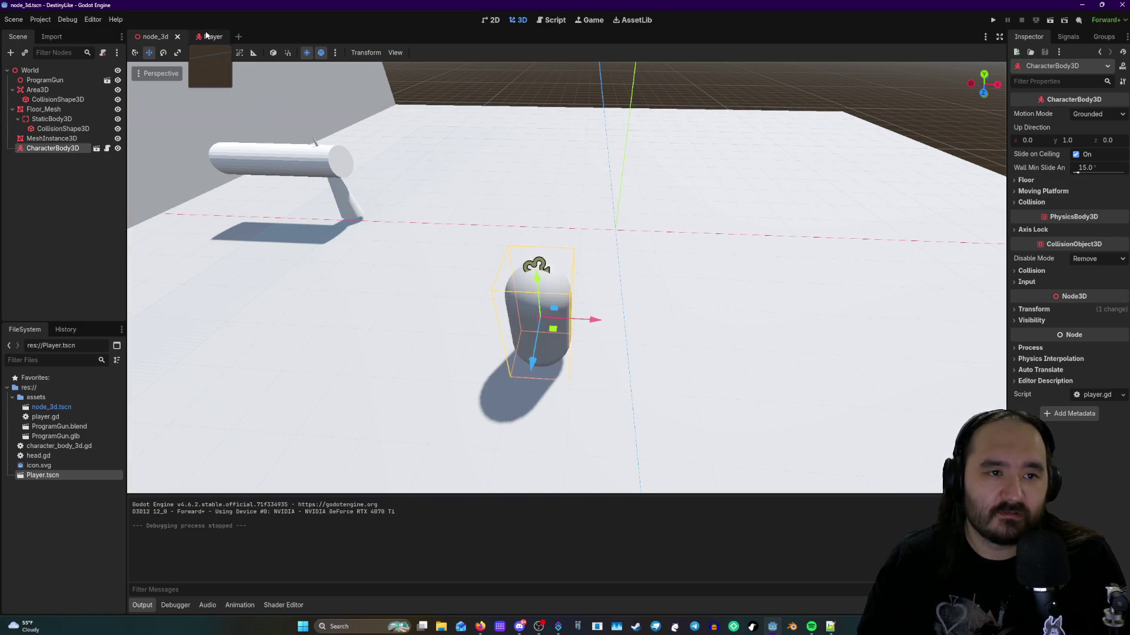
# Switch to the Player scene and select its Camera3D node under Head.
pyautogui.click(206, 36)
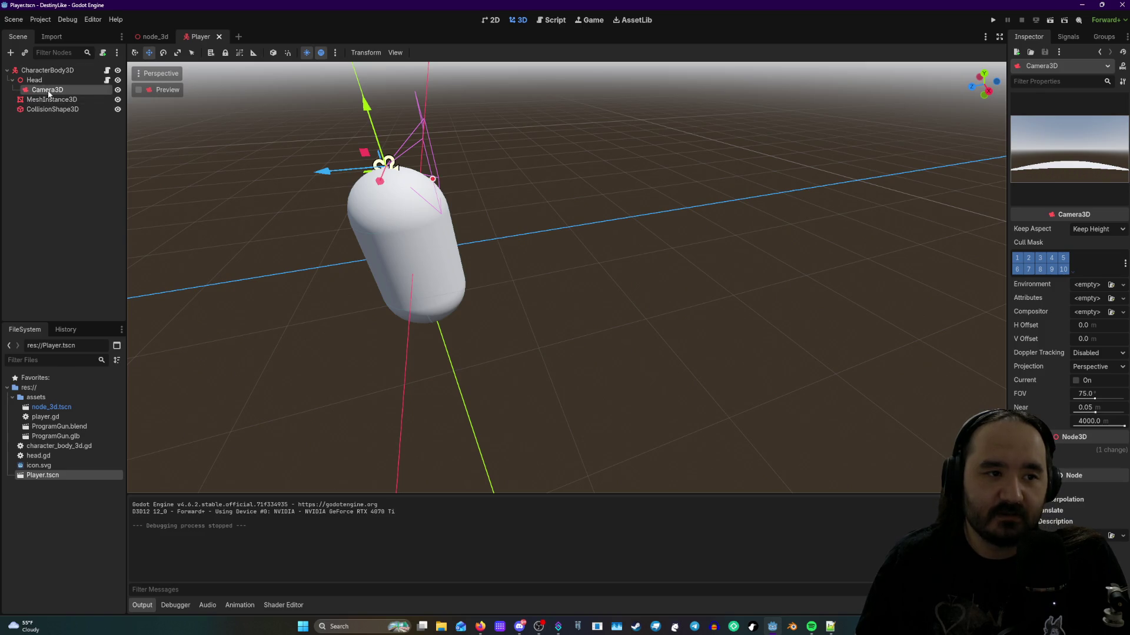
pyautogui.click(34, 80)
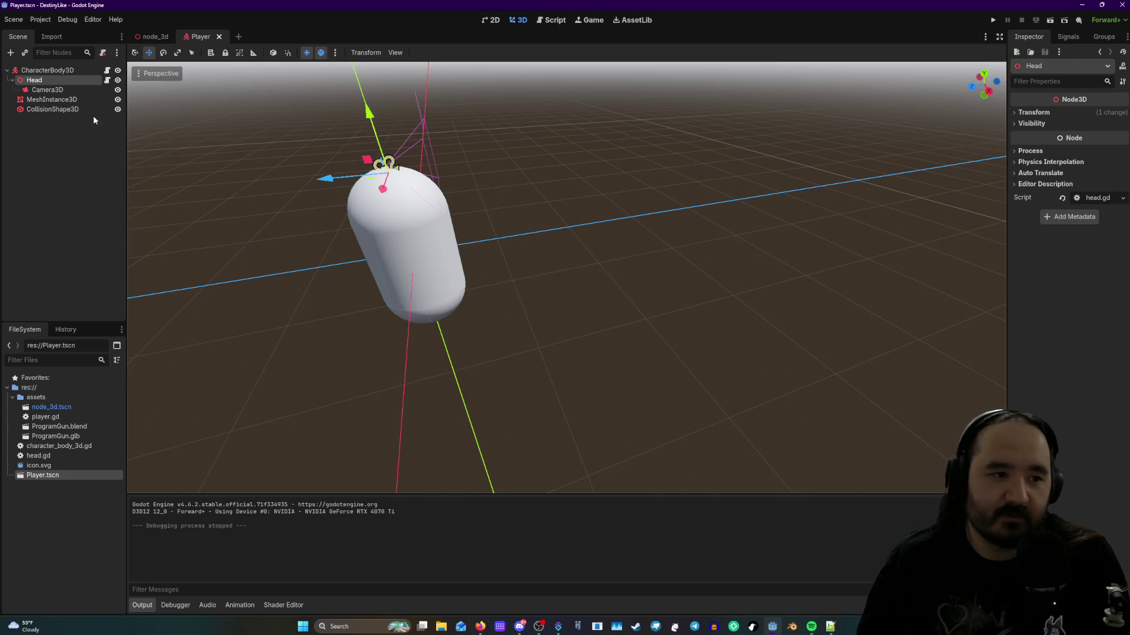
pyautogui.click(78, 90)
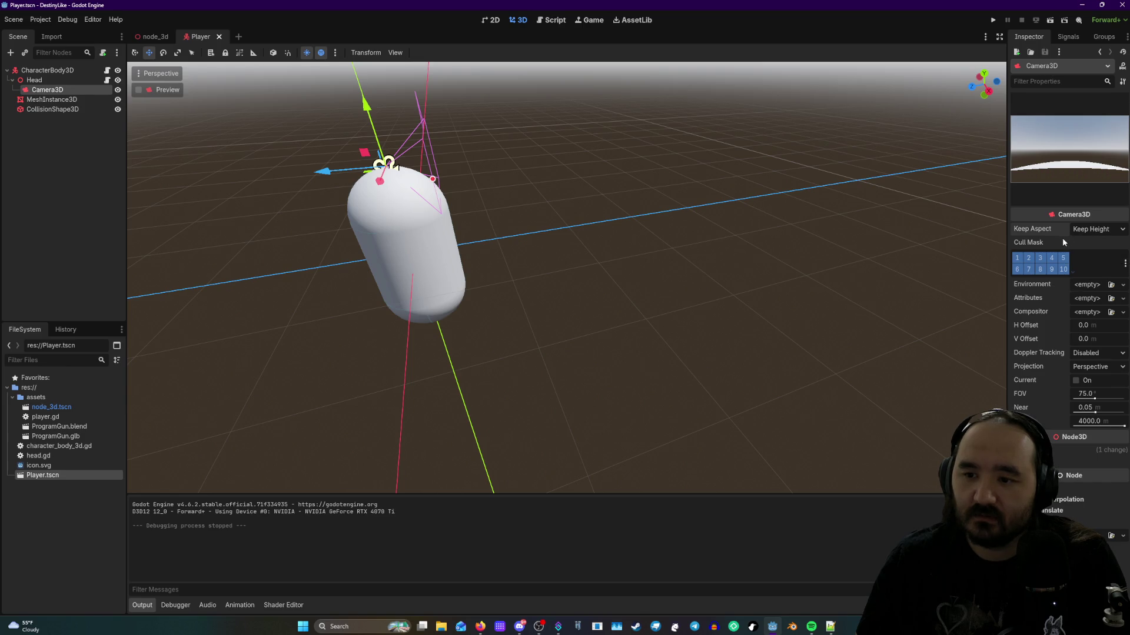
# Set the camera projection to Orthogonal, then restore it to Perspective.
pyautogui.click(1120, 368)
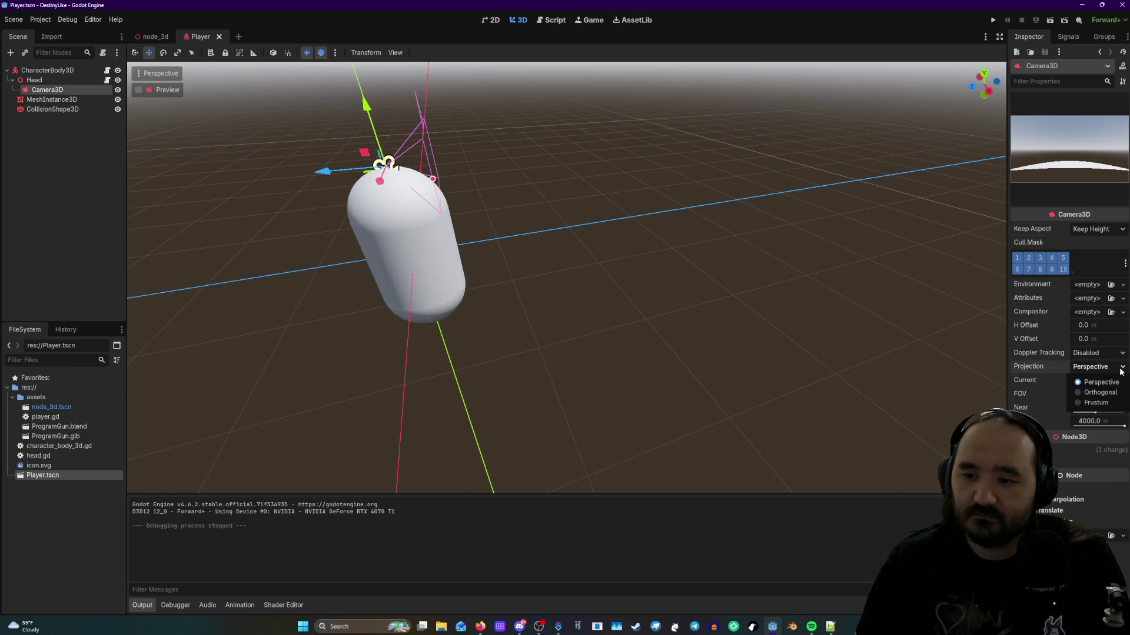
pyautogui.click(1095, 393)
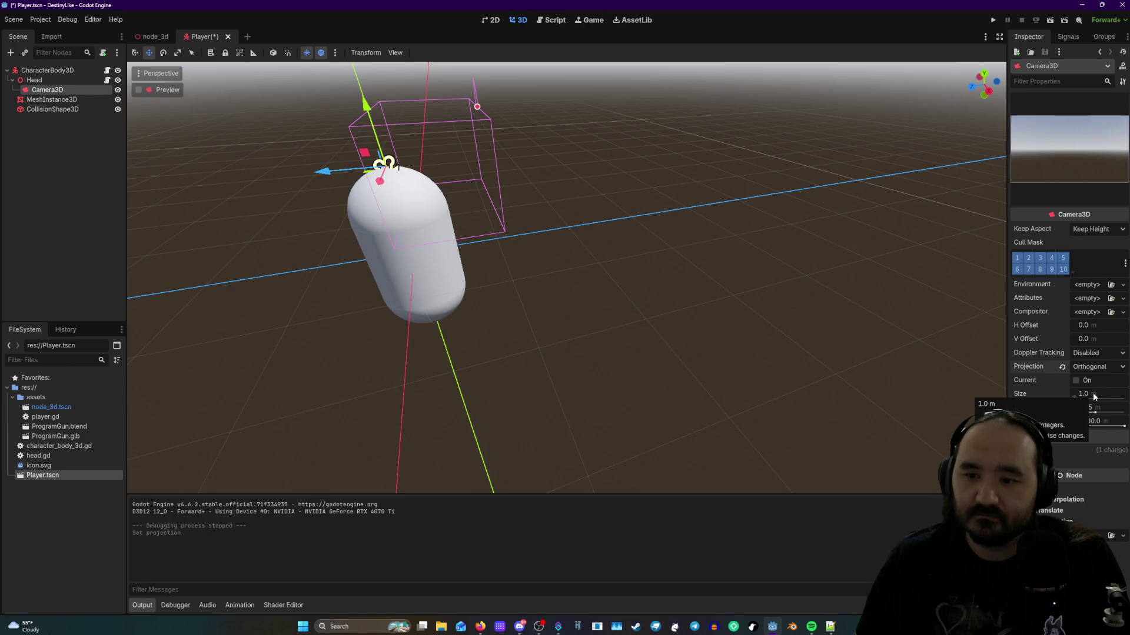
pyautogui.click(1095, 367)
pyautogui.click(1096, 379)
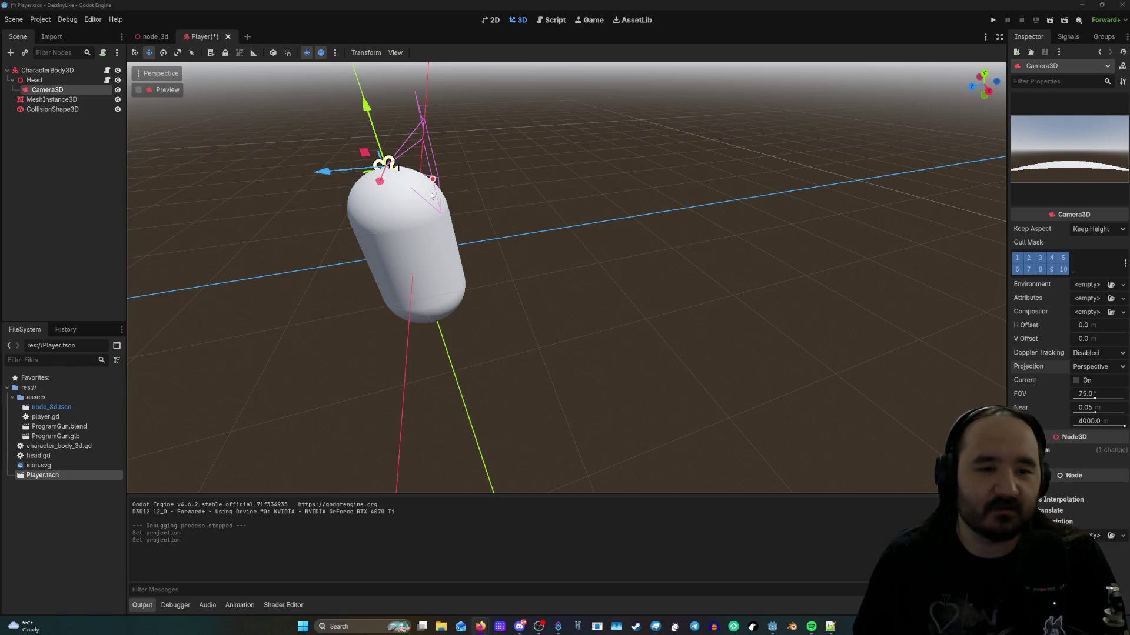
pyautogui.click(138, 89)
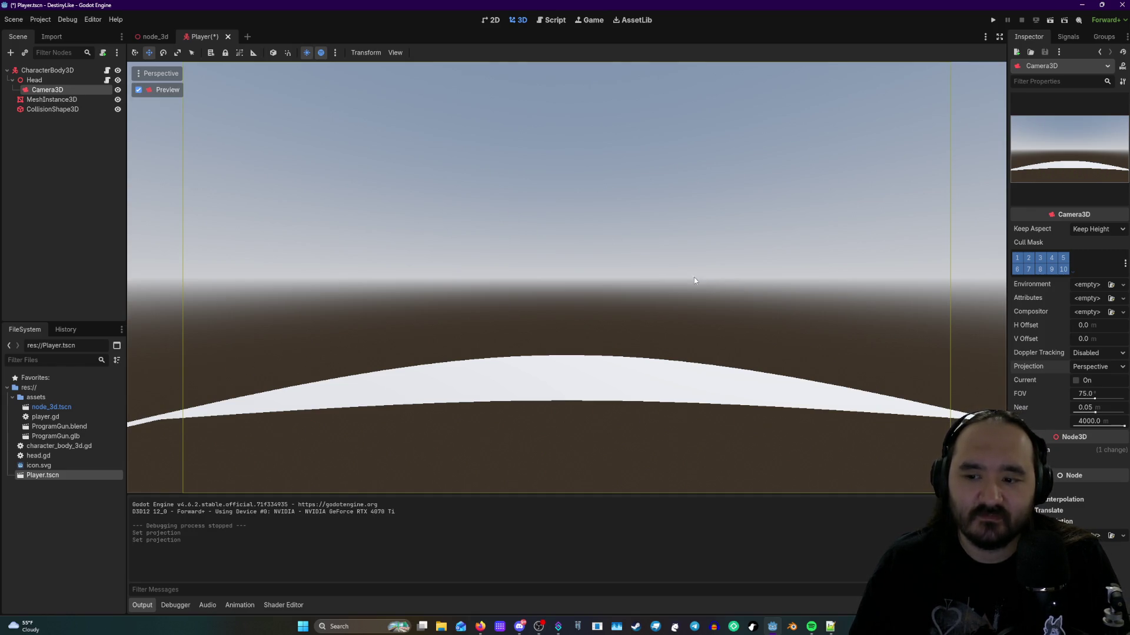
# Reselect Camera3D, check the viewport view options, then save and run the game.
pyautogui.click(34, 80)
pyautogui.click(47, 89)
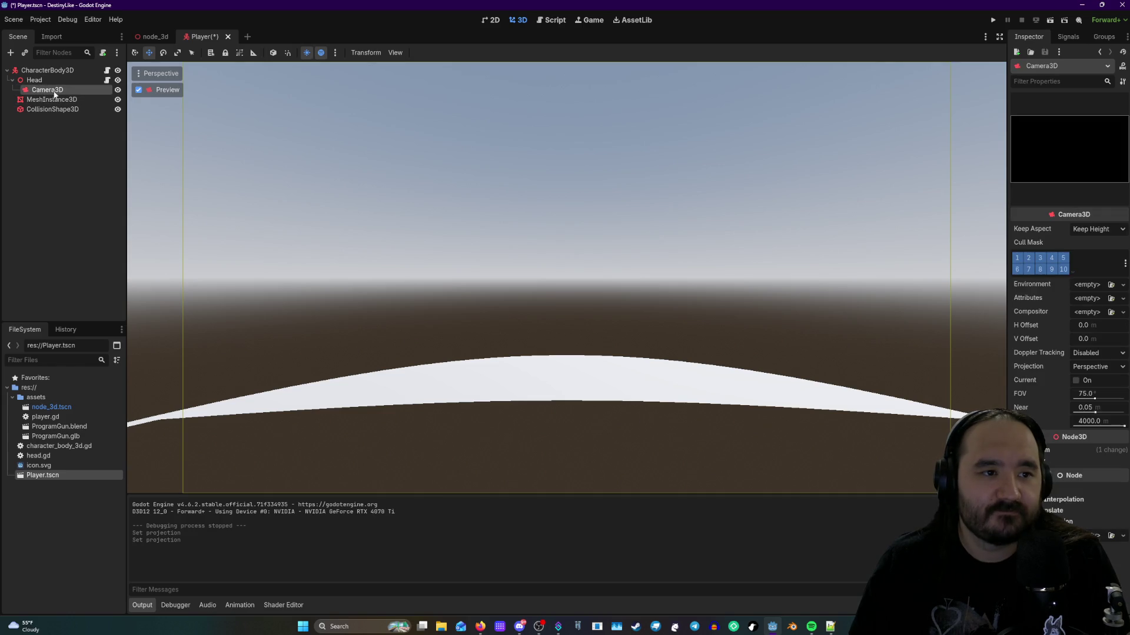
pyautogui.click(144, 74)
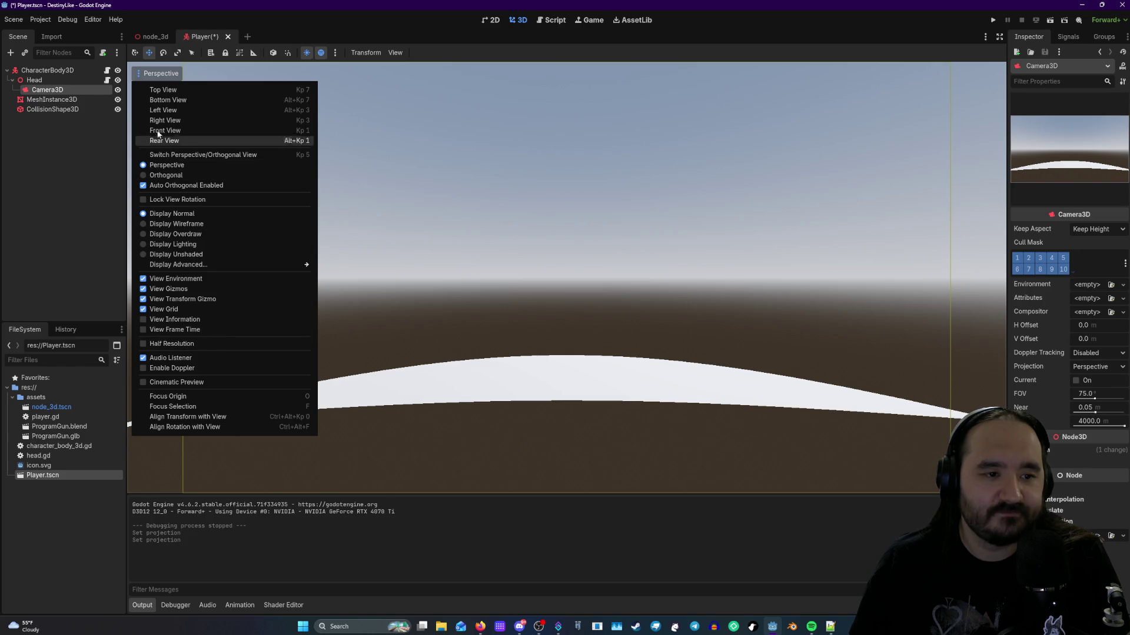
pyautogui.click(138, 73)
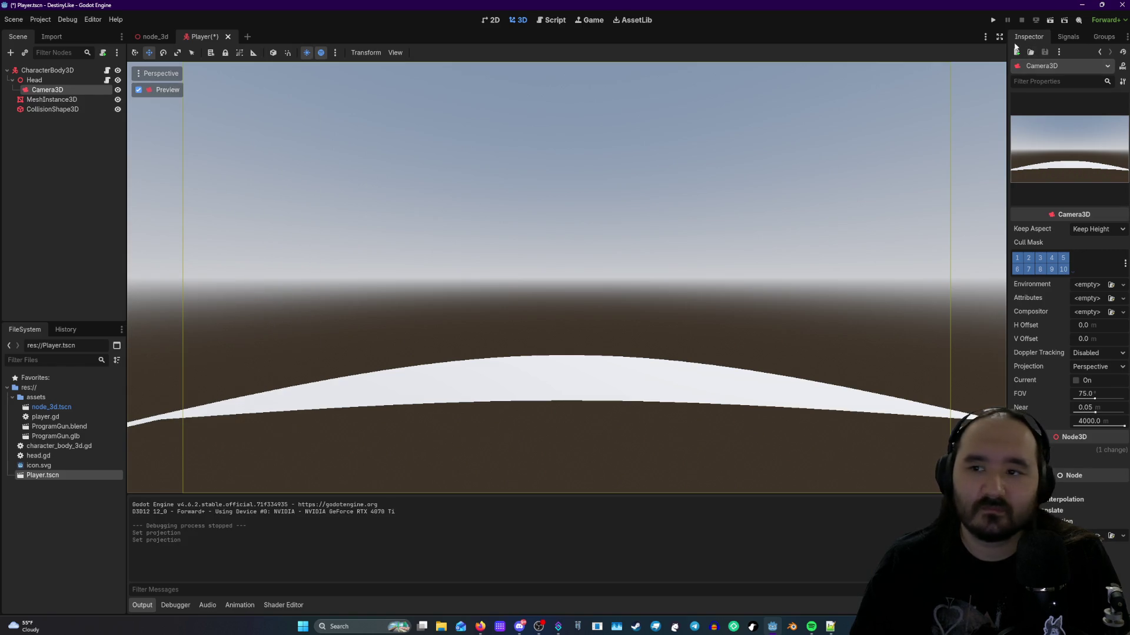
pyautogui.click(994, 20)
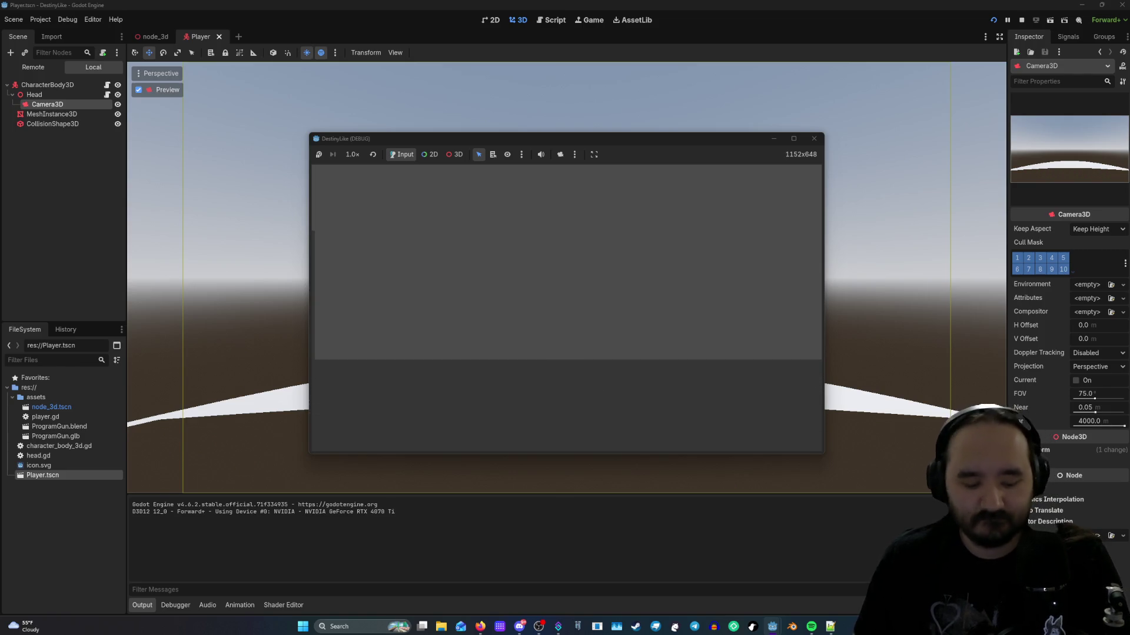
# Stop the running DestinyLike game and select the Head node in the editor.
pyautogui.press('Escape')
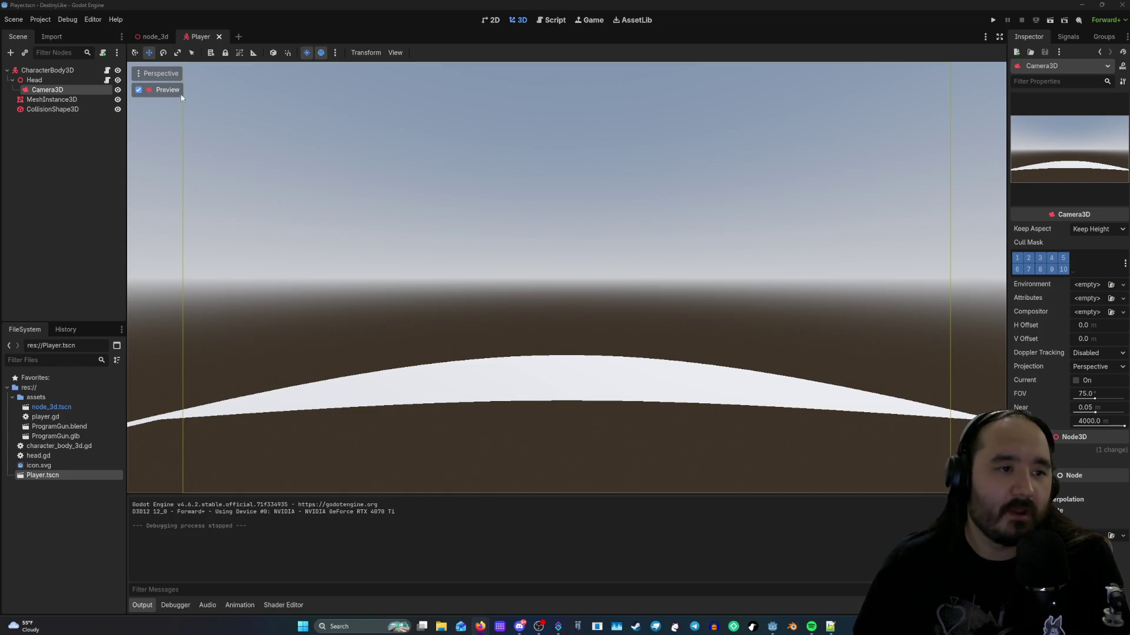
pyautogui.click(67, 80)
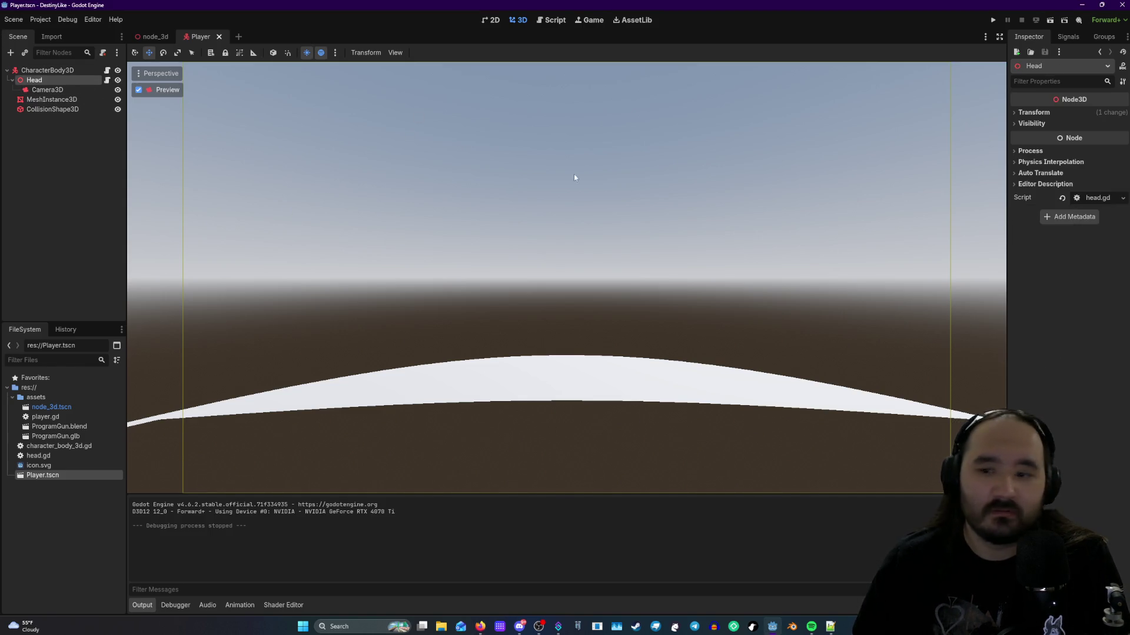
# Expand Head's Inspector sections (Transform, Process, Visibility, Editor Description) and open head.gd.
pyautogui.click(1014, 150)
pyautogui.click(1015, 213)
pyautogui.click(1014, 237)
pyautogui.click(1015, 261)
pyautogui.click(1016, 113)
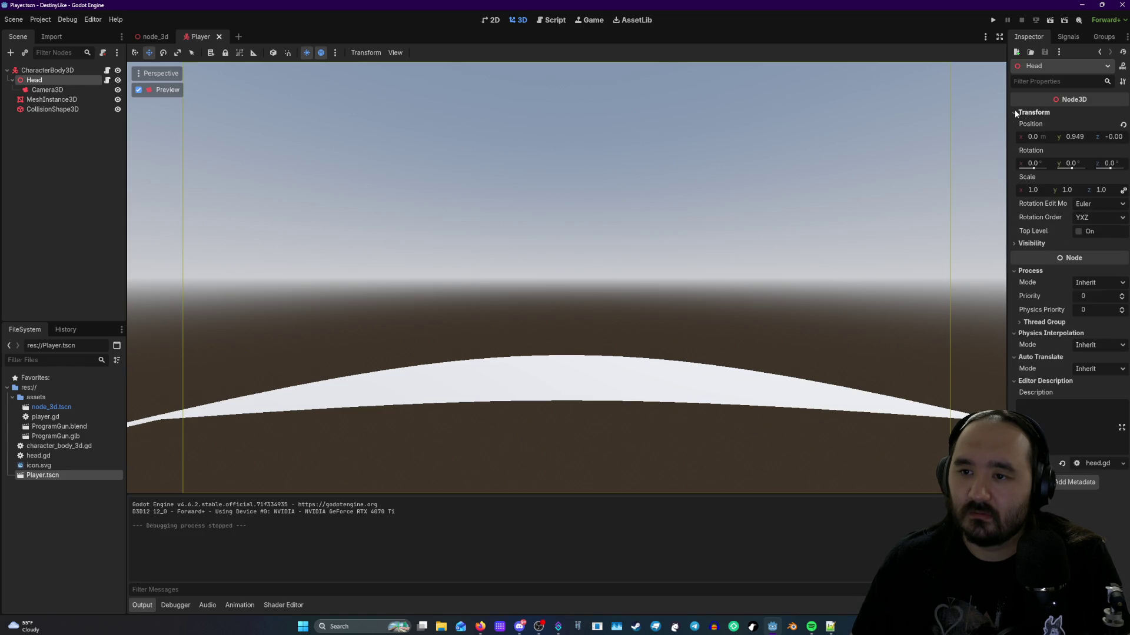
pyautogui.click(1015, 244)
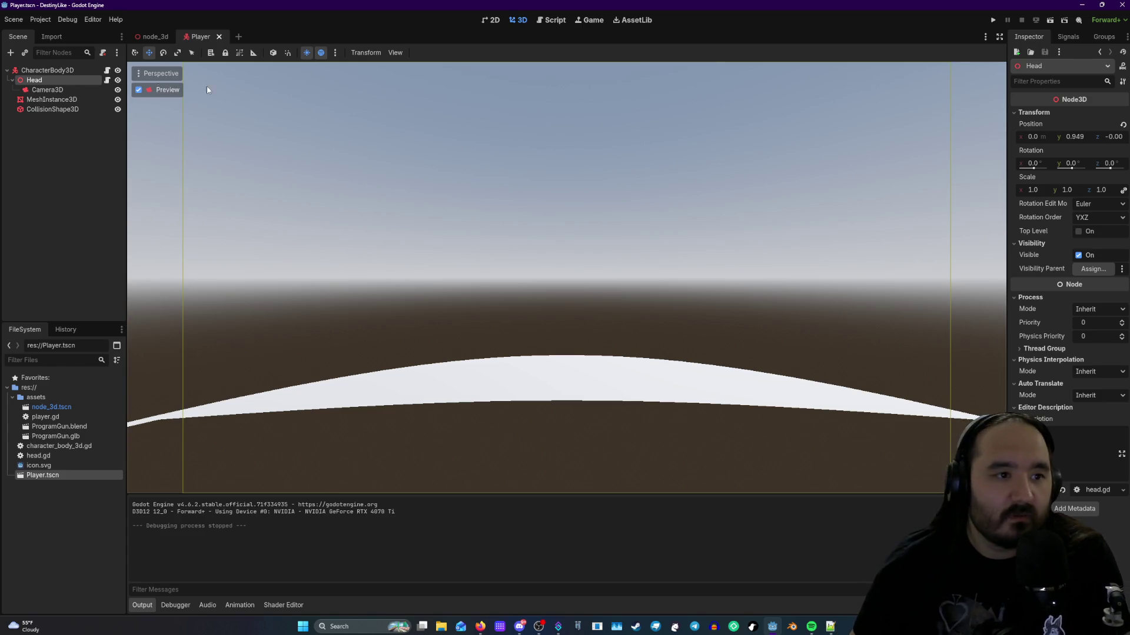
pyautogui.click(106, 81)
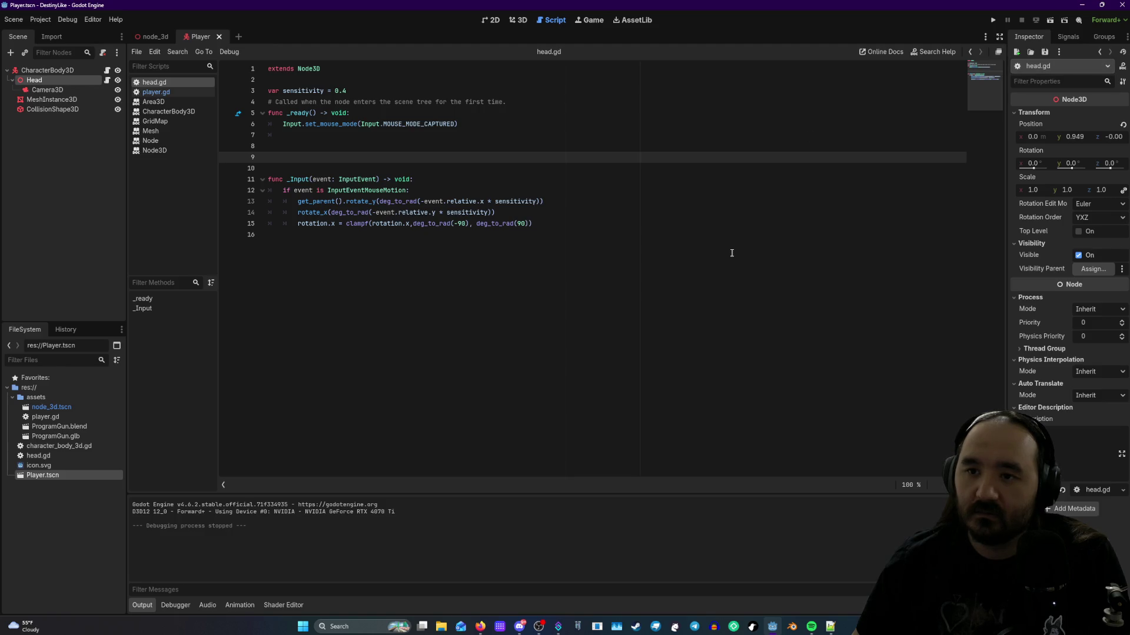
pyautogui.click(1065, 37)
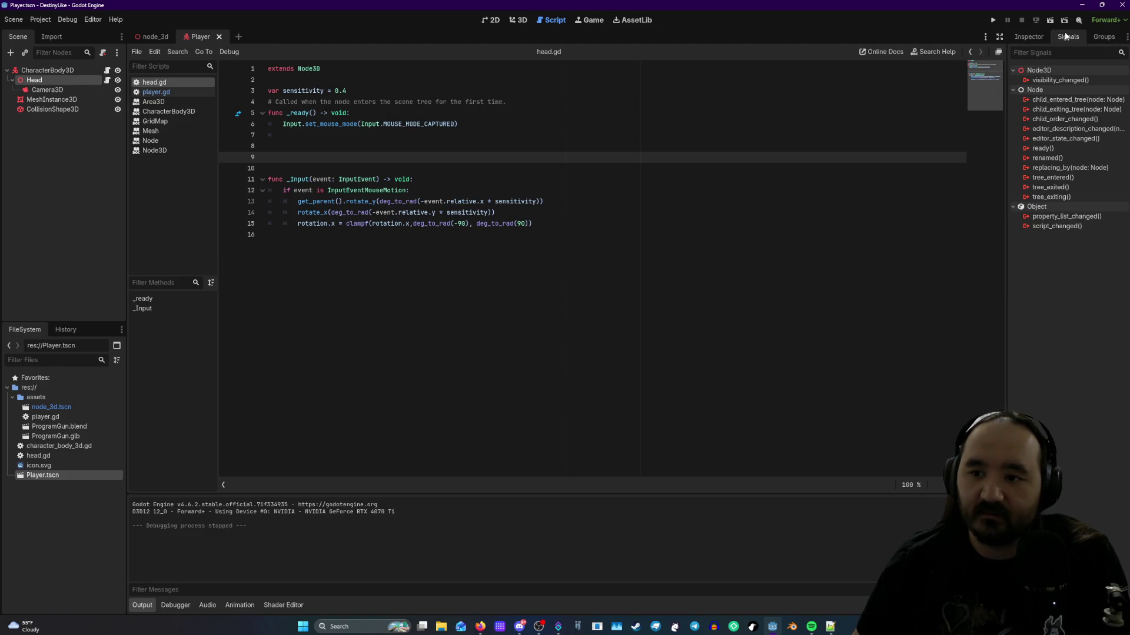
pyautogui.click(1029, 36)
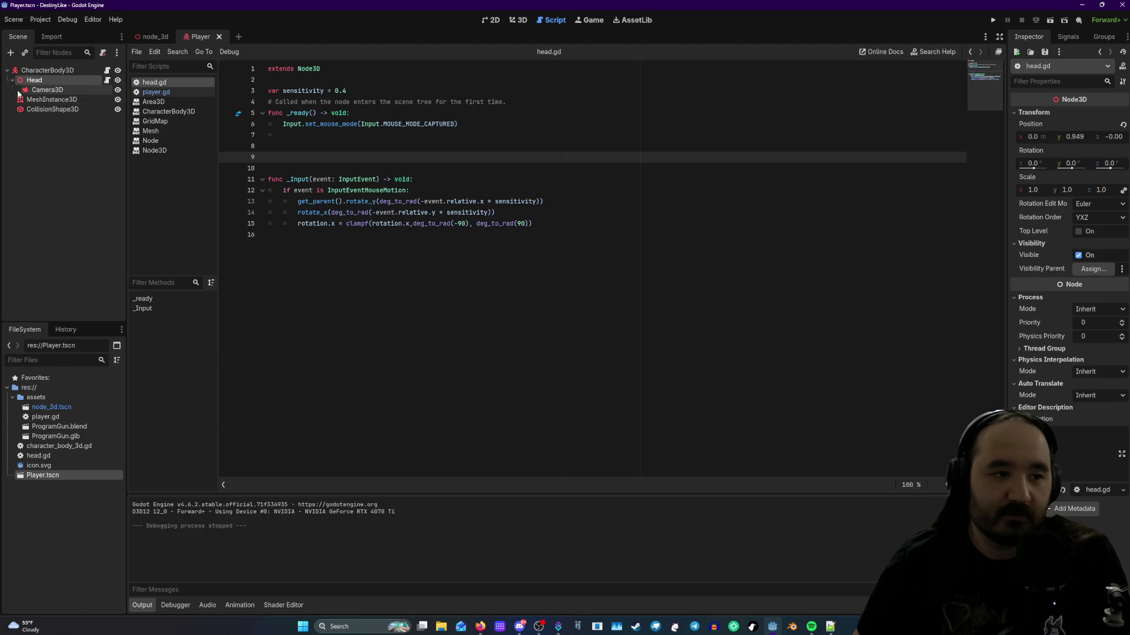
pyautogui.click(47, 89)
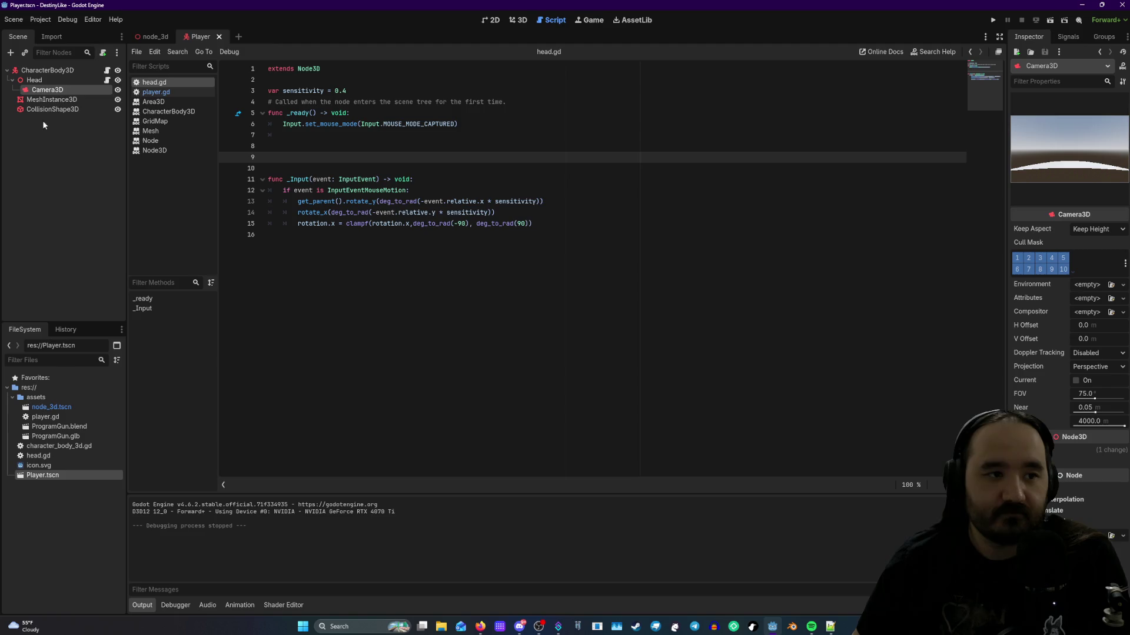
pyautogui.click(35, 80)
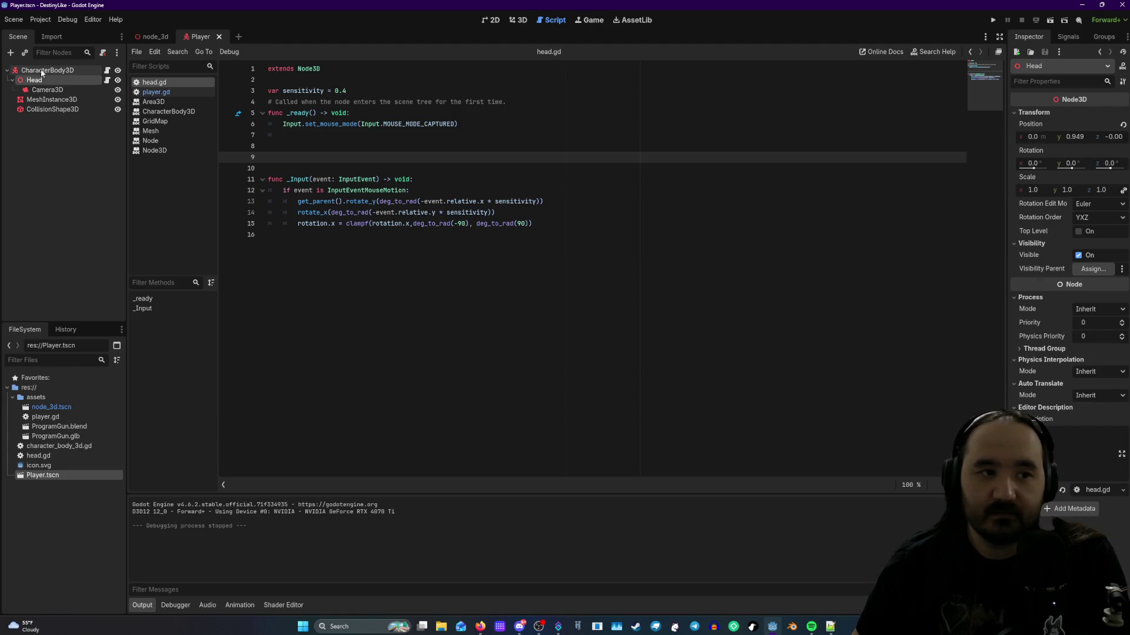
pyautogui.click(42, 70)
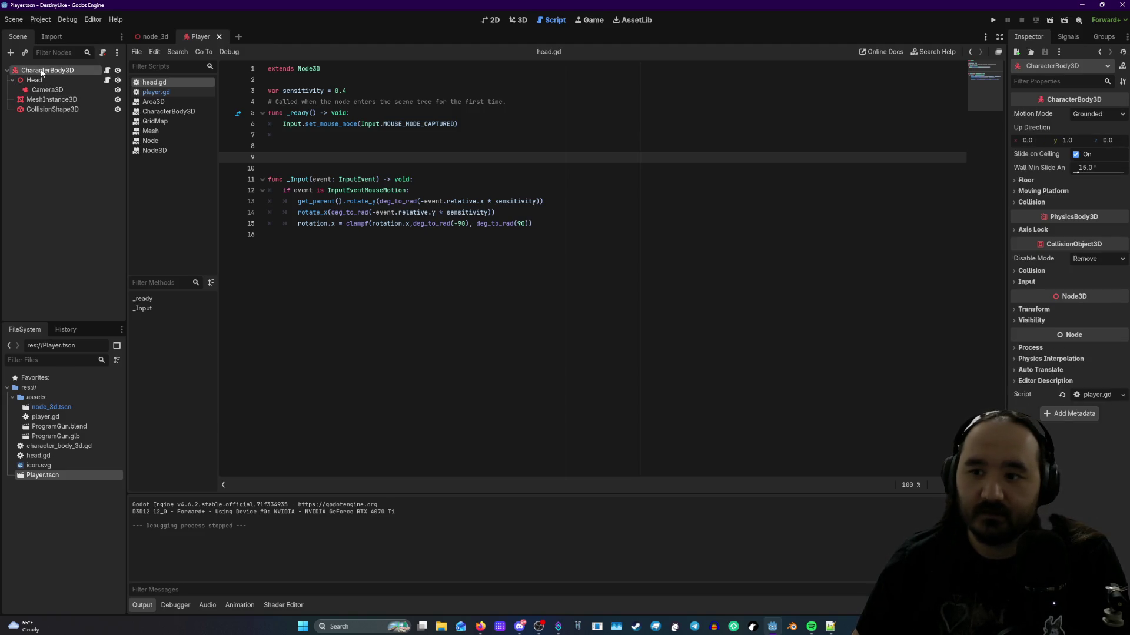
pyautogui.click(1096, 115)
pyautogui.click(1099, 129)
pyautogui.click(1019, 203)
pyautogui.click(1020, 191)
pyautogui.click(1021, 181)
pyautogui.click(1021, 181)
pyautogui.click(1023, 192)
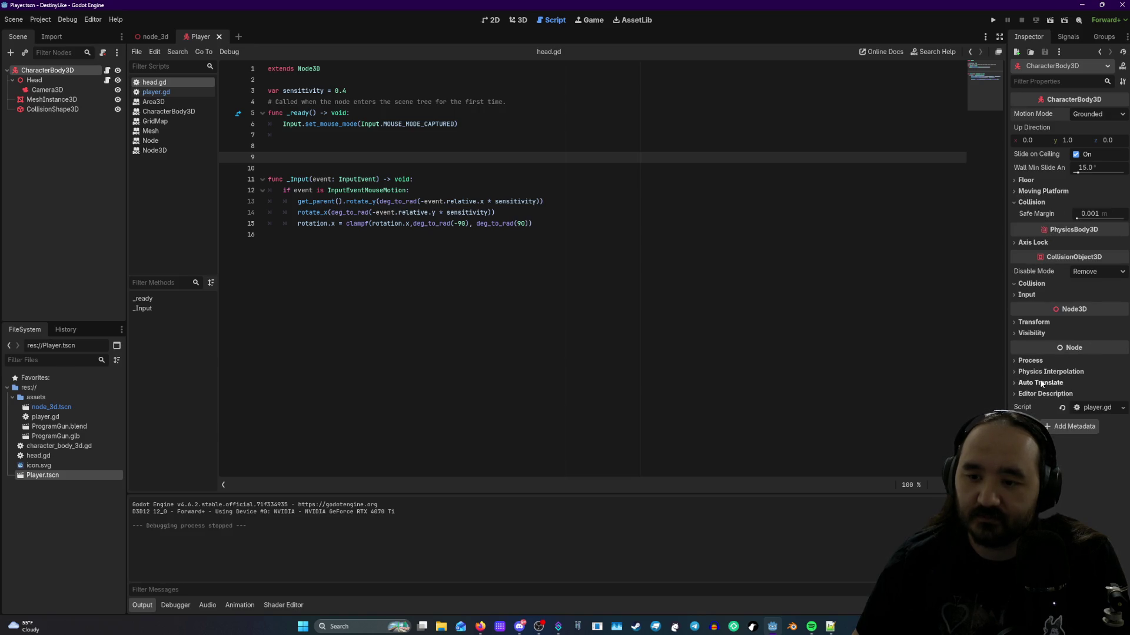
pyautogui.click(1031, 322)
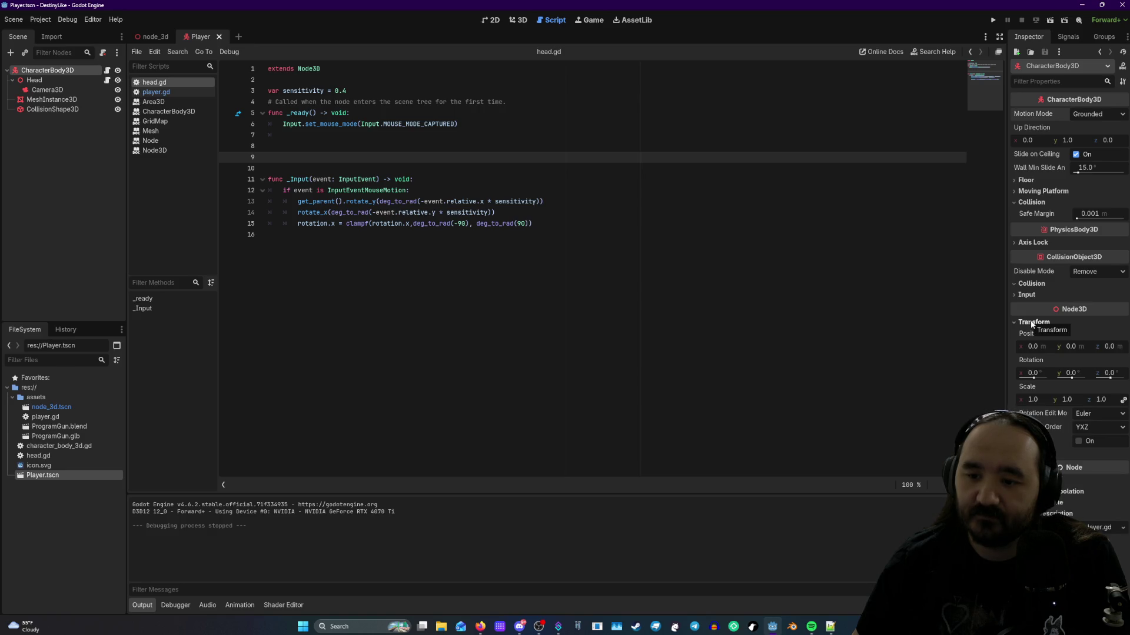
pyautogui.click(1031, 323)
pyautogui.click(1031, 334)
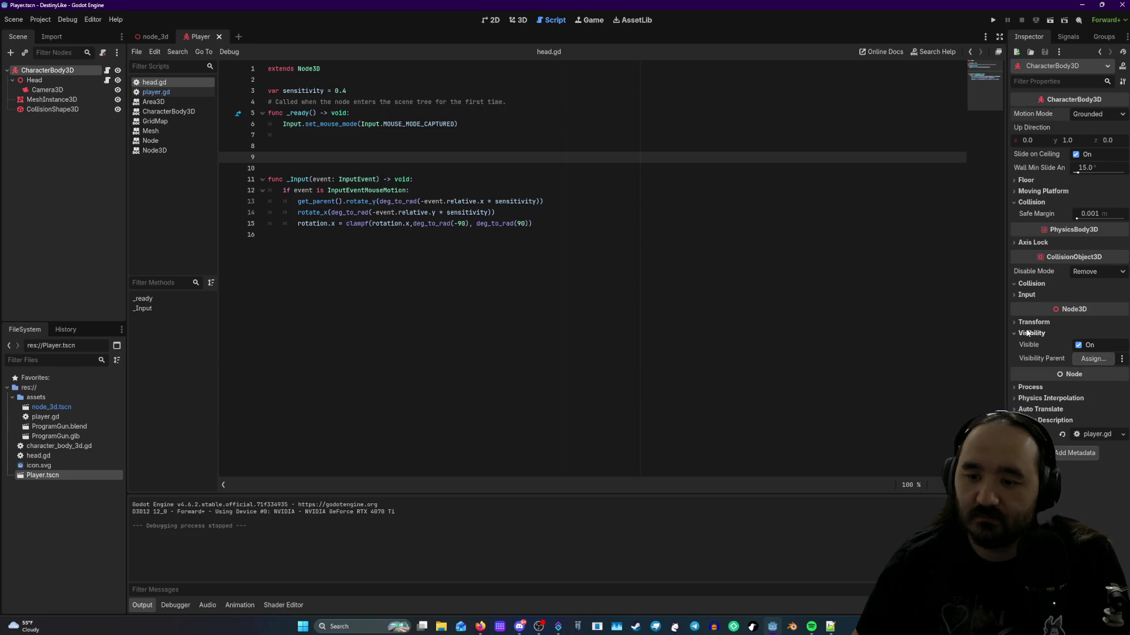
pyautogui.click(1027, 333)
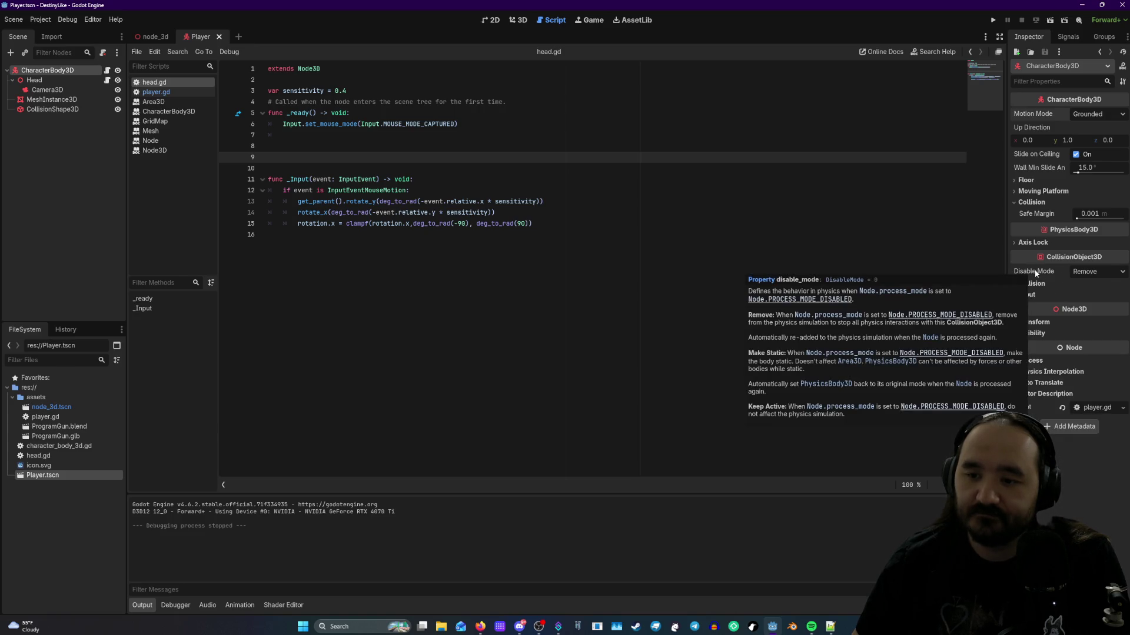
pyautogui.click(1100, 273)
pyautogui.click(1104, 274)
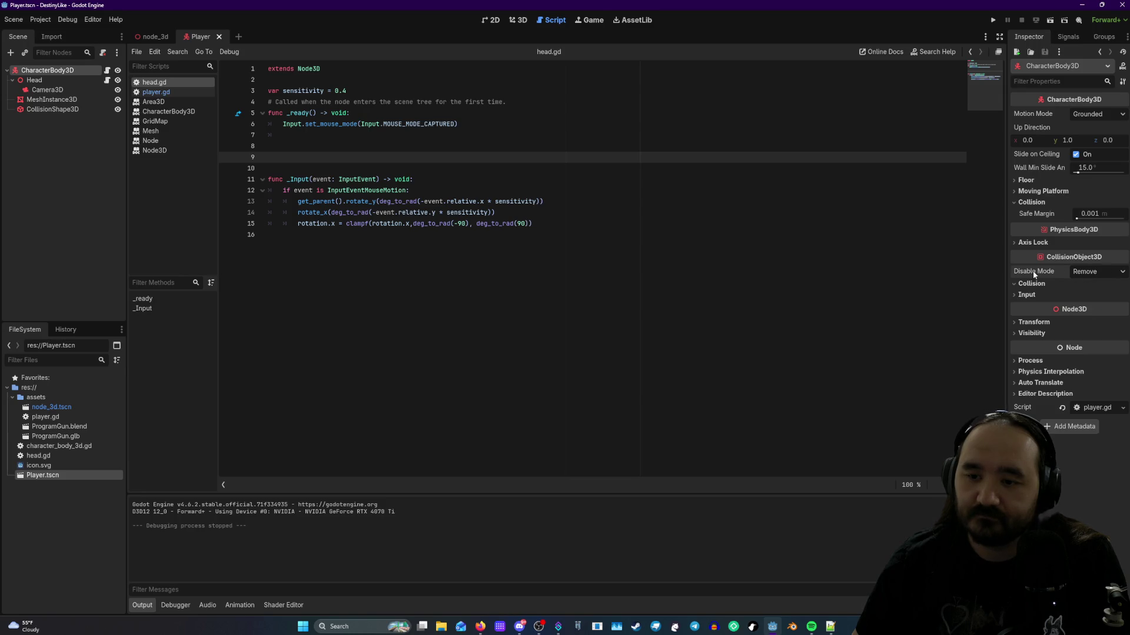
pyautogui.click(1104, 273)
pyautogui.click(1021, 277)
pyautogui.click(1020, 292)
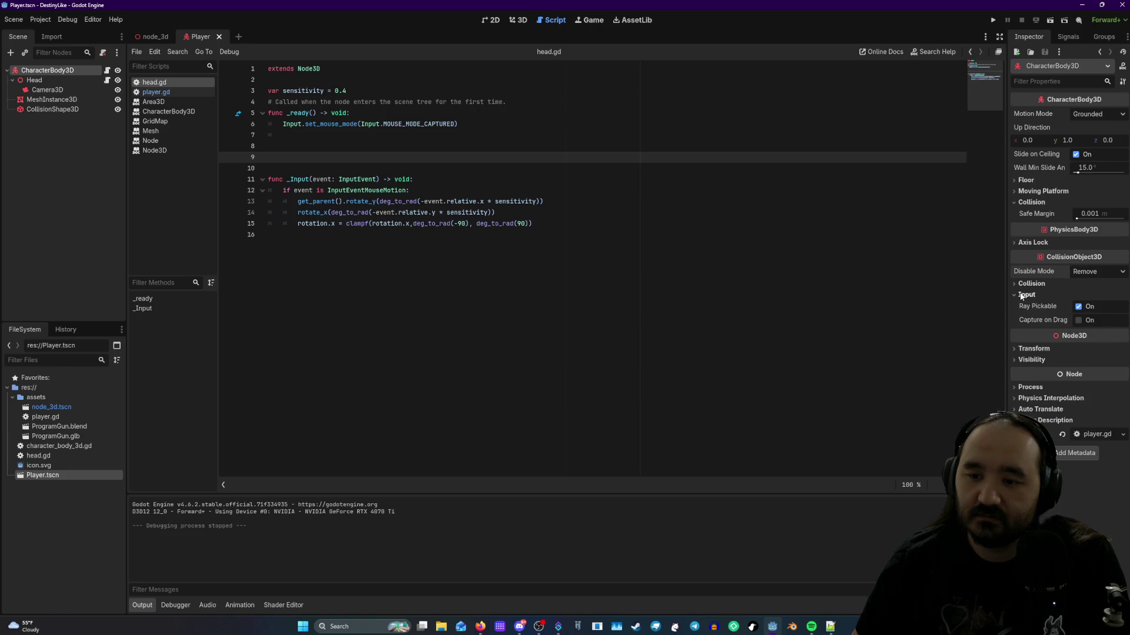
pyautogui.click(1021, 295)
pyautogui.click(1028, 243)
pyautogui.click(1029, 243)
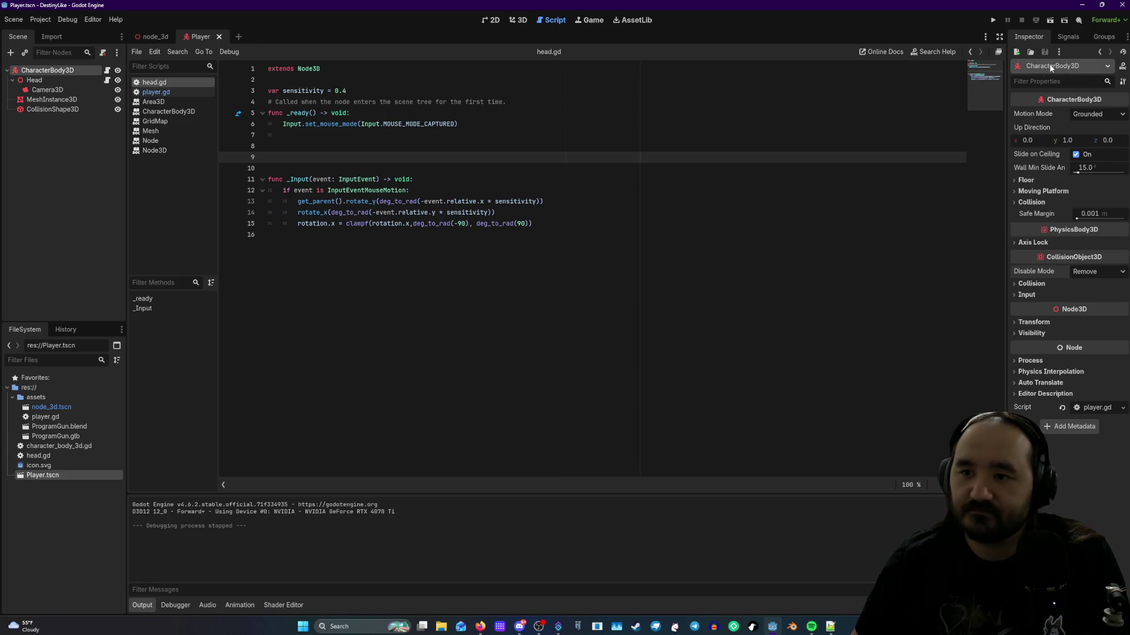
pyautogui.click(1036, 383)
pyautogui.click(1036, 372)
pyautogui.click(1030, 361)
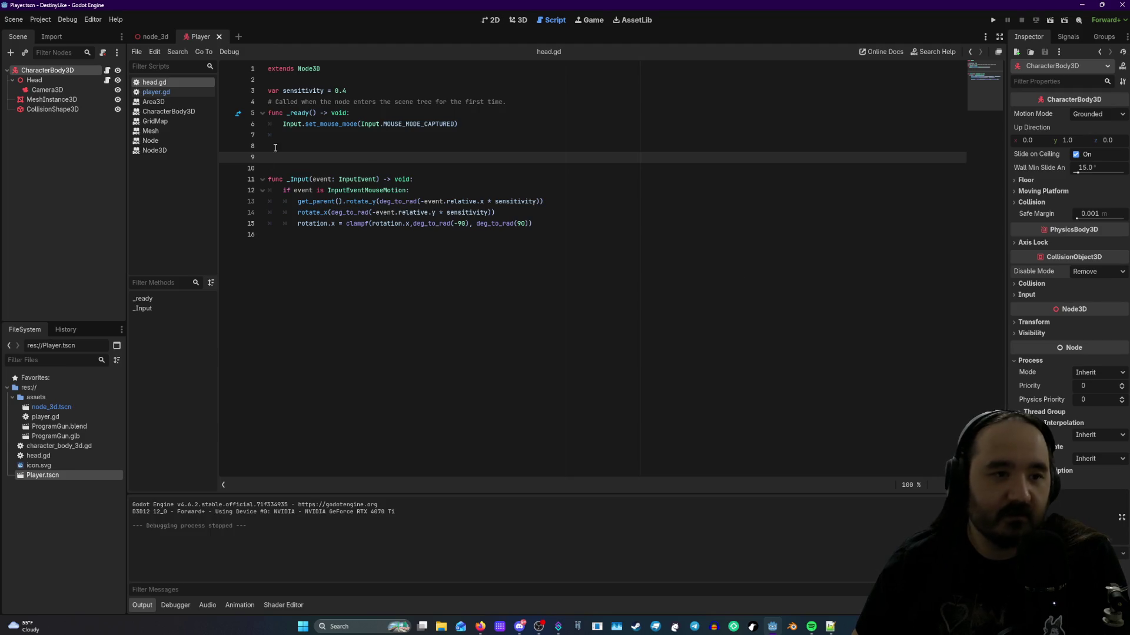
pyautogui.click(163, 93)
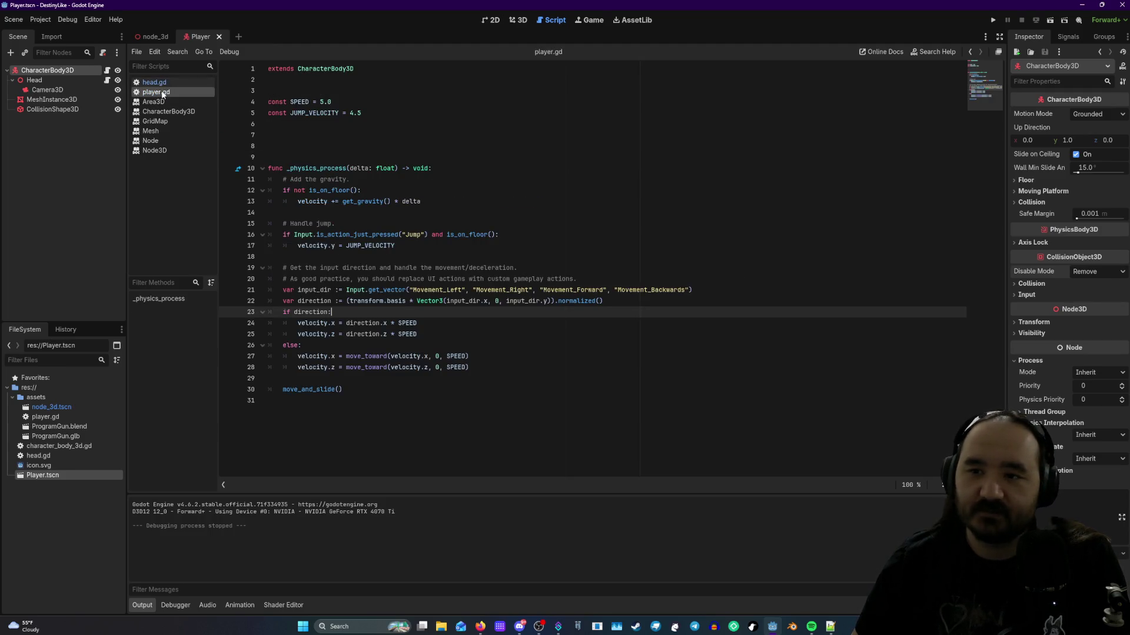
pyautogui.click(152, 82)
pyautogui.click(42, 79)
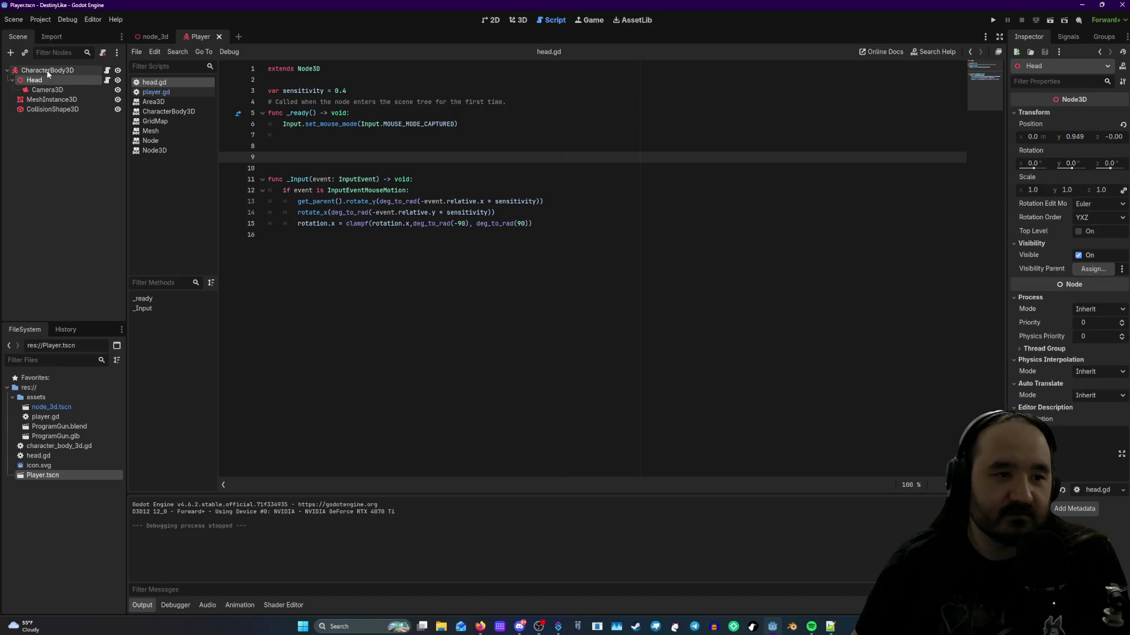
pyautogui.click(44, 72)
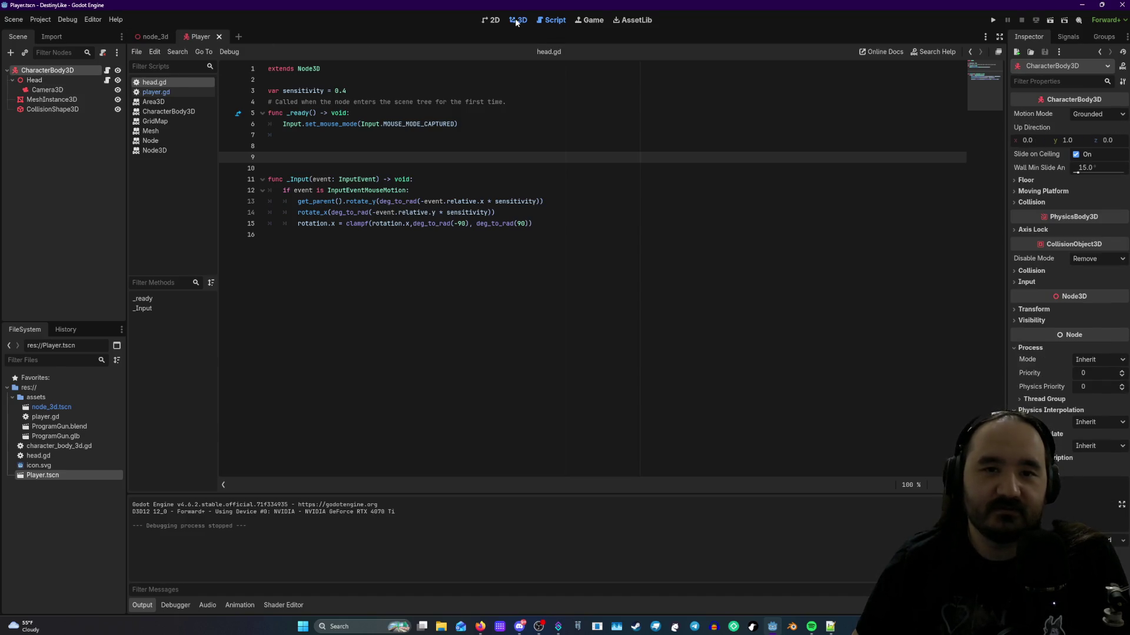
pyautogui.click(516, 20)
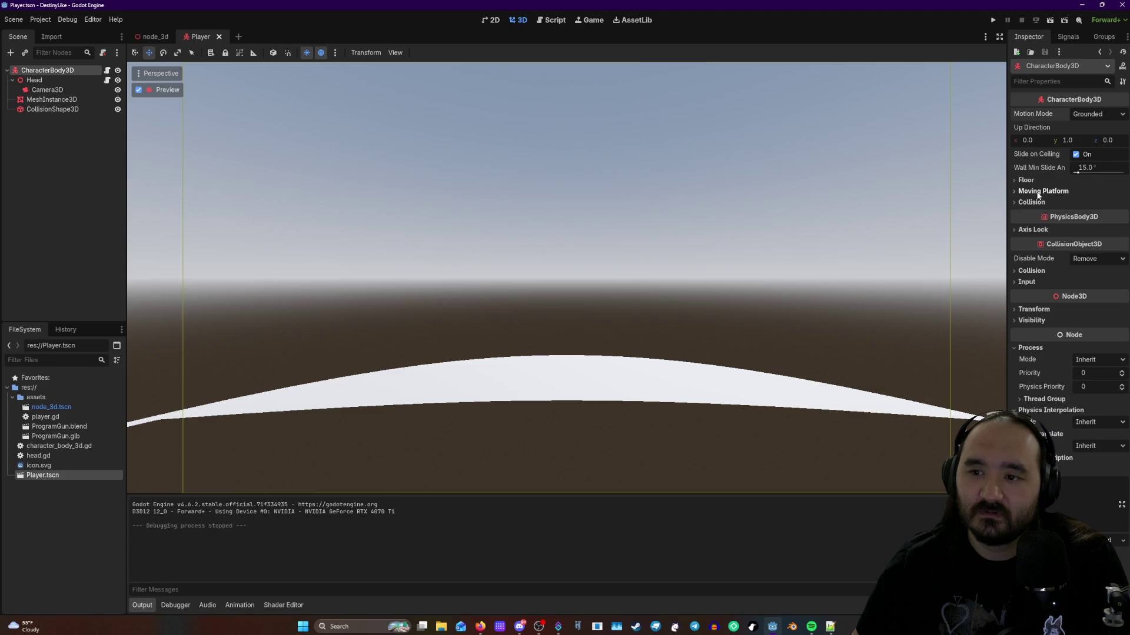
pyautogui.click(1027, 203)
pyautogui.click(1026, 203)
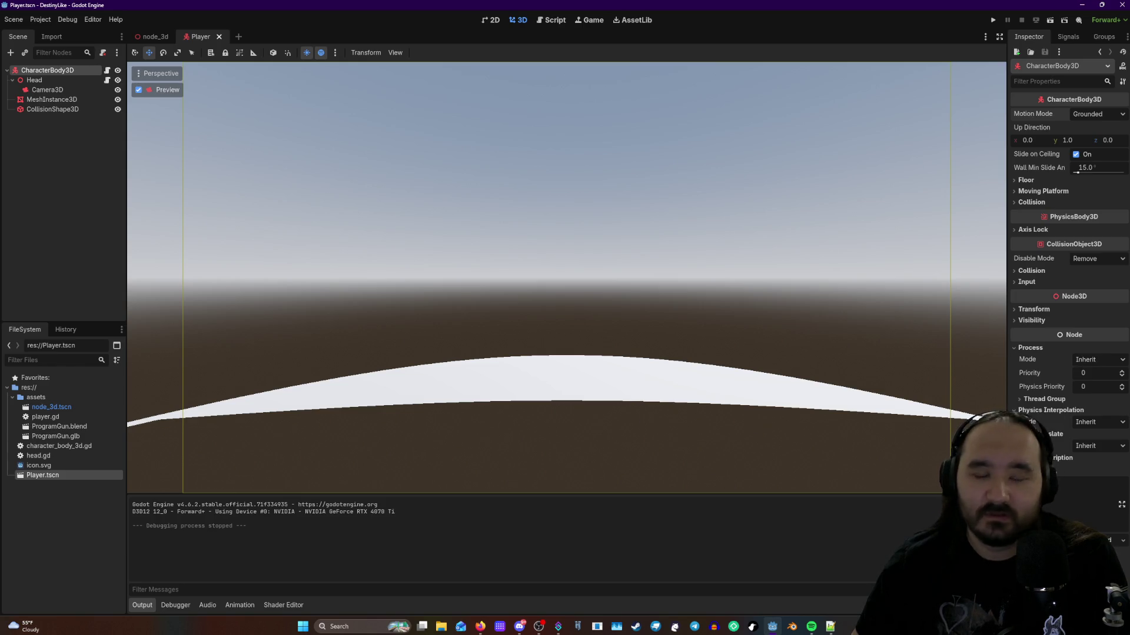
pyautogui.click(60, 81)
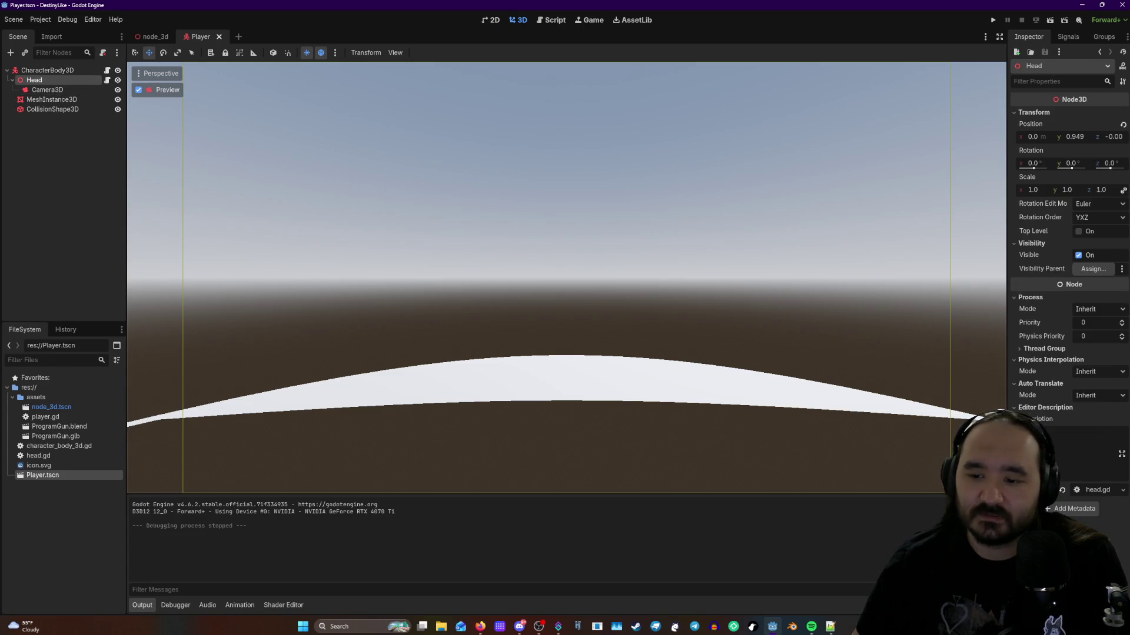
pyautogui.click(1076, 490)
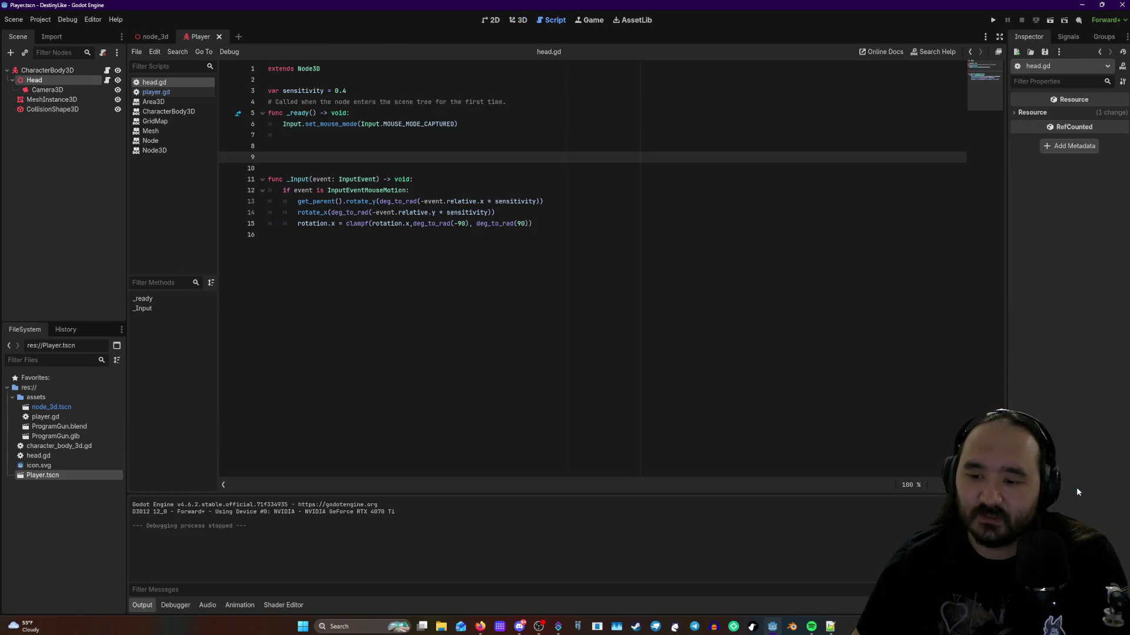
# Show the Head node's properties, then bring up and dismiss the Player.tscn file actions.
pyautogui.click(1099, 52)
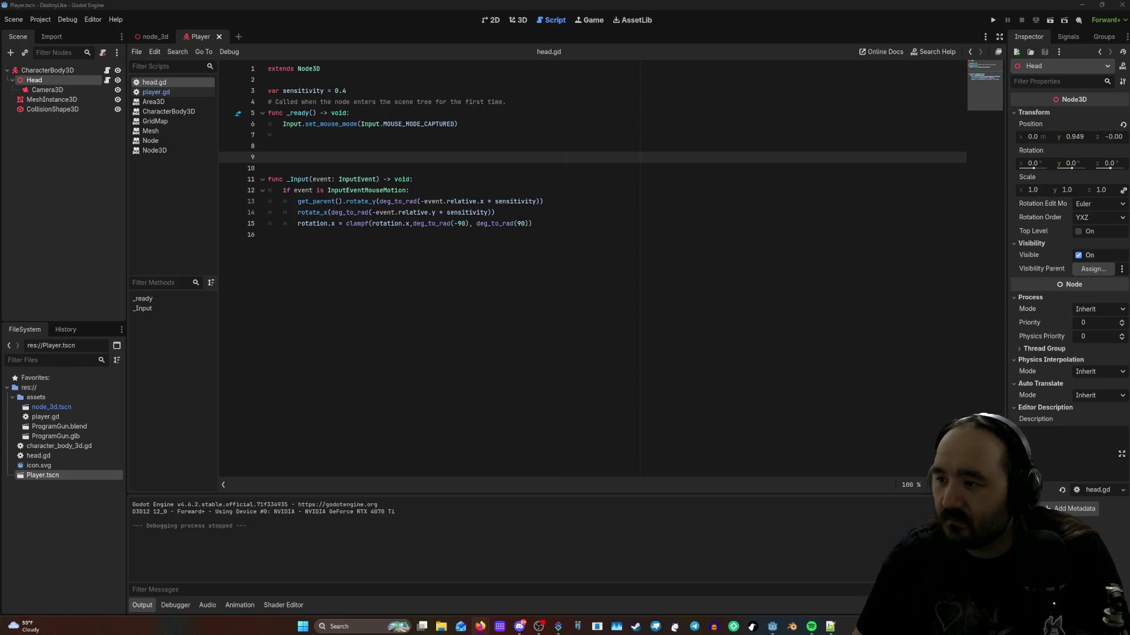
pyautogui.click(42, 475)
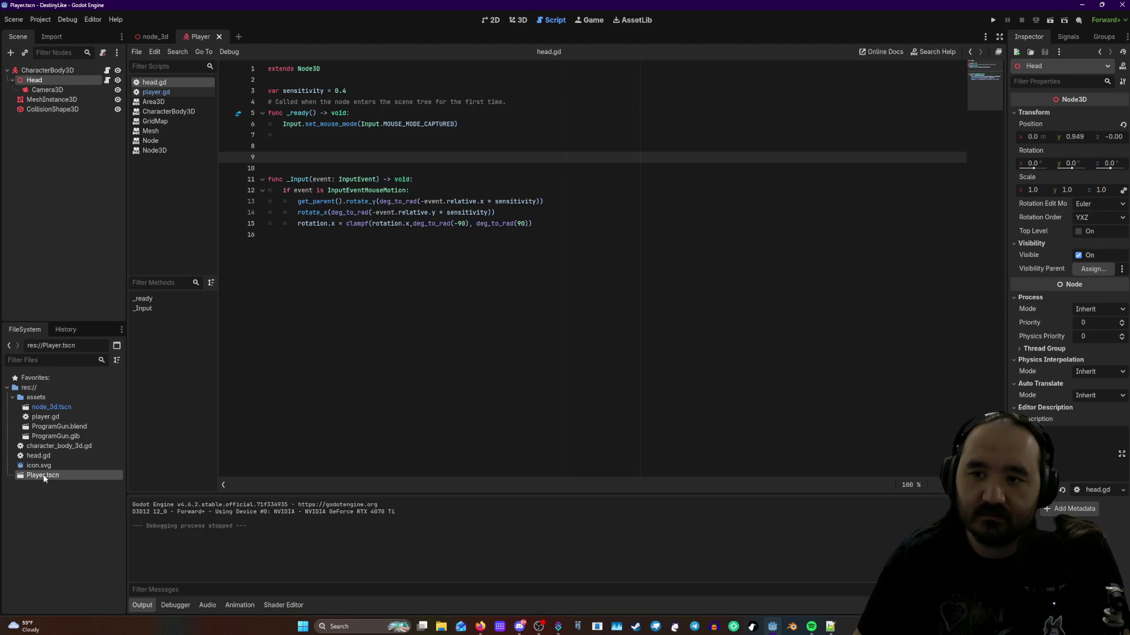
pyautogui.rightClick(48, 475)
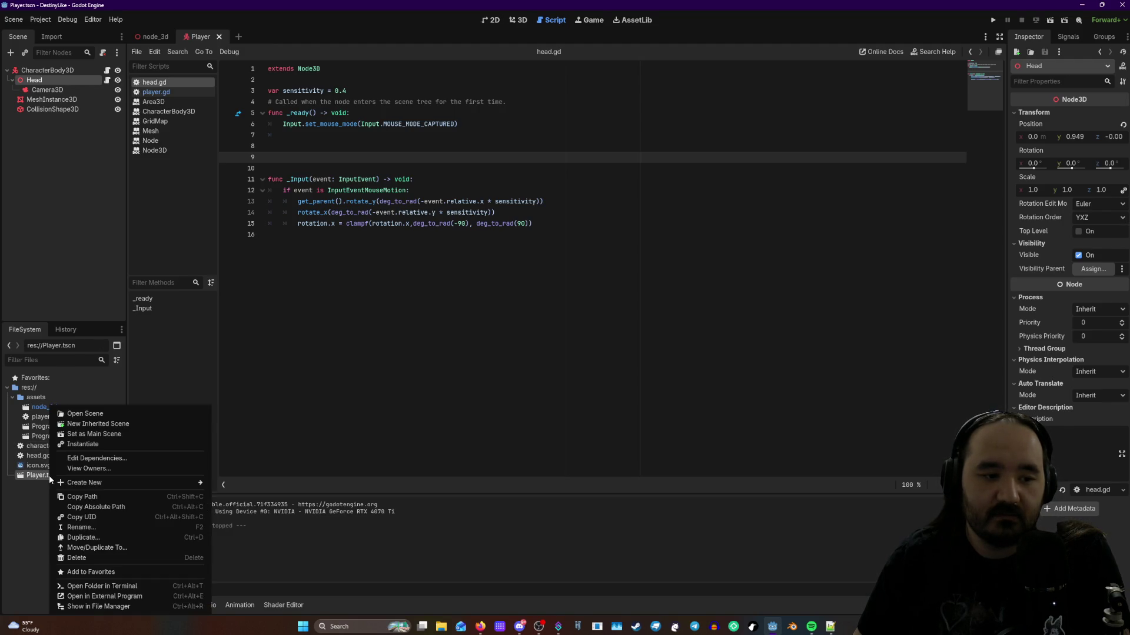
pyautogui.press('Escape')
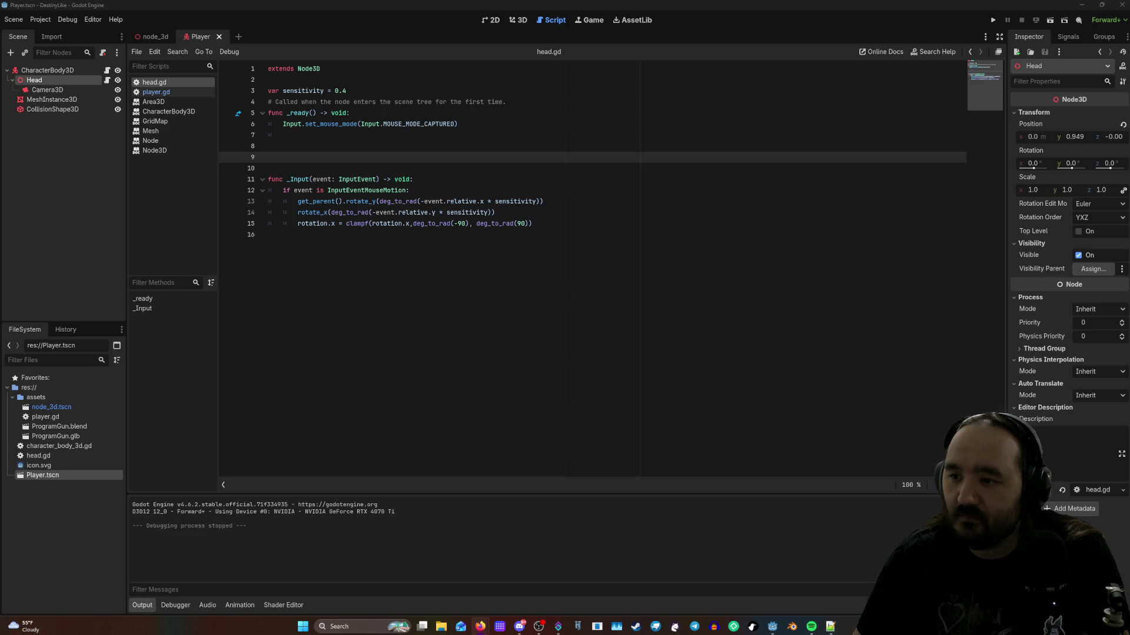
# Inspect Camera3D and Head, glance at player.gd, and return to head.gd below the extends line.
pyautogui.click(35, 81)
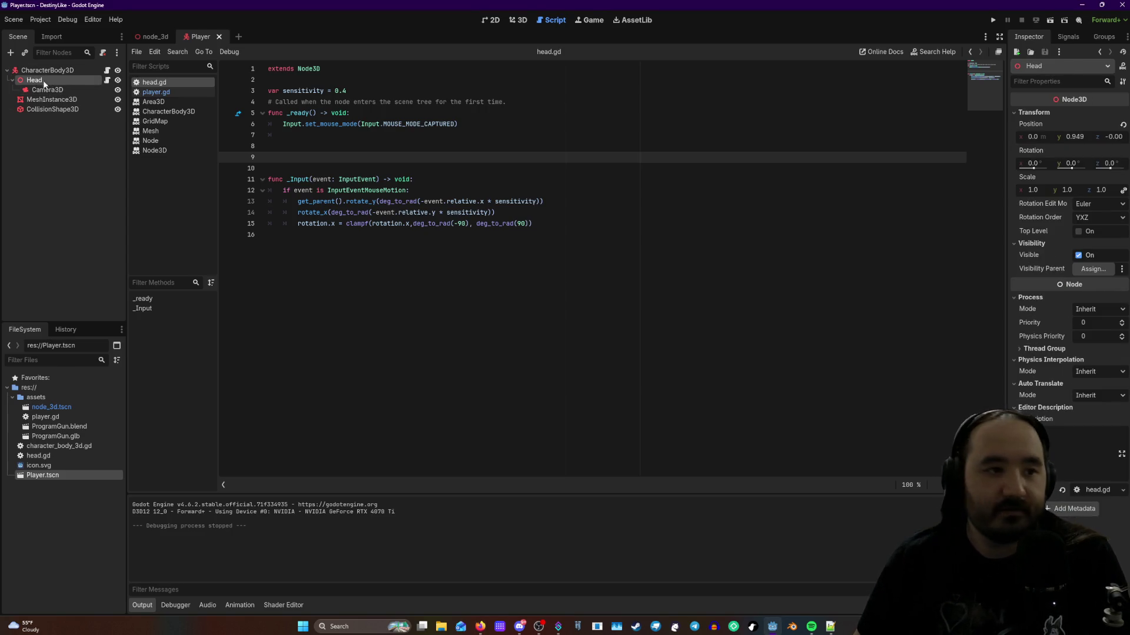
pyautogui.click(48, 90)
pyautogui.click(35, 80)
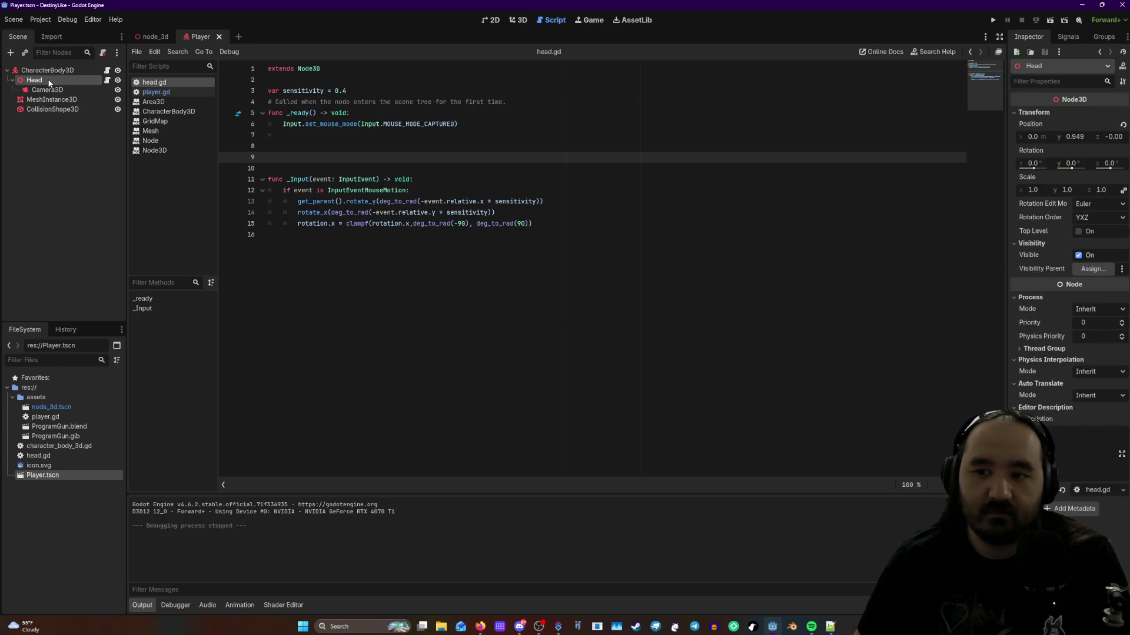
pyautogui.click(161, 93)
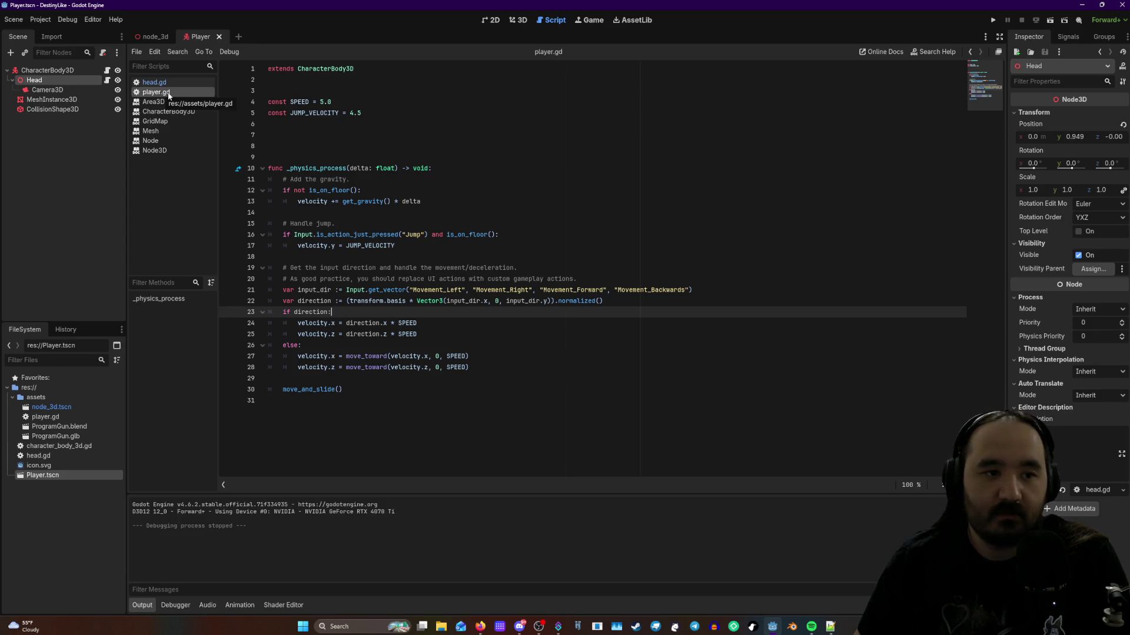
pyautogui.click(171, 84)
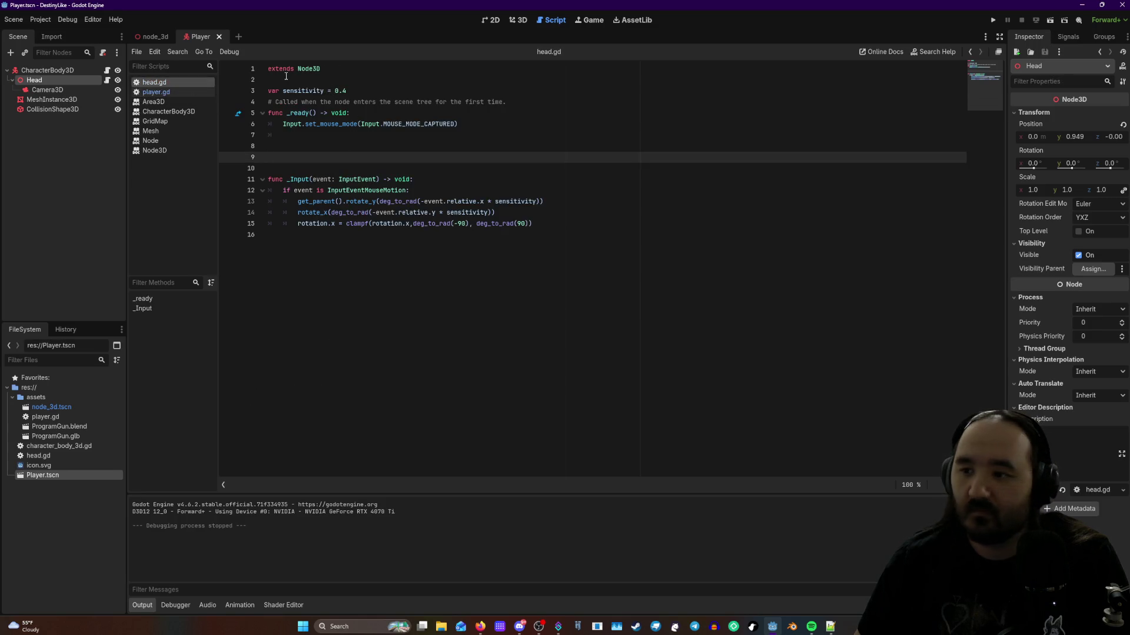
pyautogui.click(303, 79)
pyautogui.press('Return')
pyautogui.press('Return')
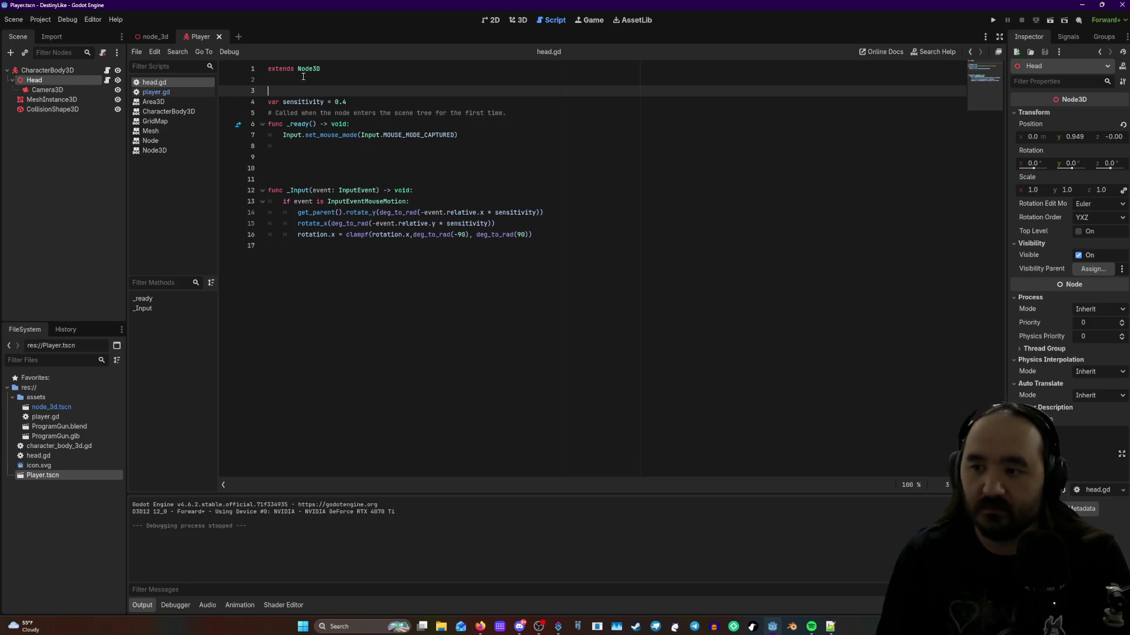
pyautogui.write('@expo')
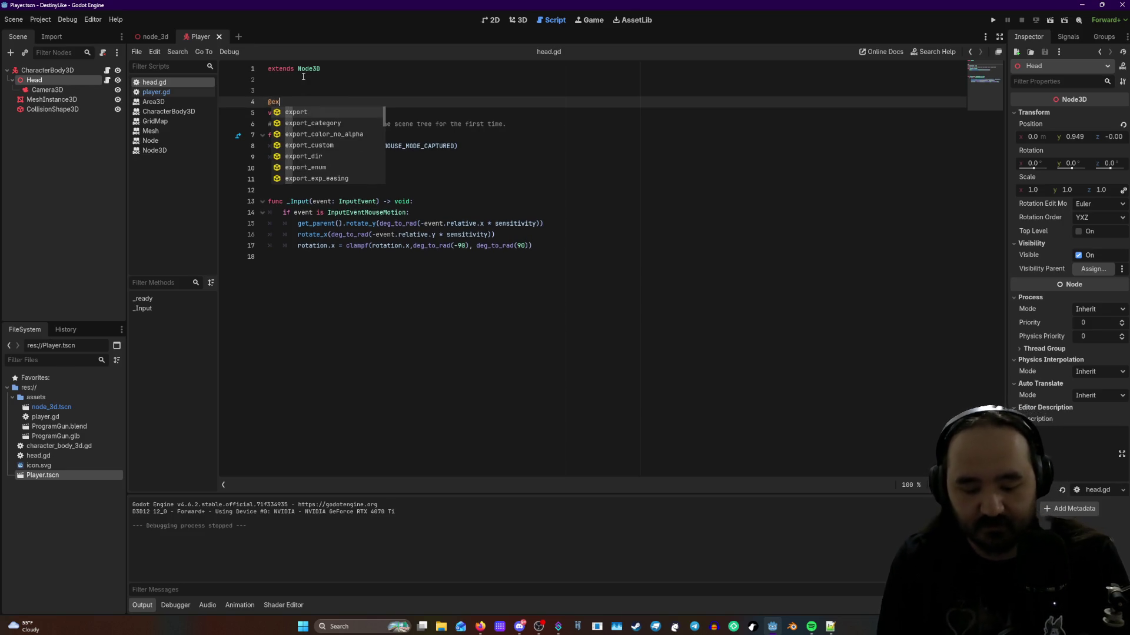
pyautogui.write('rt')
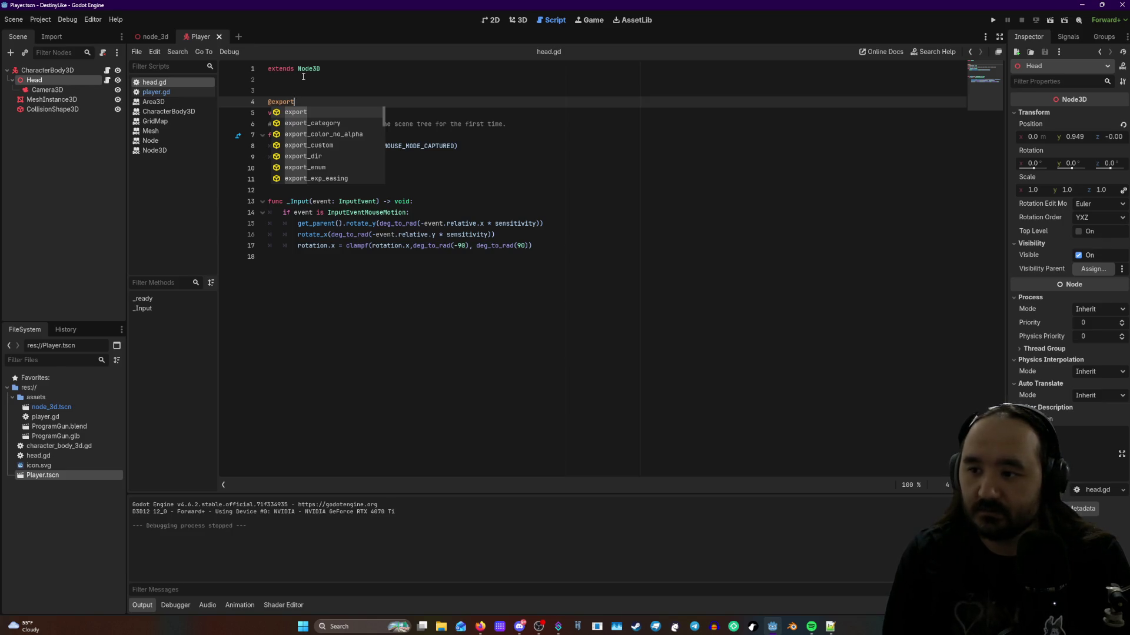
pyautogui.write(' var cam')
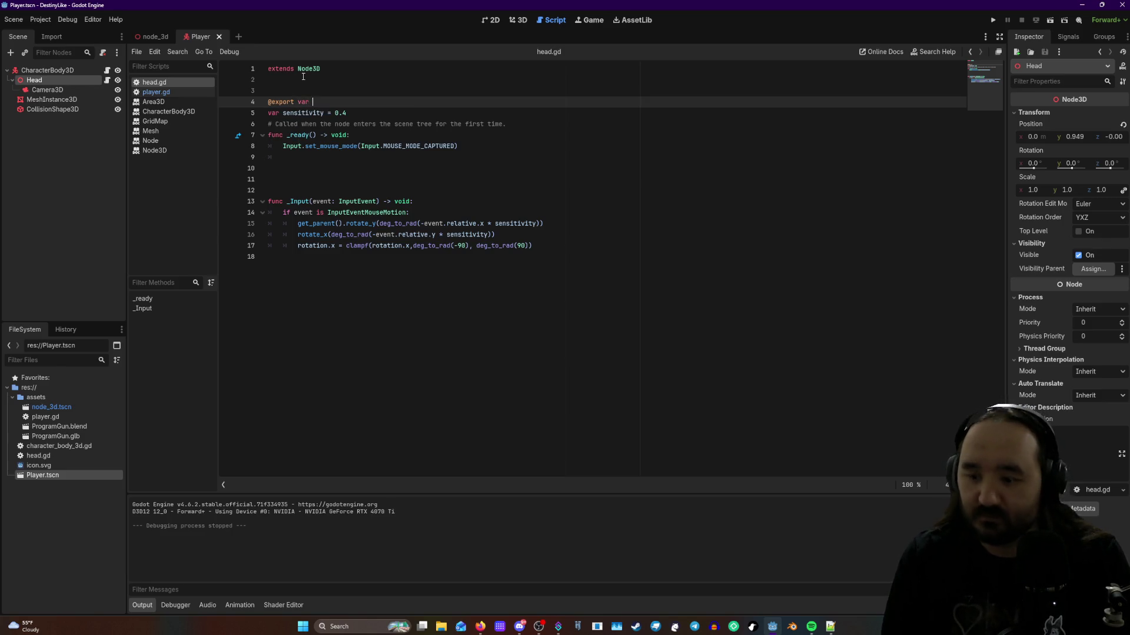
pyautogui.write('er')
pyautogui.press('BackSpace')
pyautogui.press('BackSpace')
pyautogui.press('BackSpace')
pyautogui.write('AMERA')
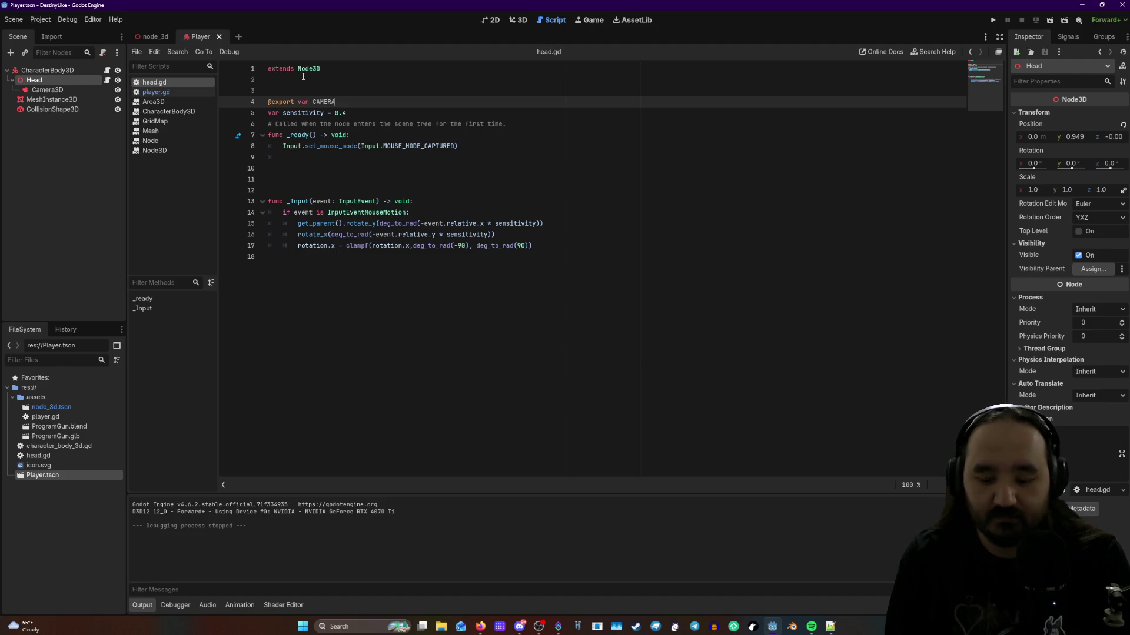
pyautogui.write('_')
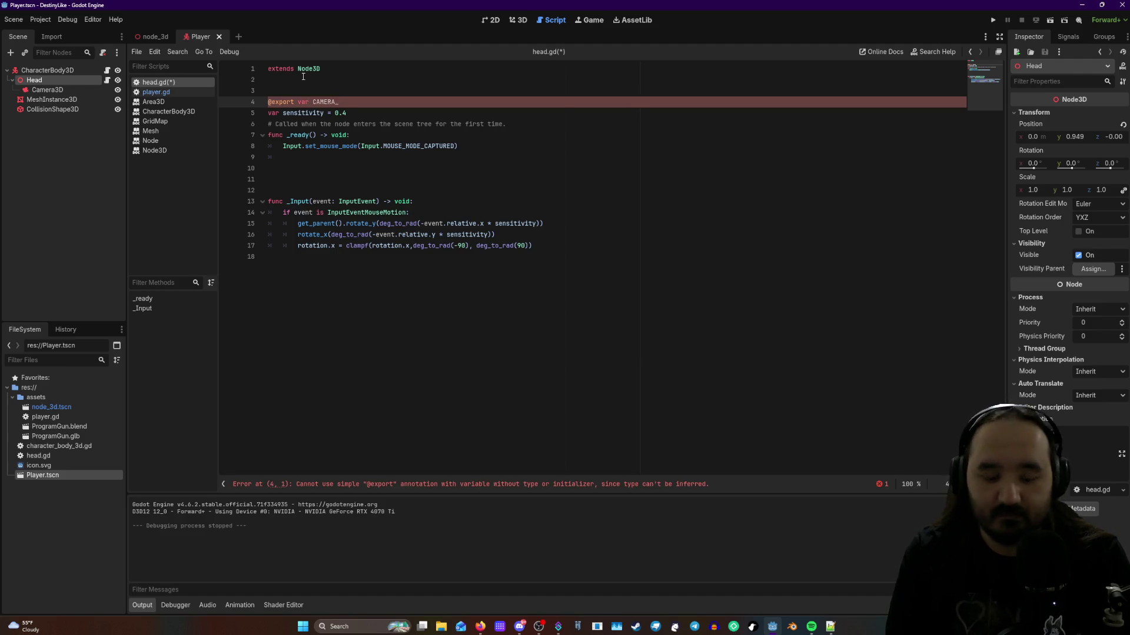
pyautogui.write('CONTROLLER')
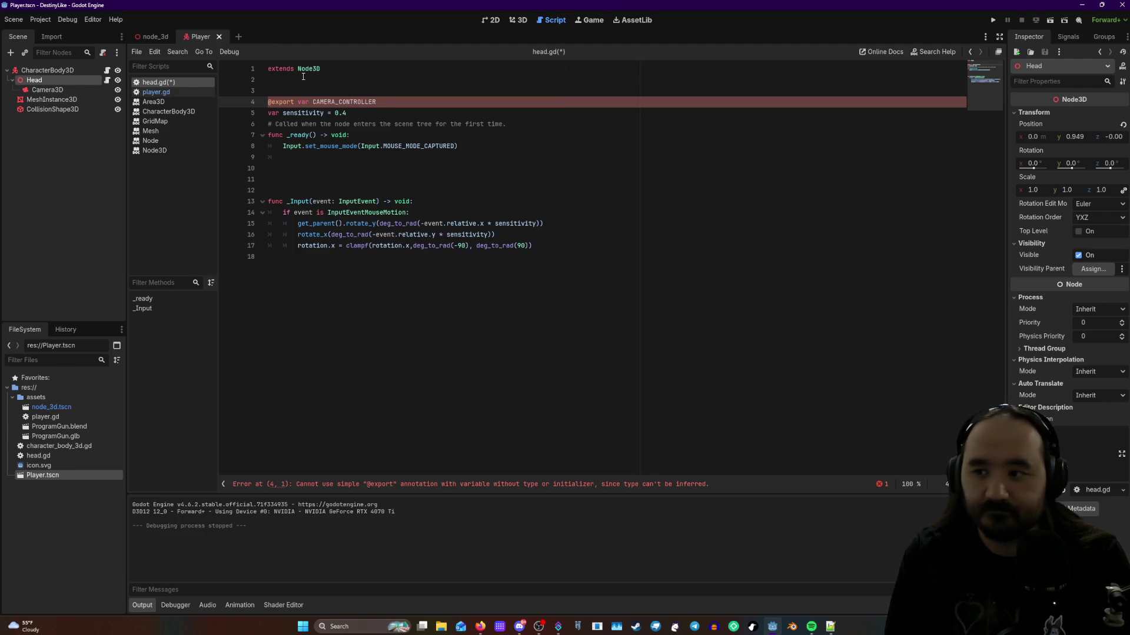
pyautogui.write(' : ')
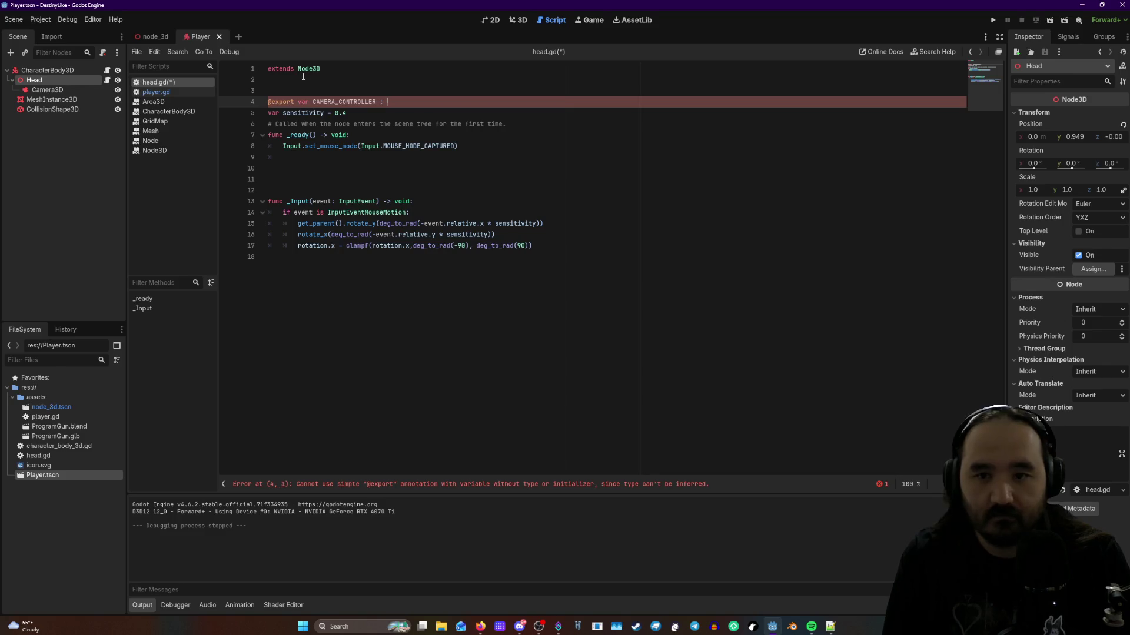
pyautogui.write('camera')
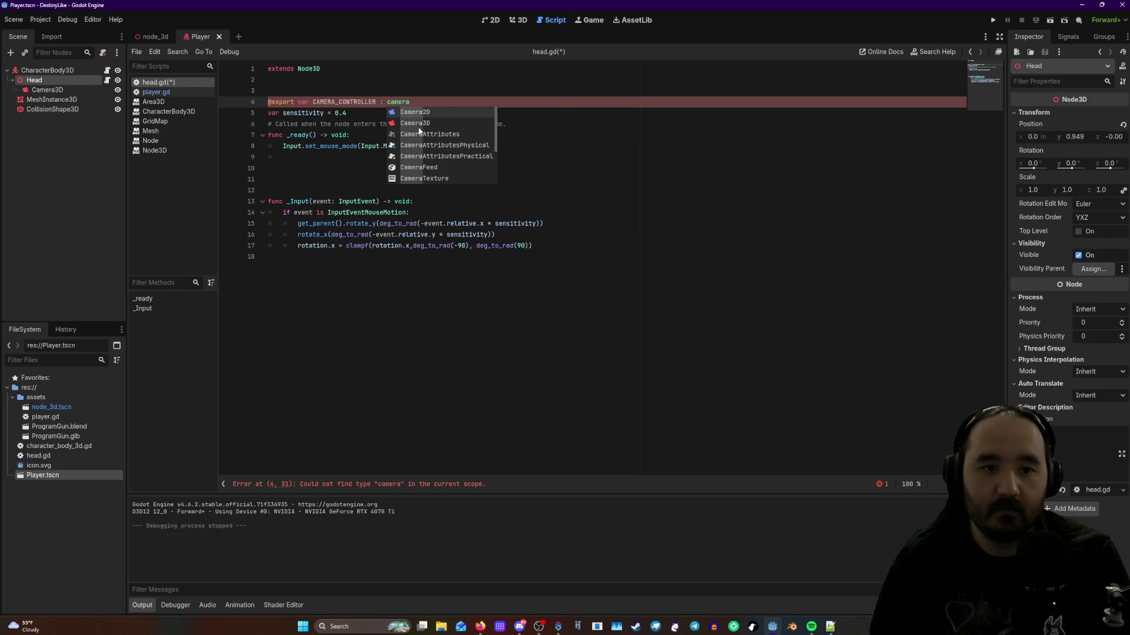
pyautogui.click(453, 129)
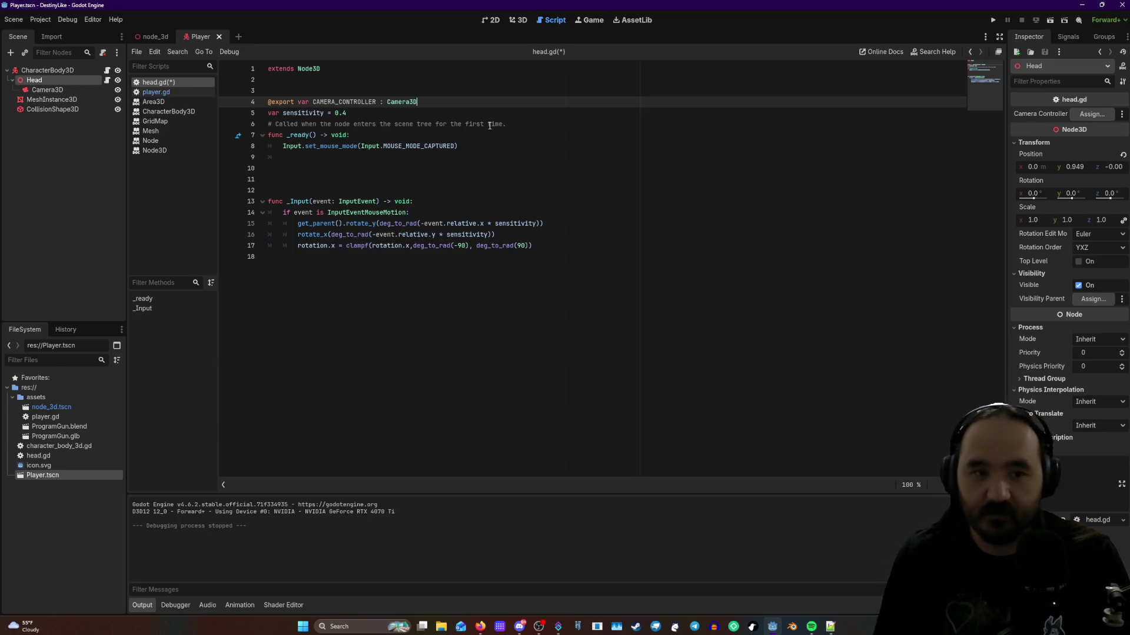
pyautogui.press('Return')
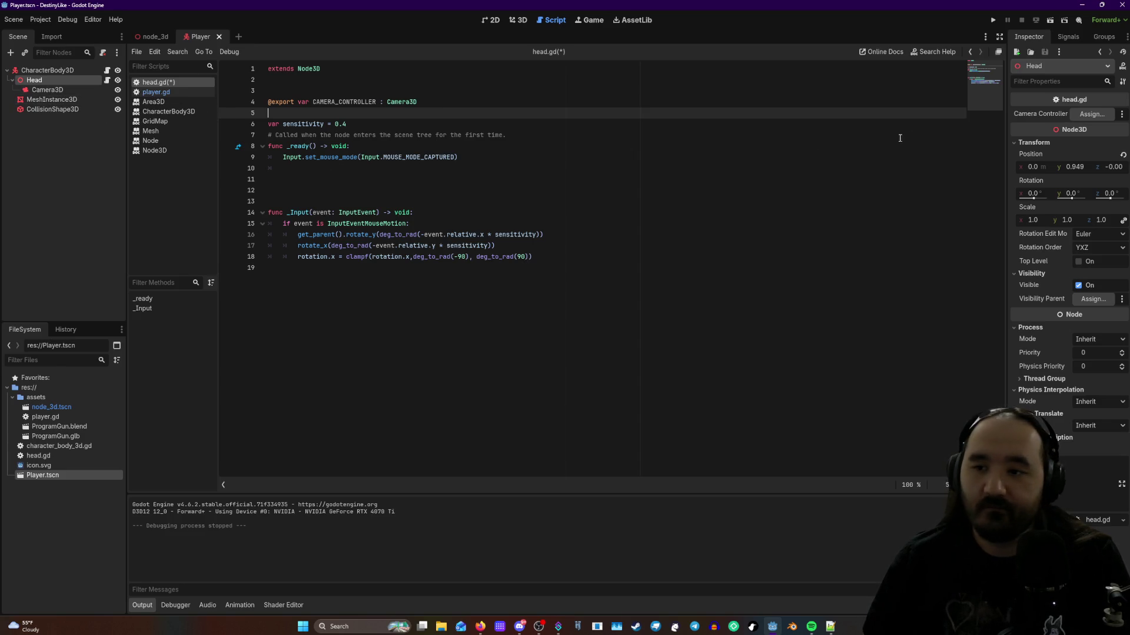
pyautogui.click(1092, 113)
# Assign the Camera3D node to Head's Camera Controller property and check Camera3D's settings.
pyautogui.click(535, 227)
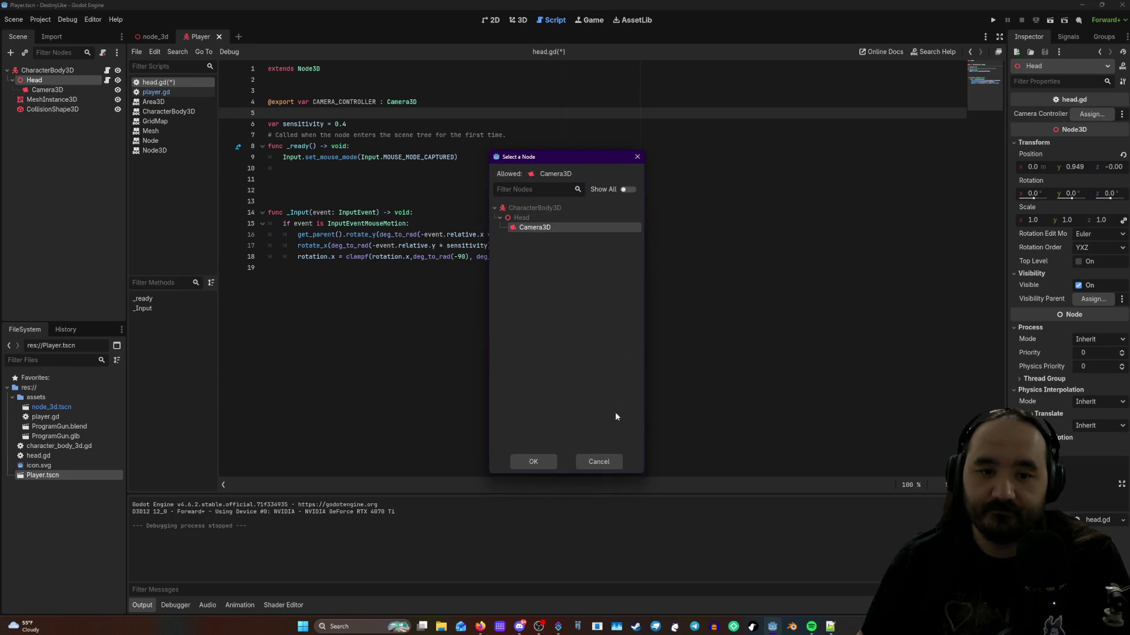
pyautogui.click(533, 462)
pyautogui.click(47, 89)
pyautogui.click(45, 79)
pyautogui.click(43, 91)
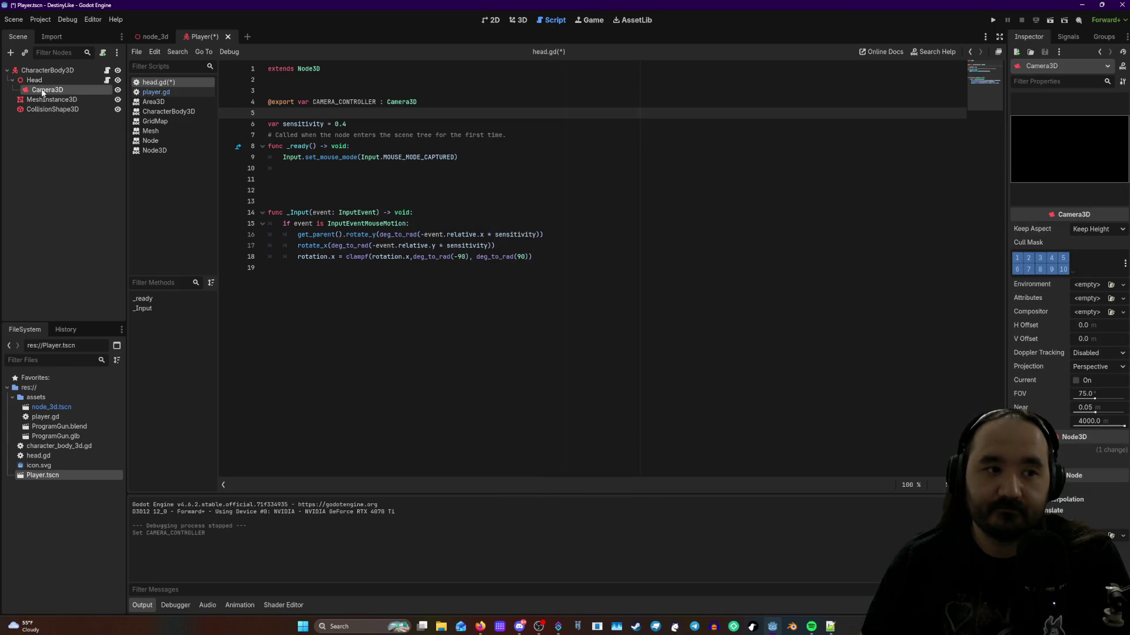
pyautogui.click(43, 83)
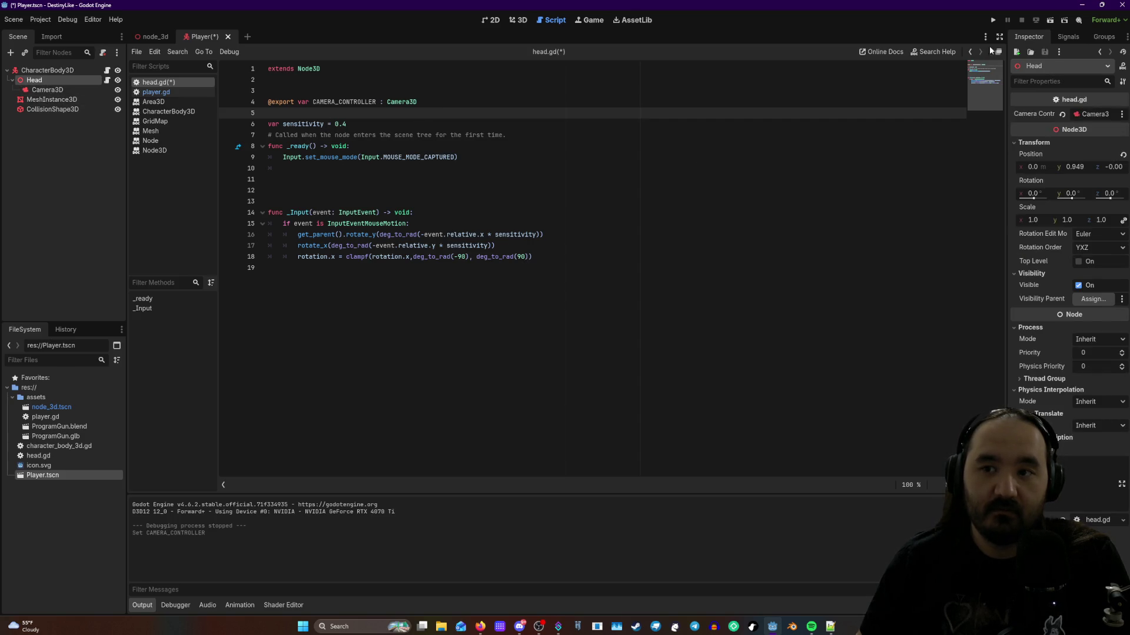
# Save and test-run the game to try looking around, then stop it.
pyautogui.click(994, 22)
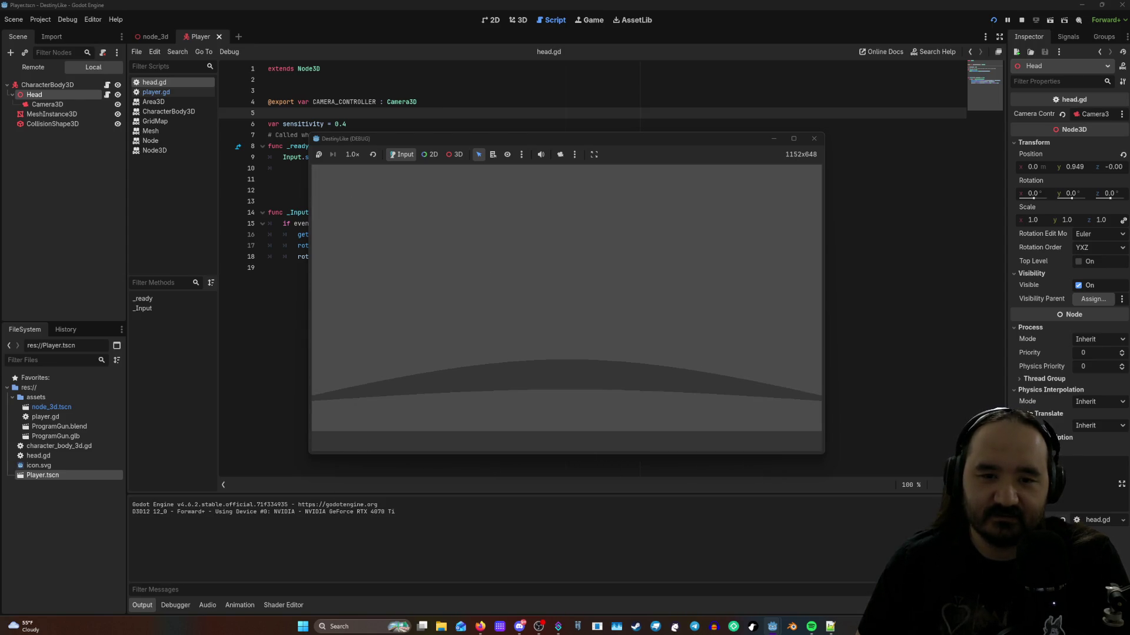
pyautogui.press('F8')
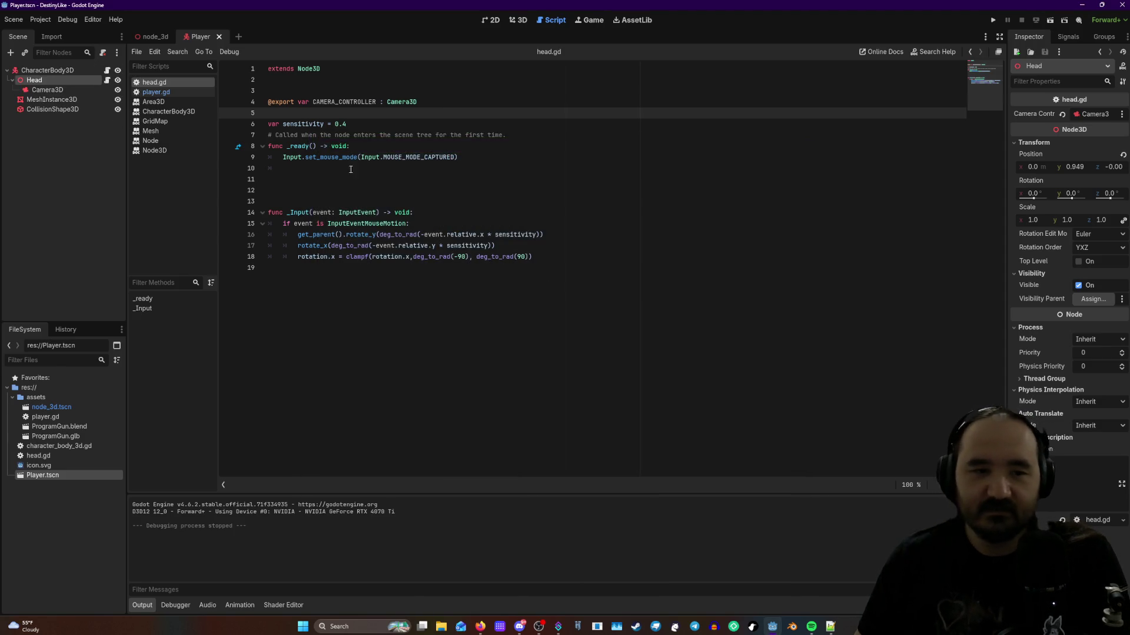
pyautogui.click(427, 105)
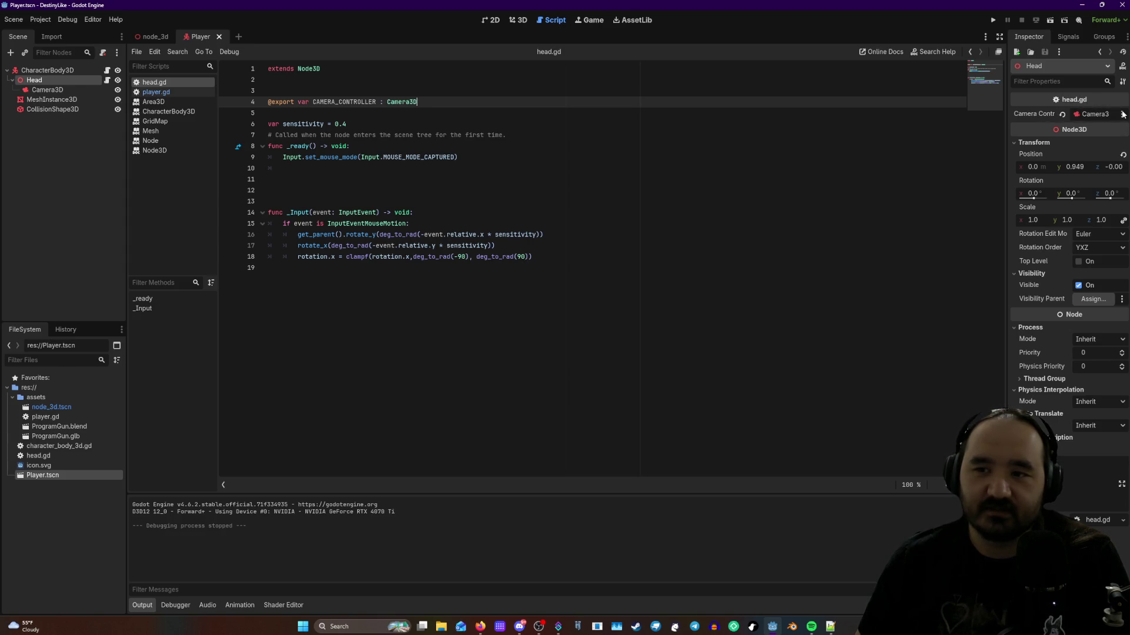
# Reset Head's Camera Controller property to empty, cancelling the node picker without assigning.
pyautogui.click(1062, 115)
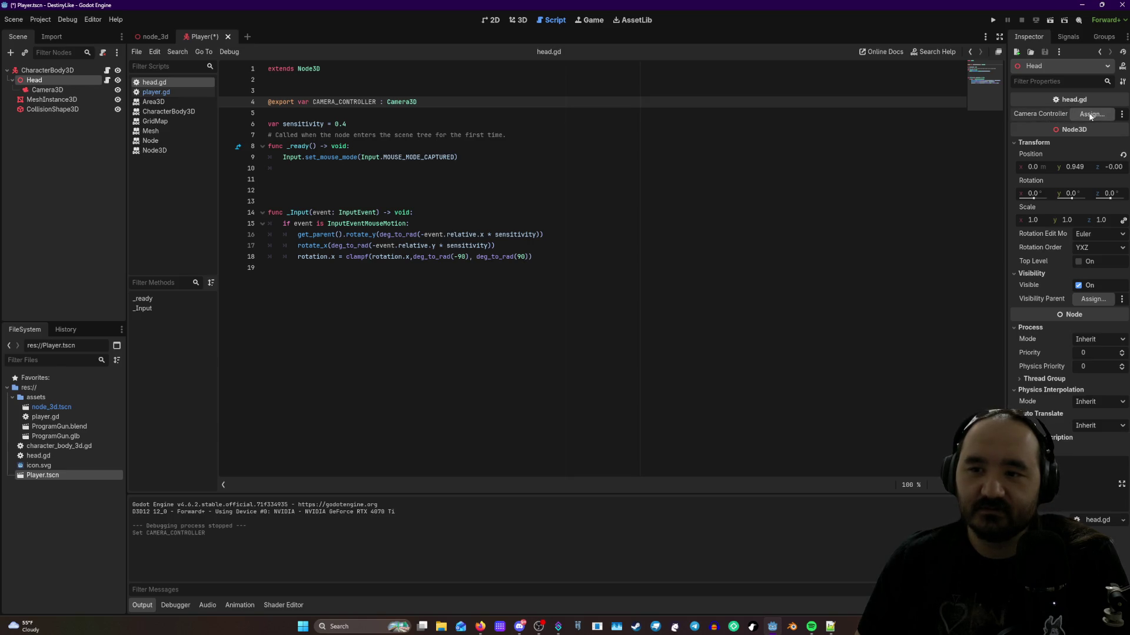
pyautogui.click(1092, 114)
pyautogui.click(527, 218)
pyautogui.click(533, 228)
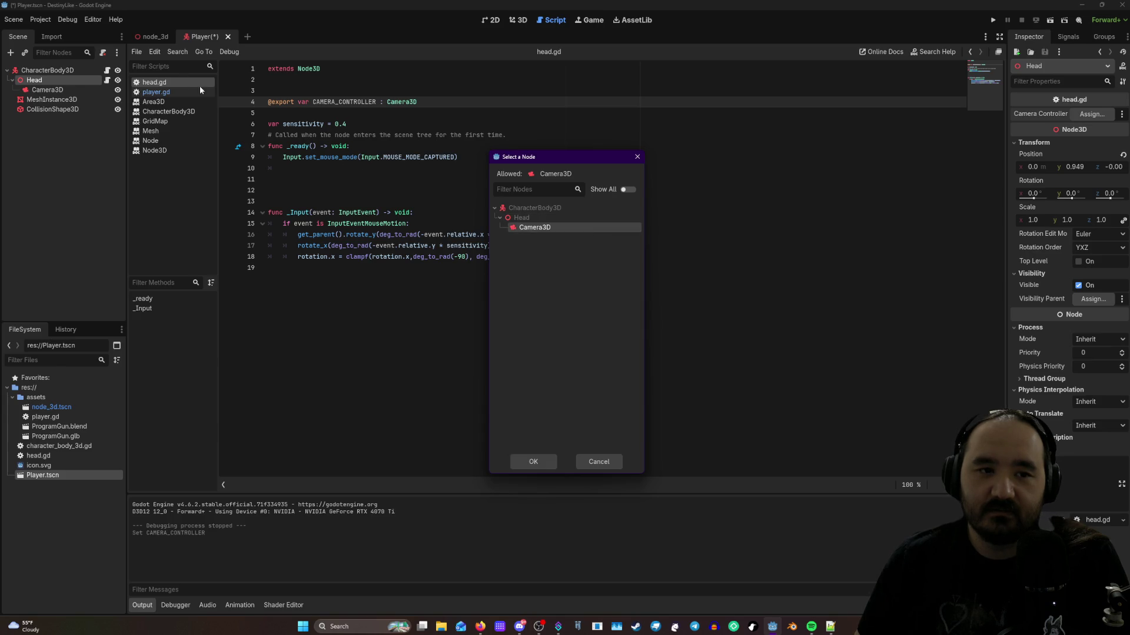
pyautogui.click(499, 217)
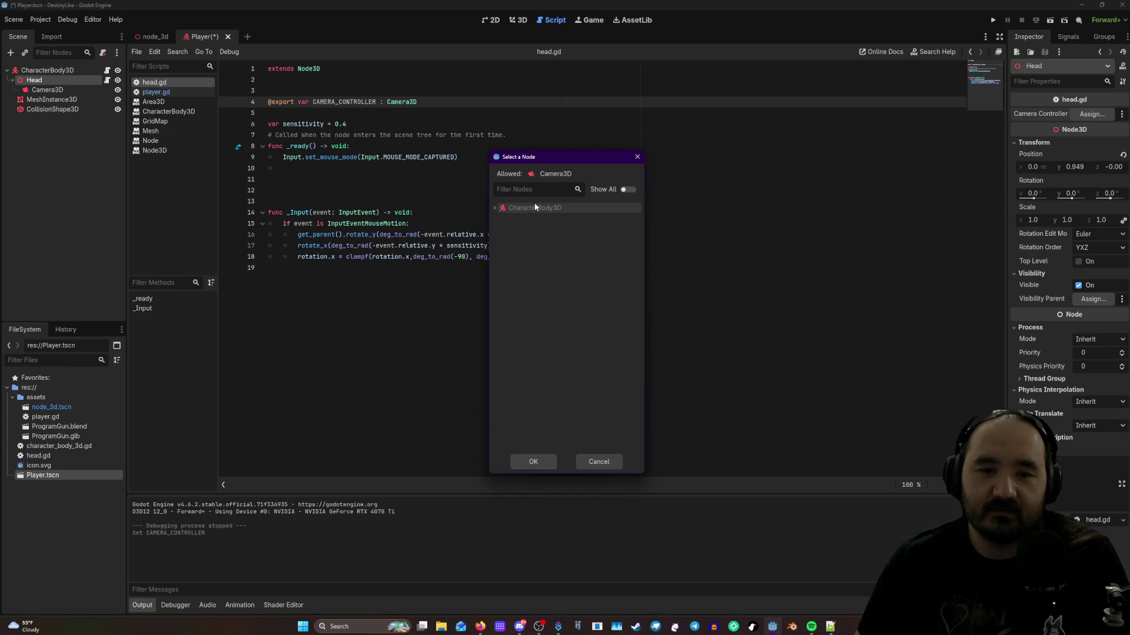
pyautogui.doubleClick(535, 216)
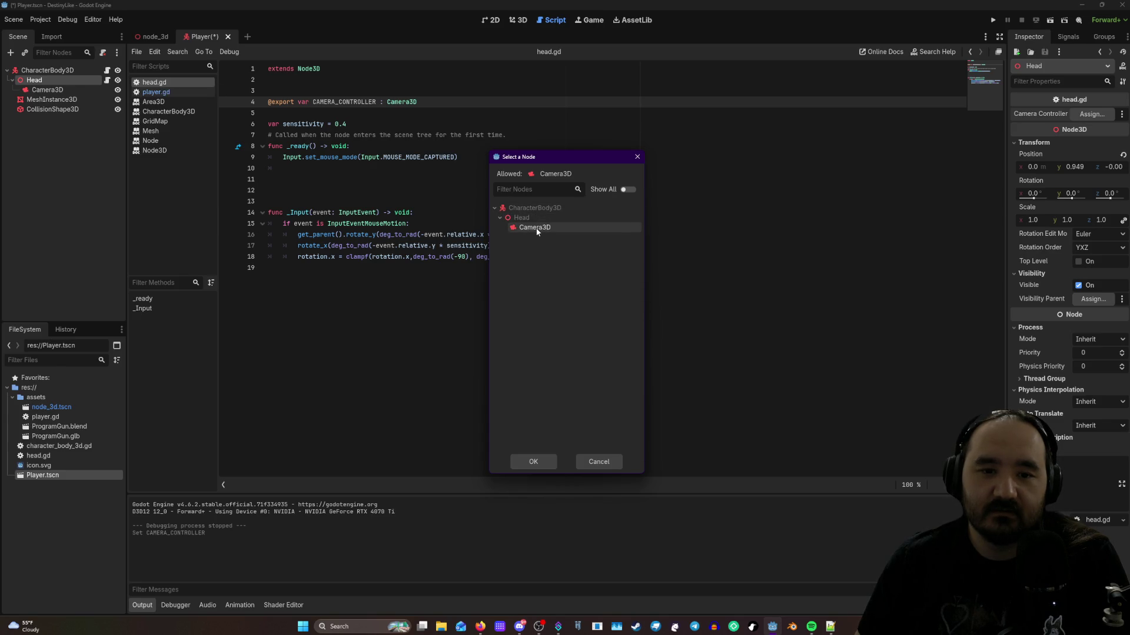
pyautogui.click(605, 468)
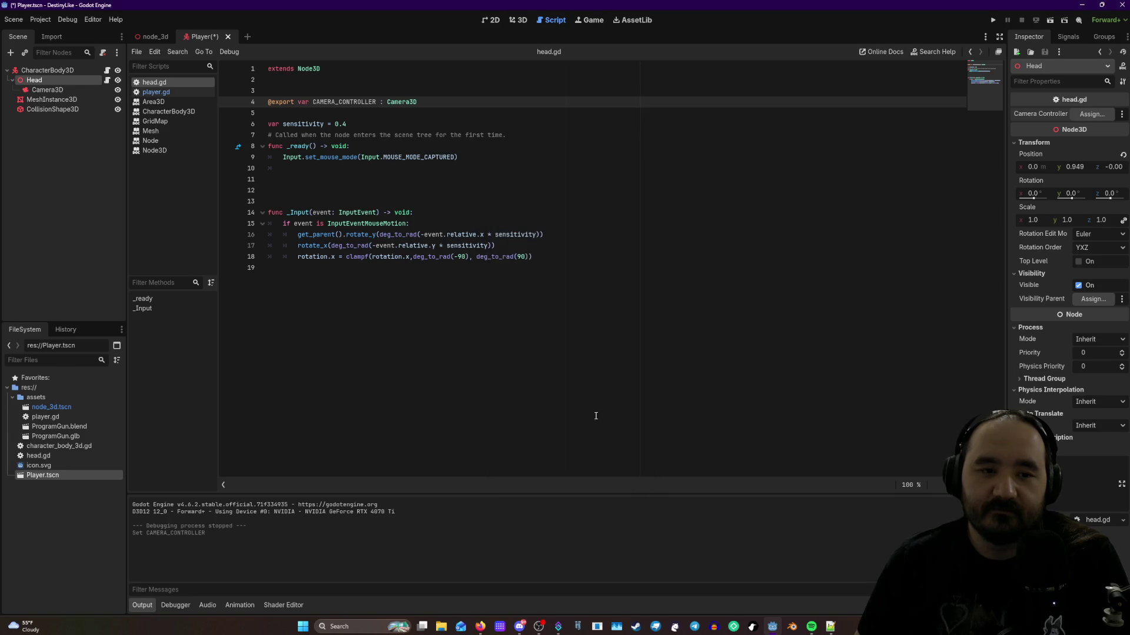
# Switch to player.gd and put the caret on empty line 8.
pyautogui.click(156, 92)
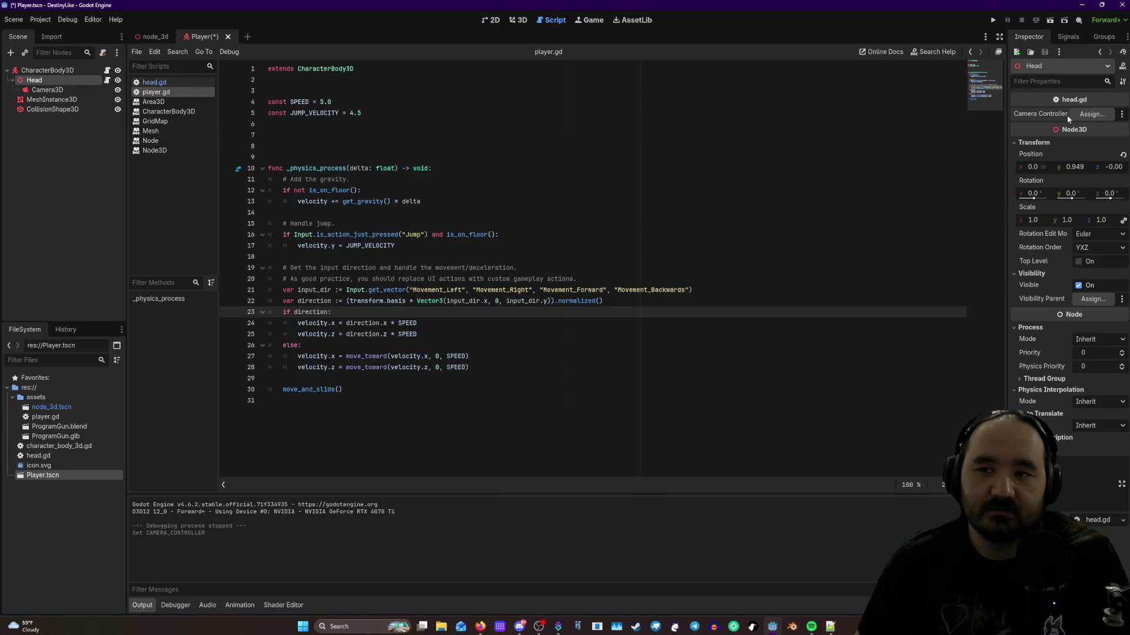
pyautogui.click(352, 138)
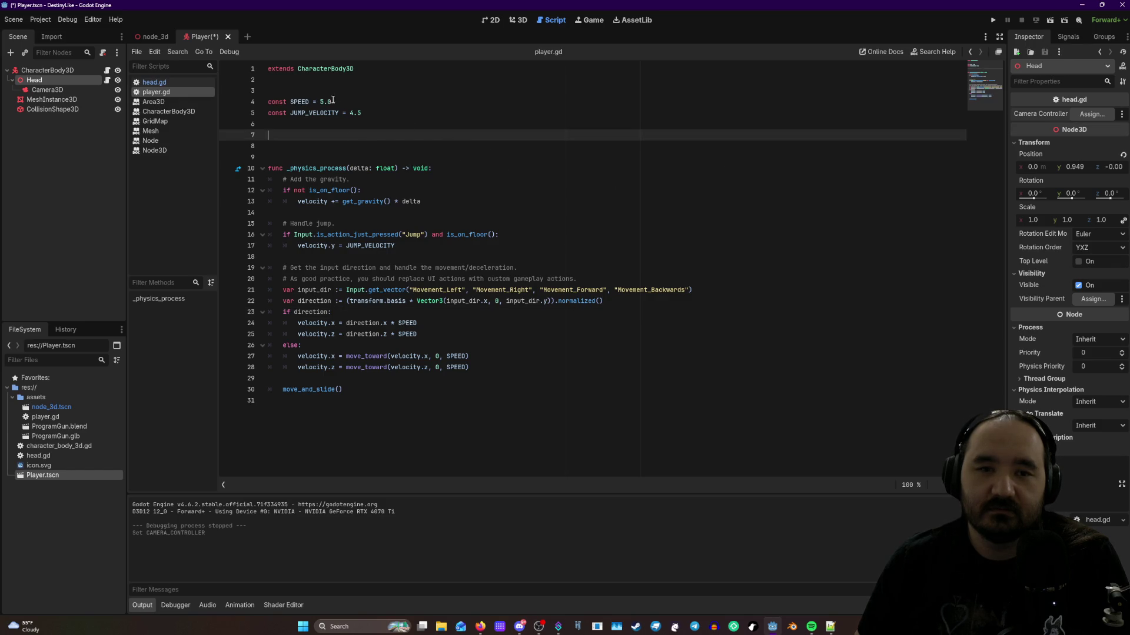
pyautogui.click(294, 80)
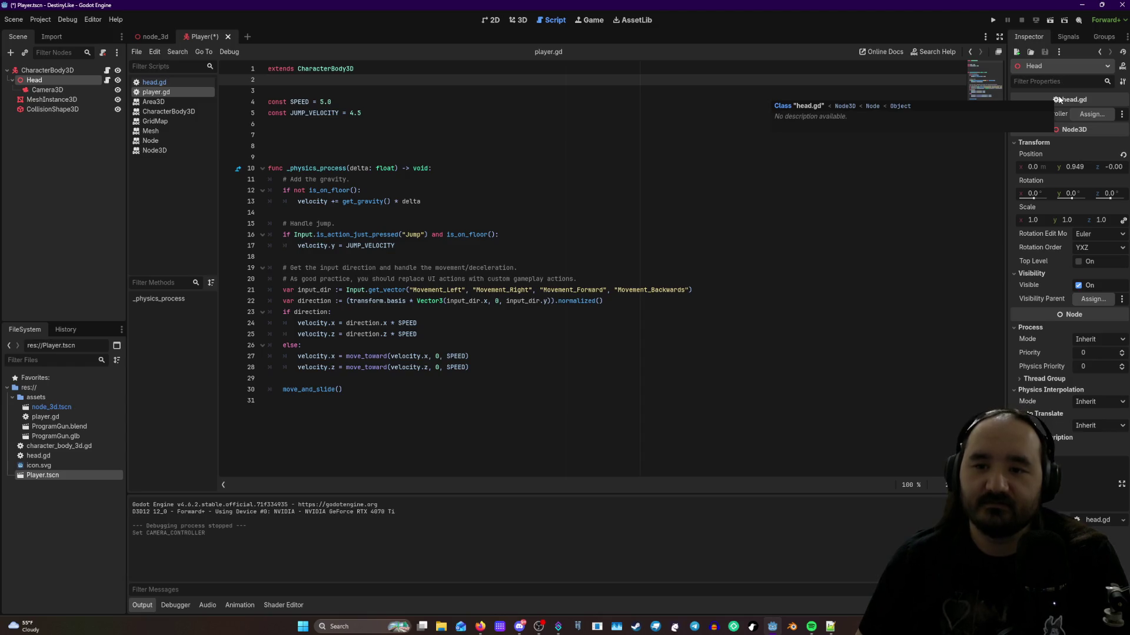
pyautogui.press('Down')
pyautogui.press('Down')
pyautogui.press('Down')
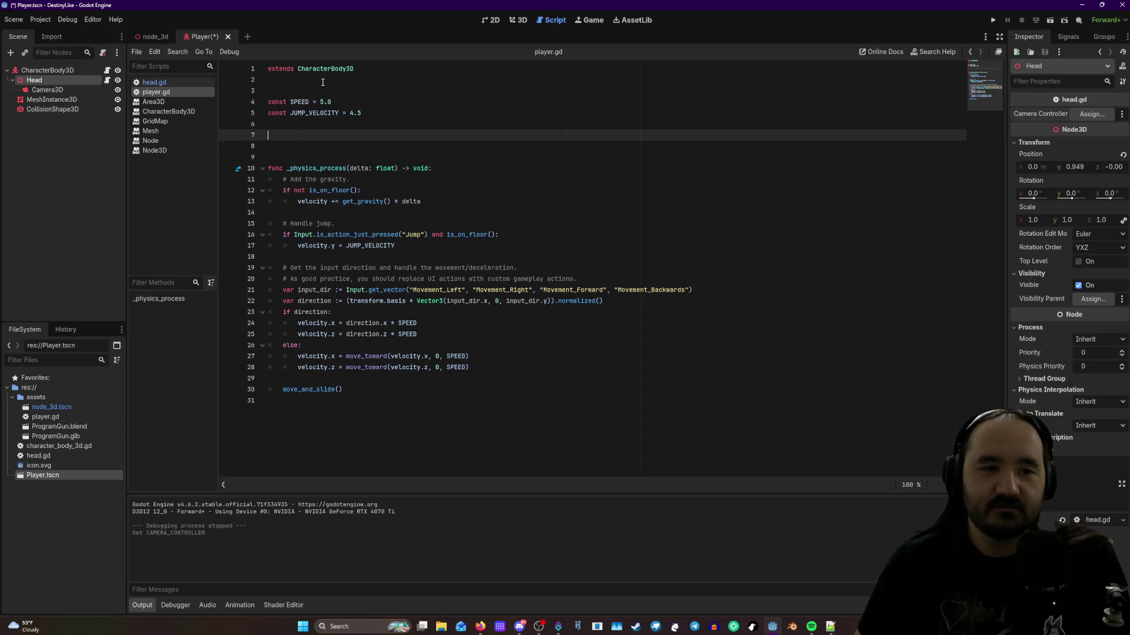
pyautogui.click(272, 101)
pyautogui.click(267, 146)
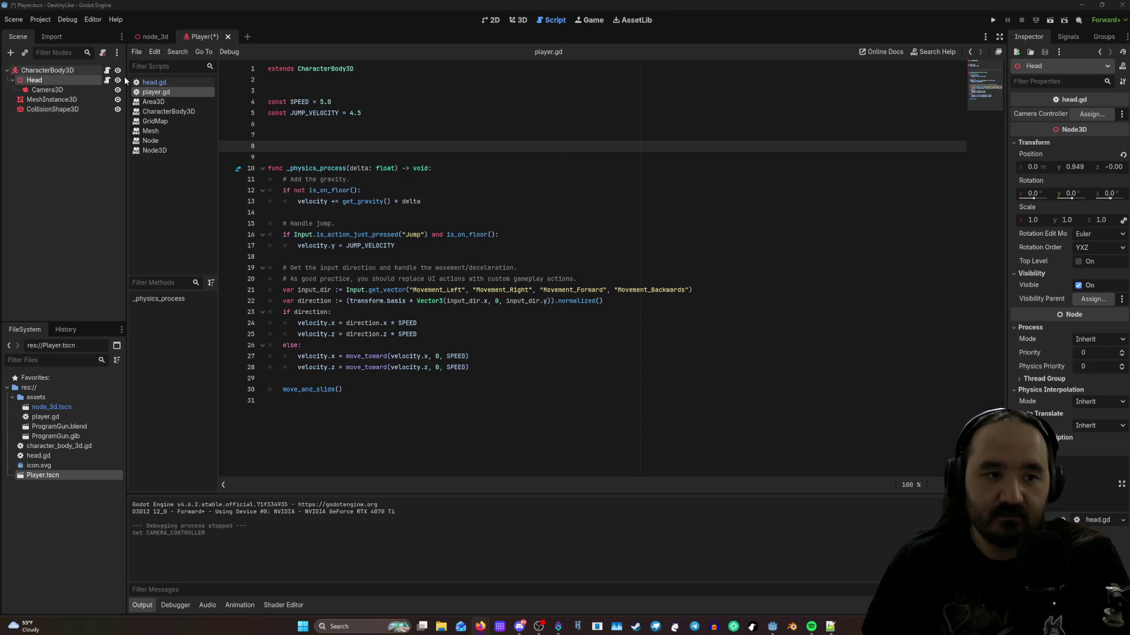
pyautogui.click(151, 83)
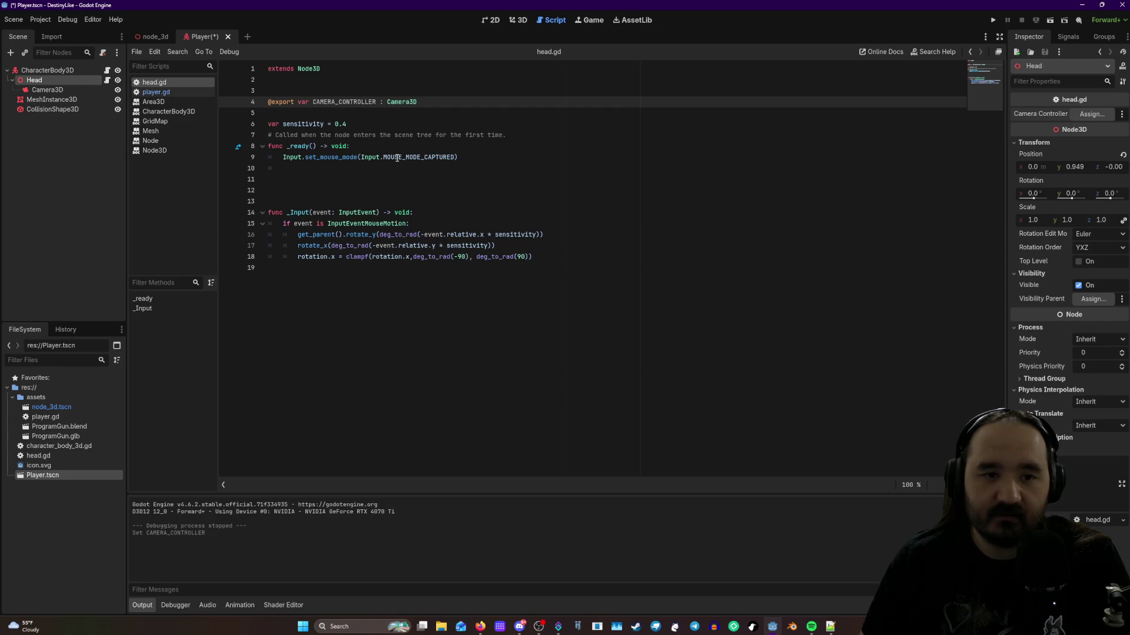
pyautogui.moveTo(417, 102); pyautogui.dragTo(269, 106)
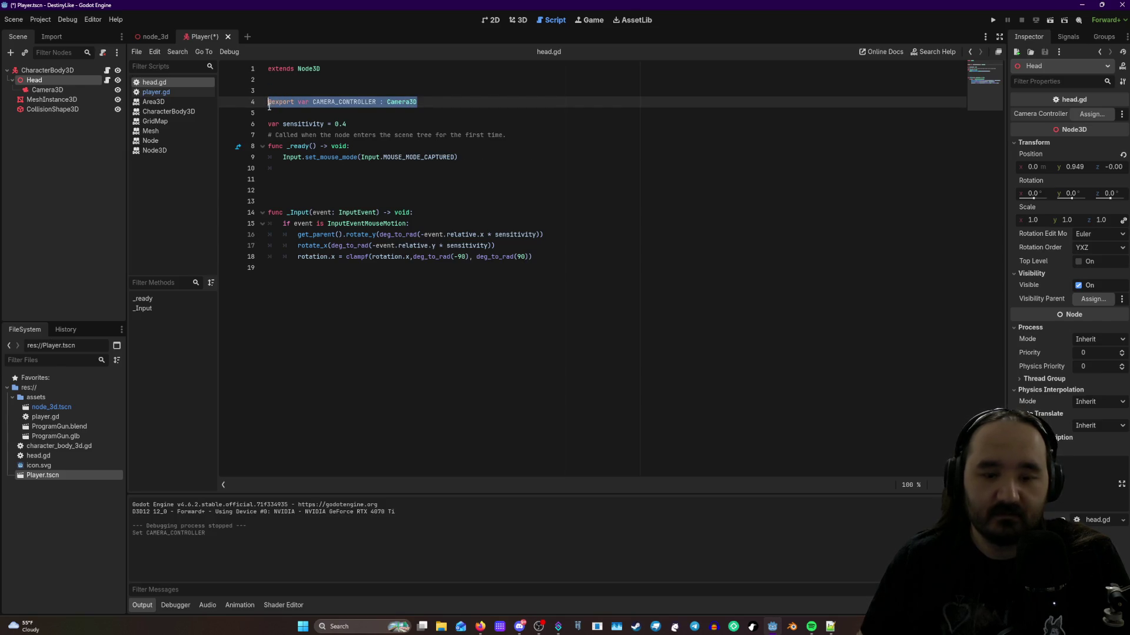
pyautogui.press('BackSpace')
pyautogui.press('BackSpace')
pyautogui.press('BackSpace')
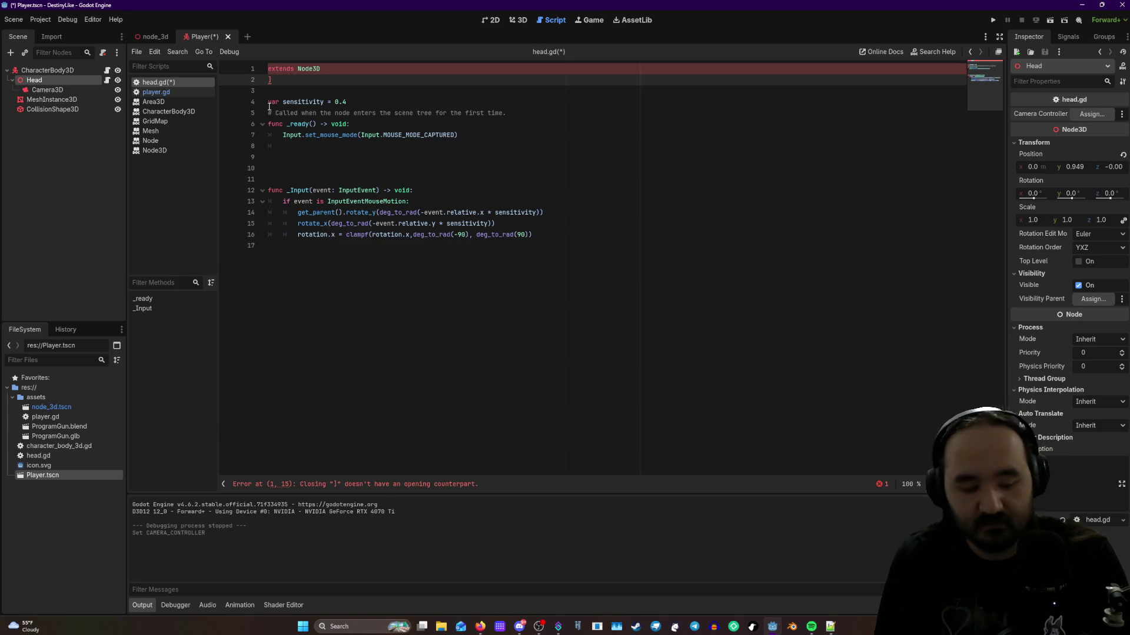
pyautogui.hotkey('ctrl', 'z')
pyautogui.hotkey('ctrl', 'z')
pyautogui.hotkey('ctrl', 'z')
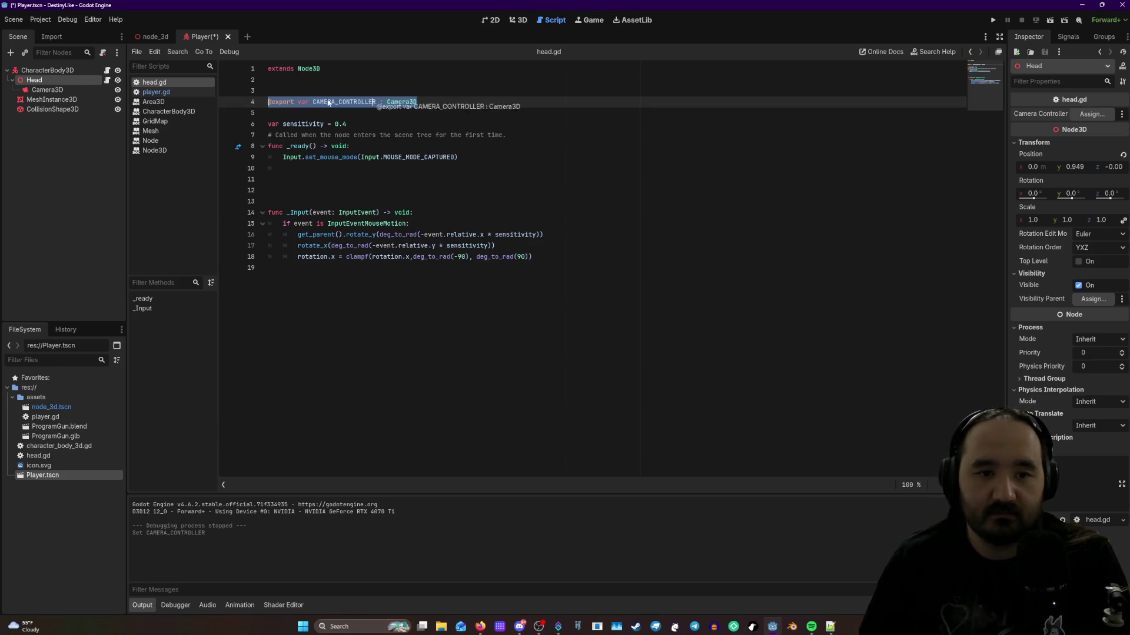
pyautogui.press('BackSpace')
pyautogui.press('BackSpace')
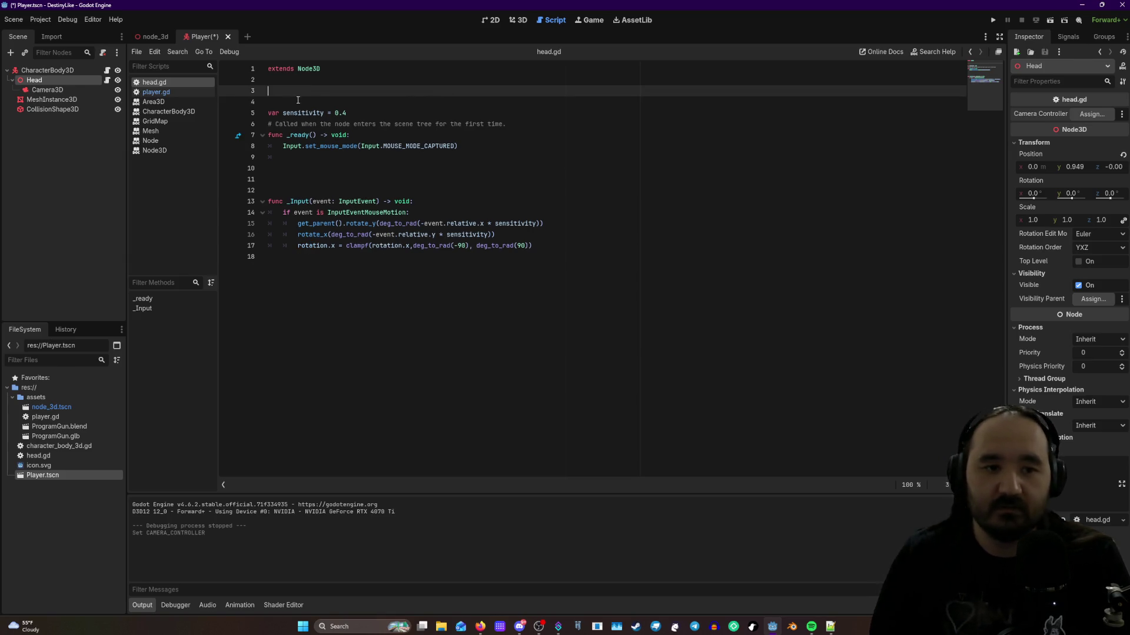
pyautogui.moveTo(465, 146); pyautogui.dragTo(478, 156)
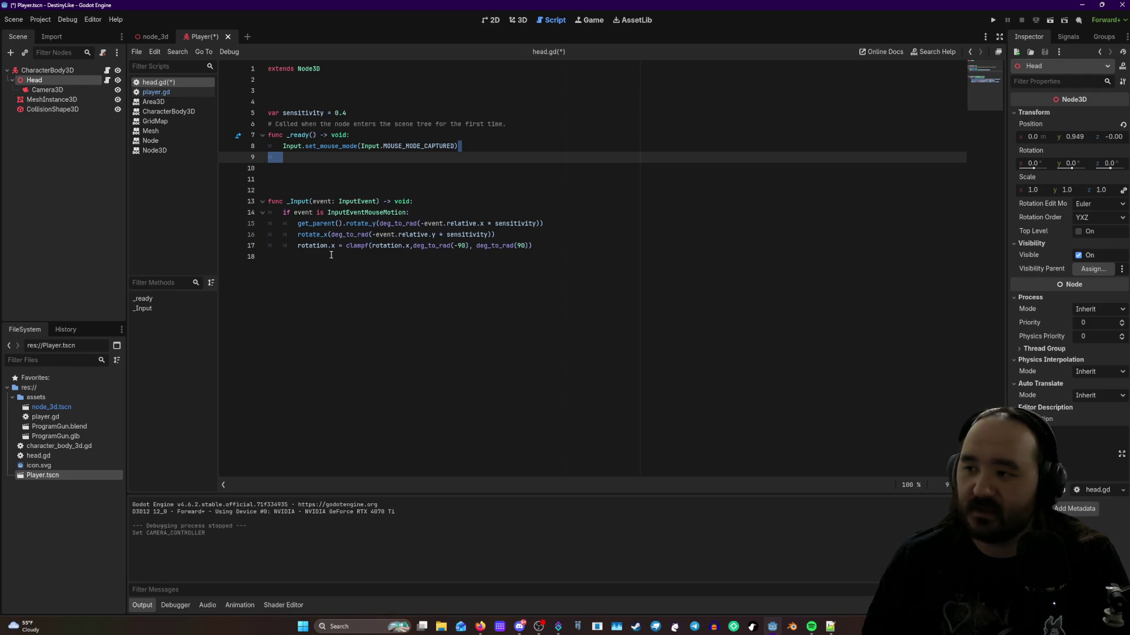
pyautogui.click(424, 246)
pyautogui.press('Up')
pyautogui.press('Up')
pyautogui.press('Up')
pyautogui.press('Down')
pyautogui.press('End')
pyautogui.click(463, 212)
pyautogui.press('Up')
pyautogui.press('Down')
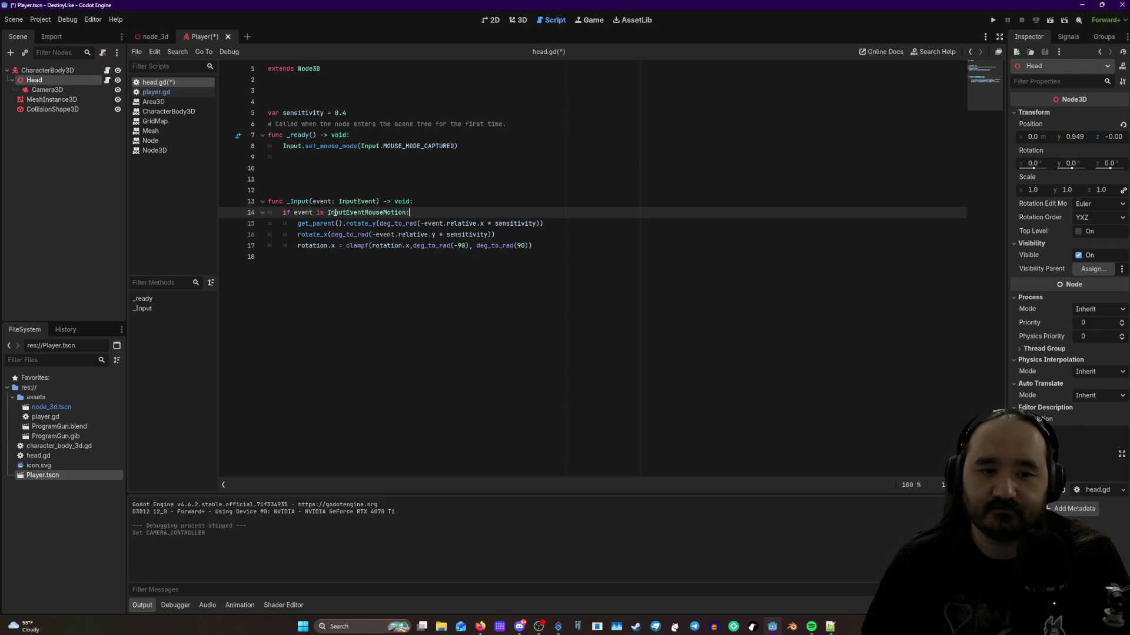
pyautogui.moveTo(336, 213)
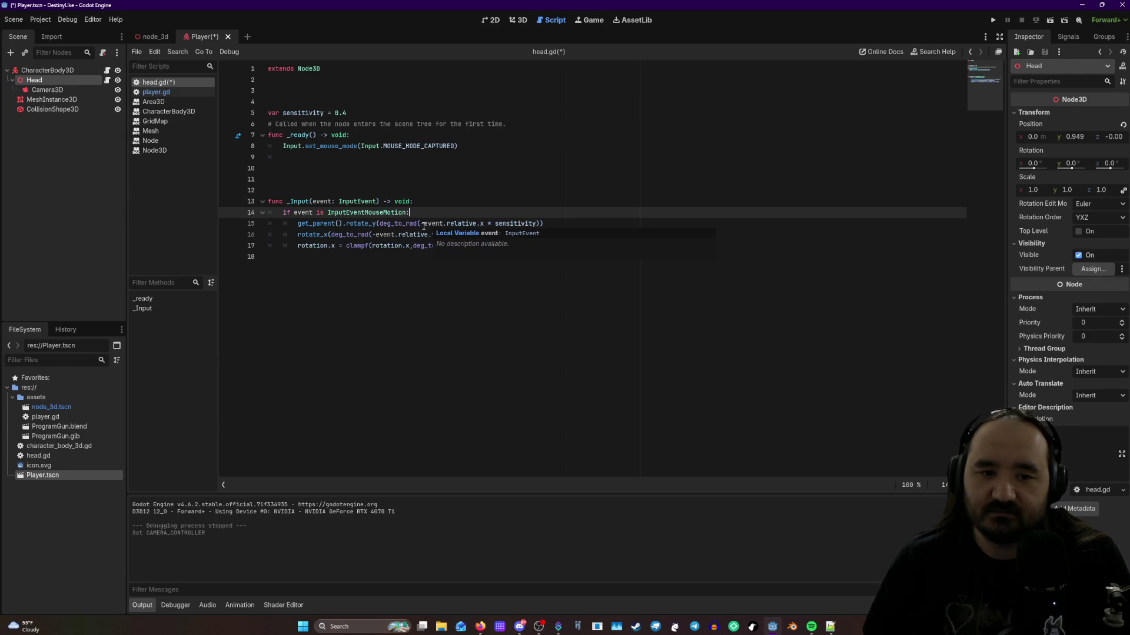
pyautogui.click(423, 223)
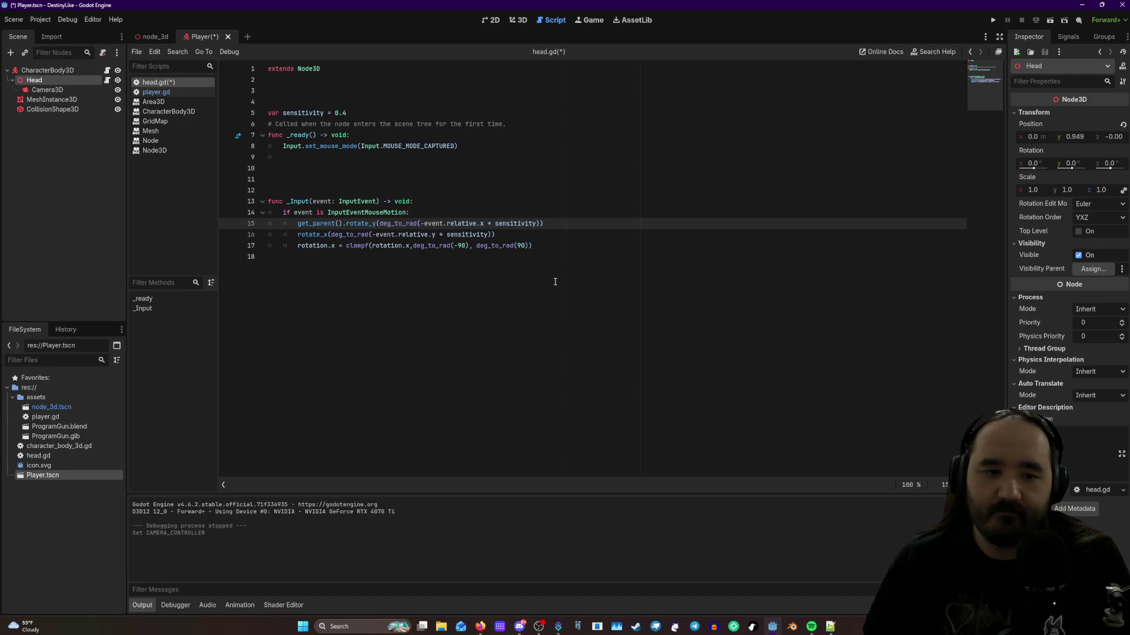
pyautogui.press('BackSpace')
pyautogui.write('+=')
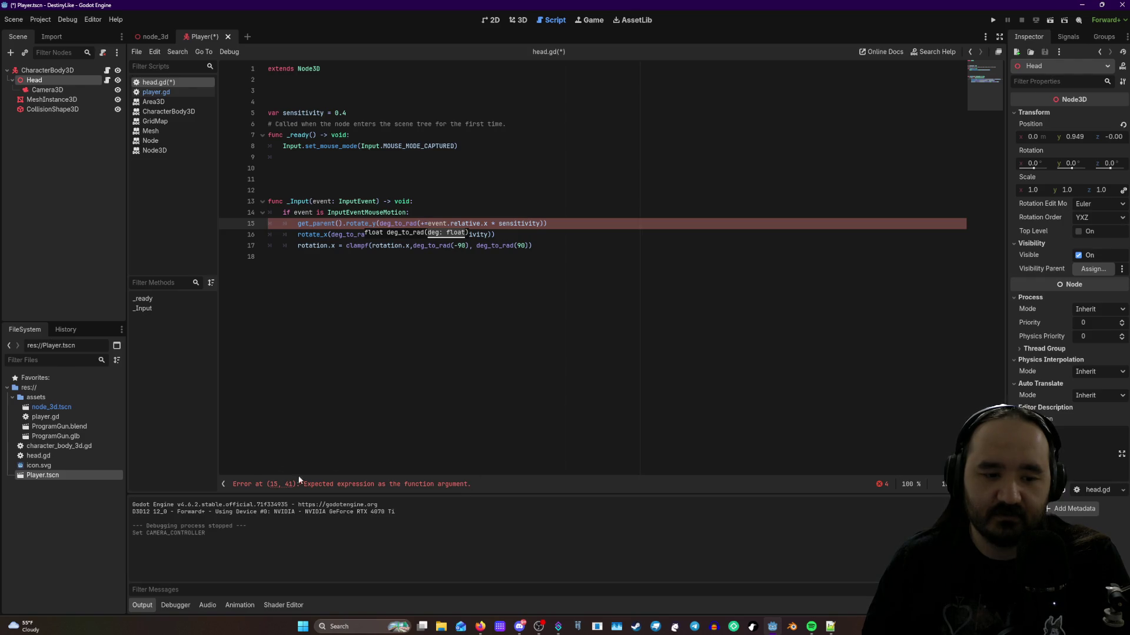
pyautogui.press('BackSpace')
pyautogui.press('BackSpace')
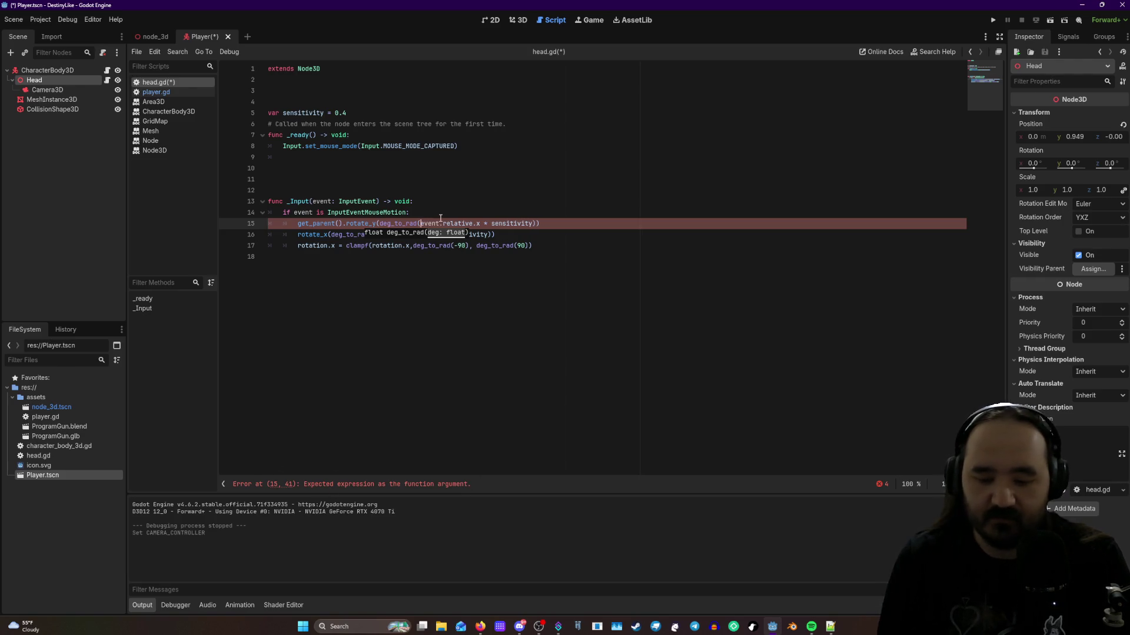
pyautogui.write('-')
pyautogui.click(553, 240)
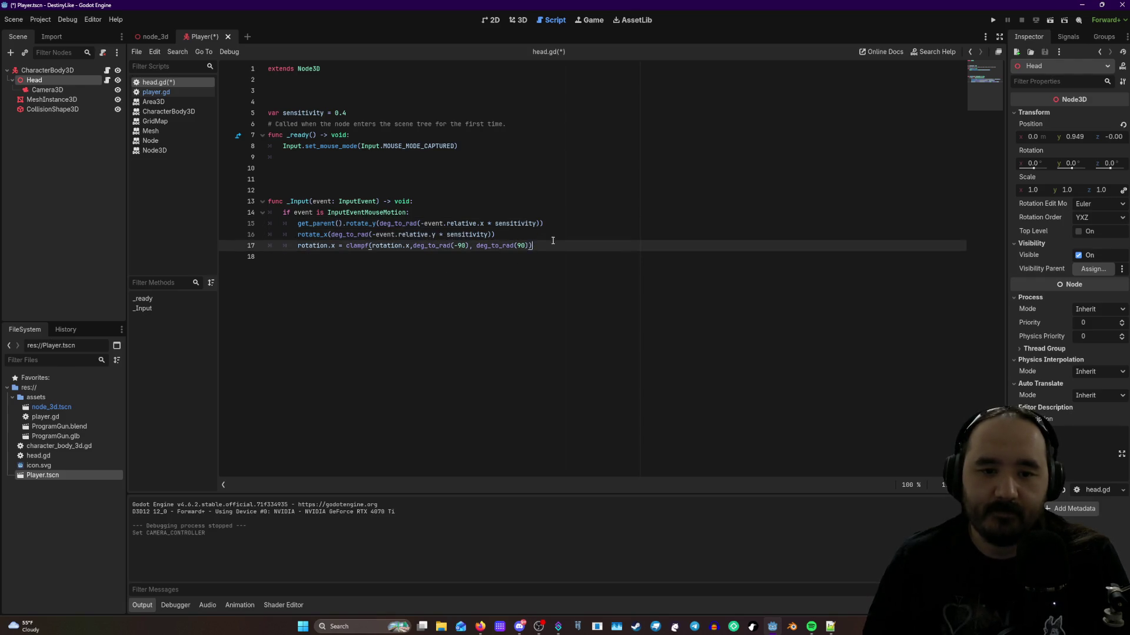
pyautogui.click(534, 238)
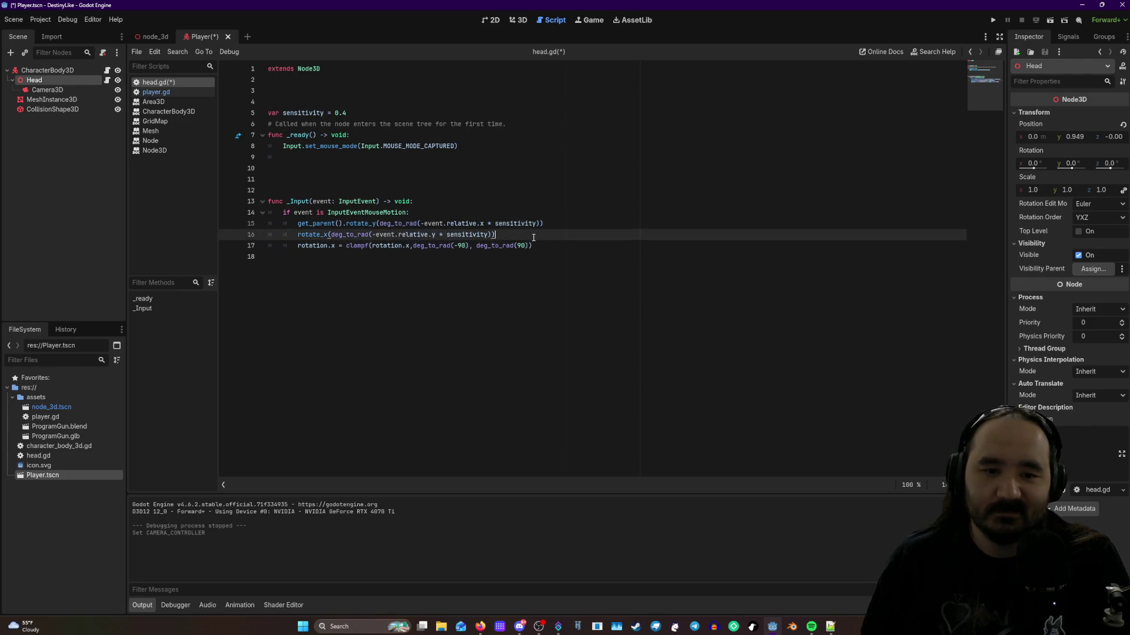
pyautogui.hotkey('alt', 'Tab')
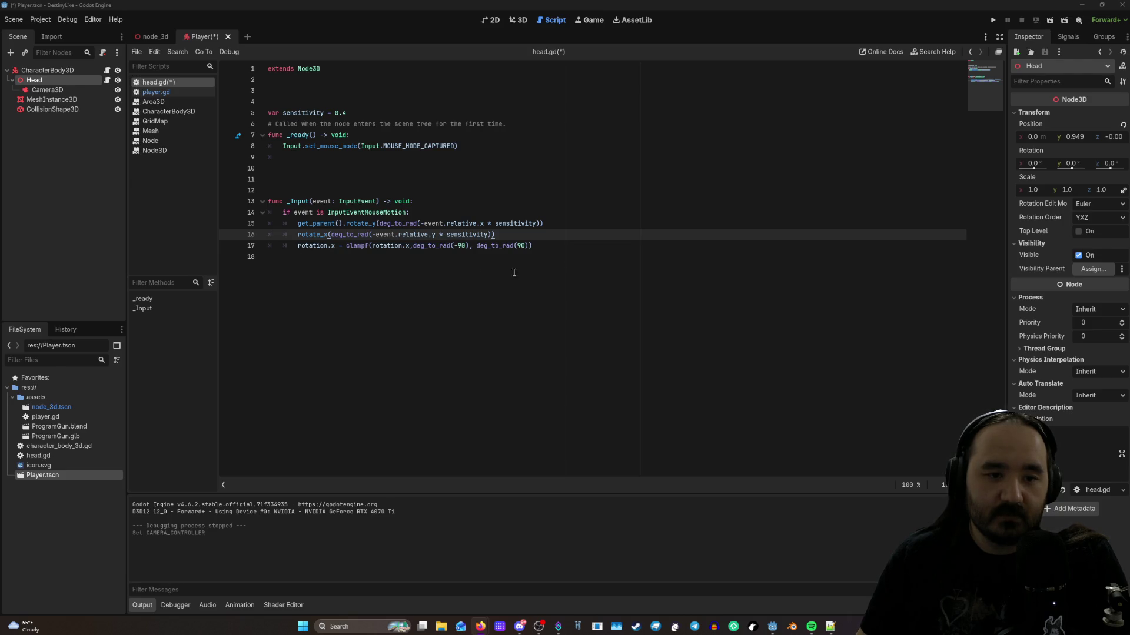
# Add 'rotation.y = clampf(rotation.y, deg_to_rad(-90), deg_to_rad(90))' after the pitch clamp and run the game.
pyautogui.click(553, 246)
pyautogui.press('Return')
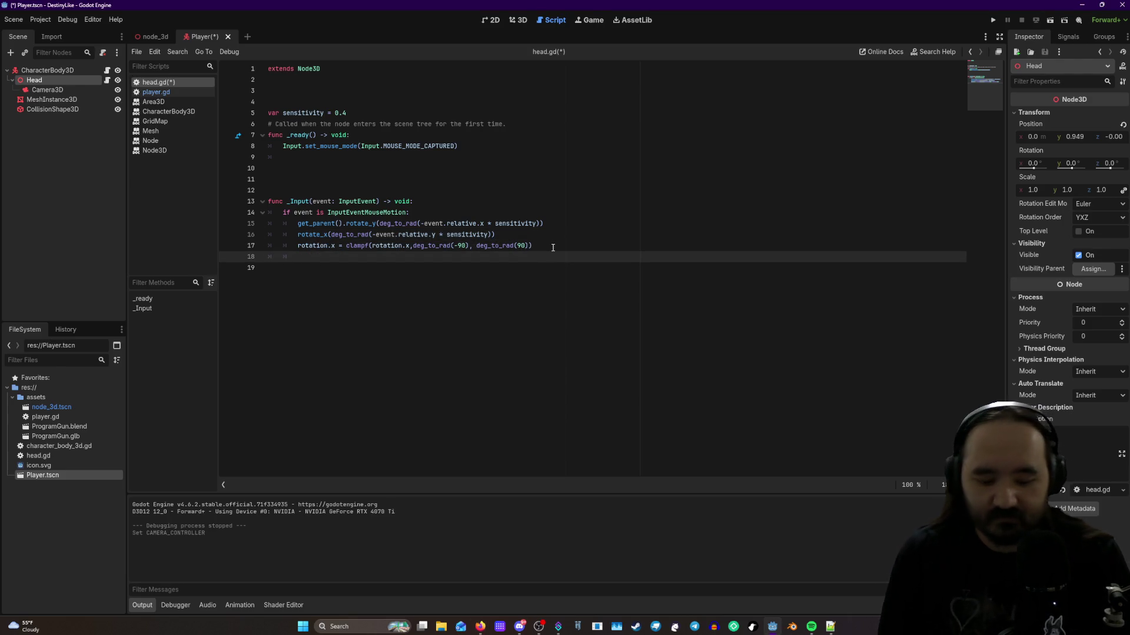
pyautogui.write('rotatio')
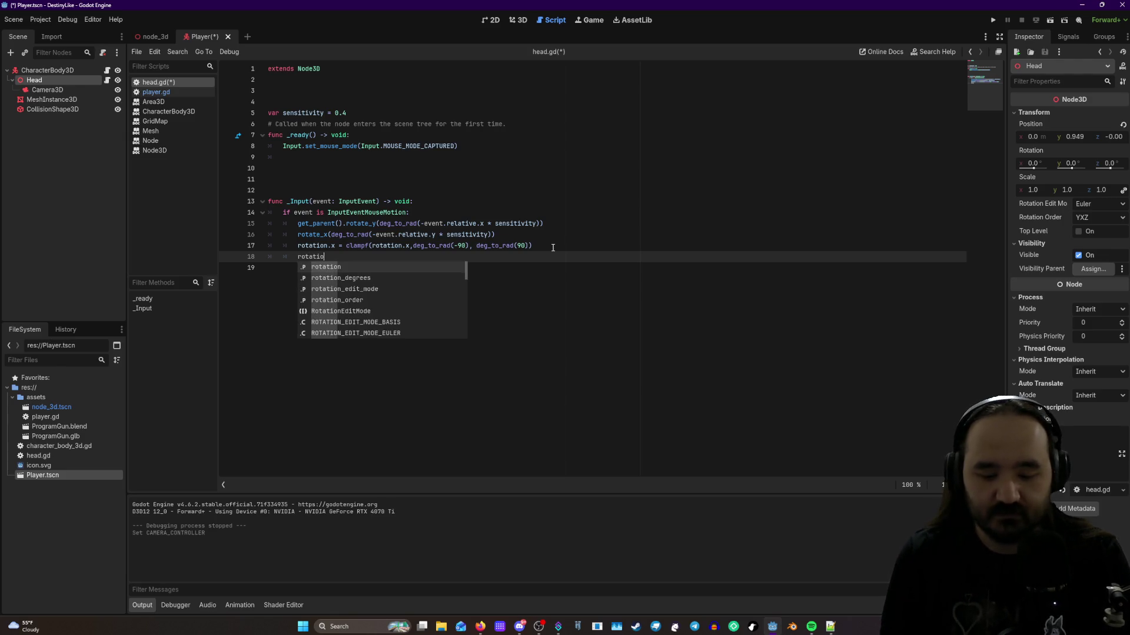
pyautogui.write('n.y')
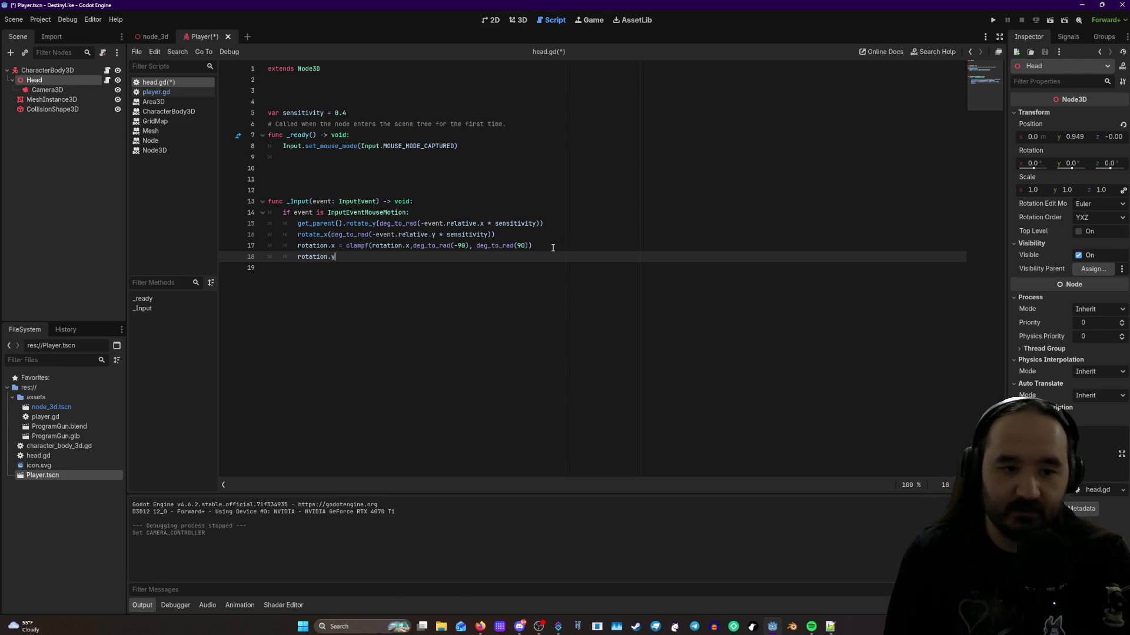
pyautogui.write(' = cla')
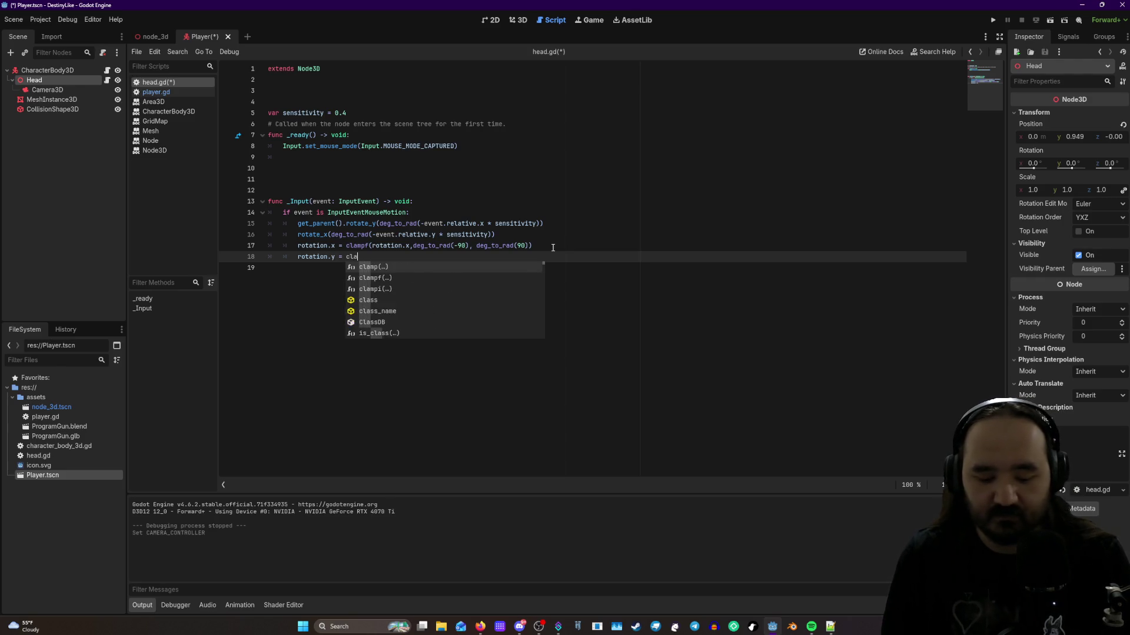
pyautogui.write('mpf(rotat')
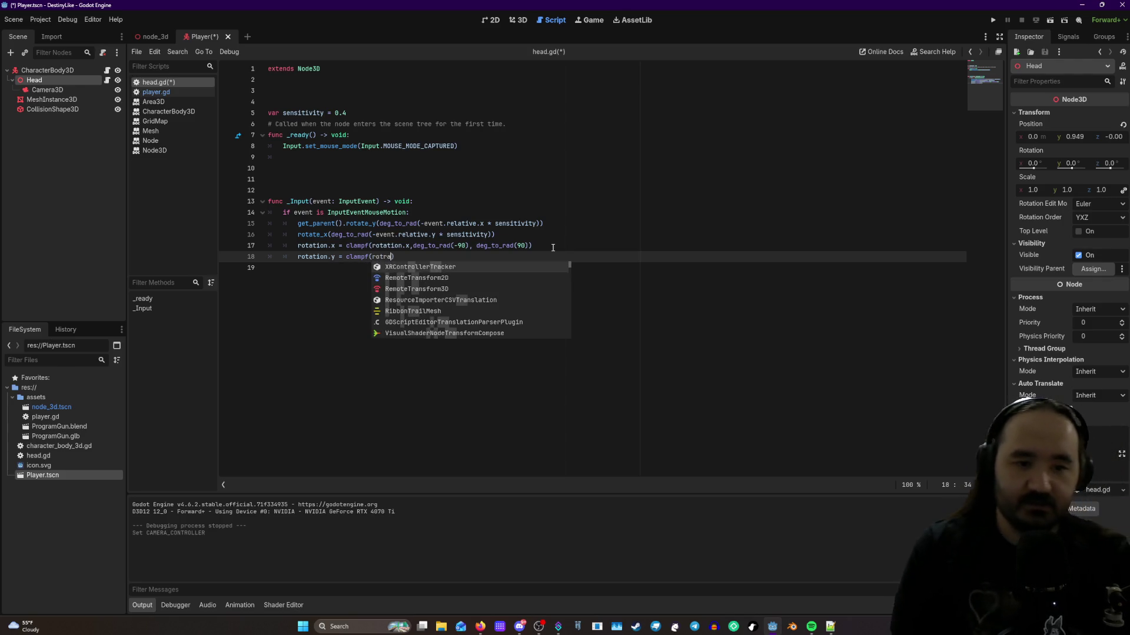
pyautogui.write('ion')
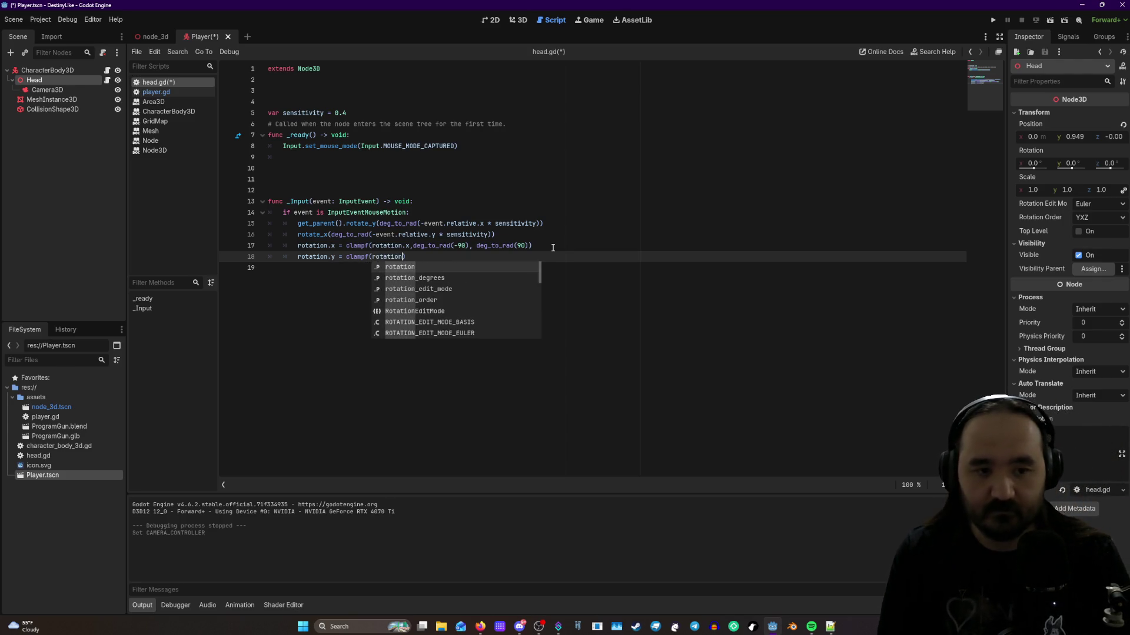
pyautogui.write('.')
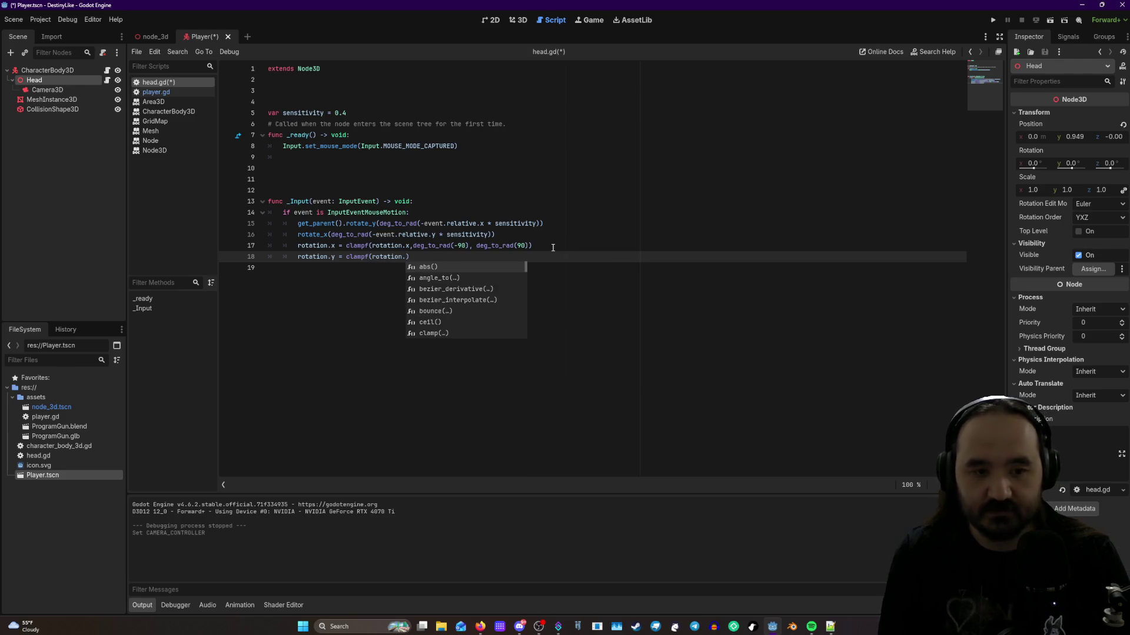
pyautogui.write('y')
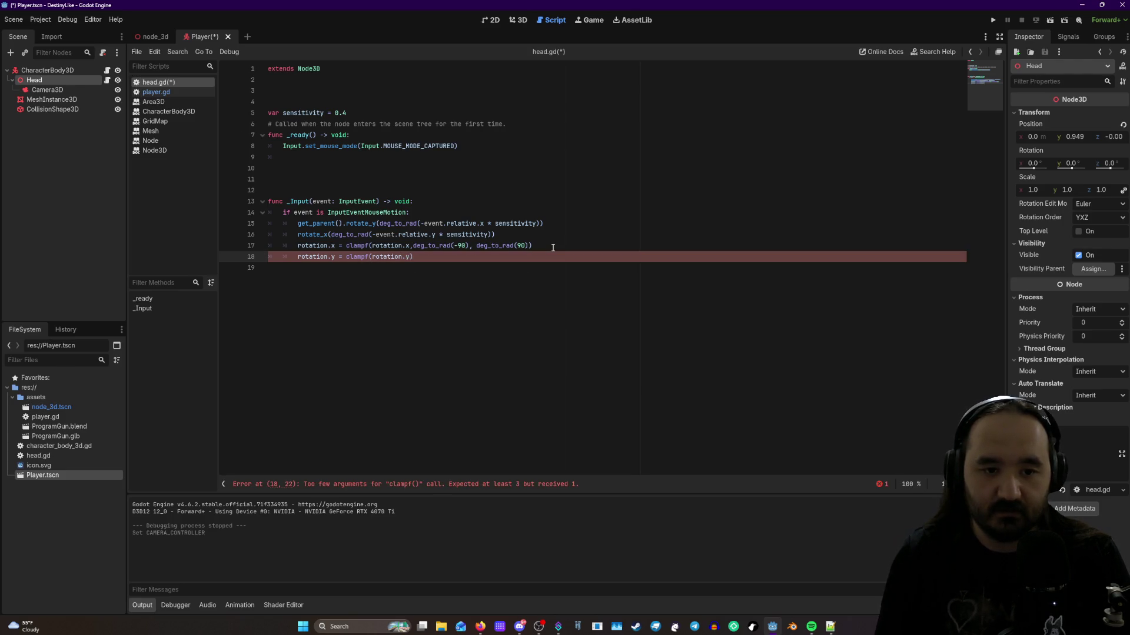
pyautogui.write(', de')
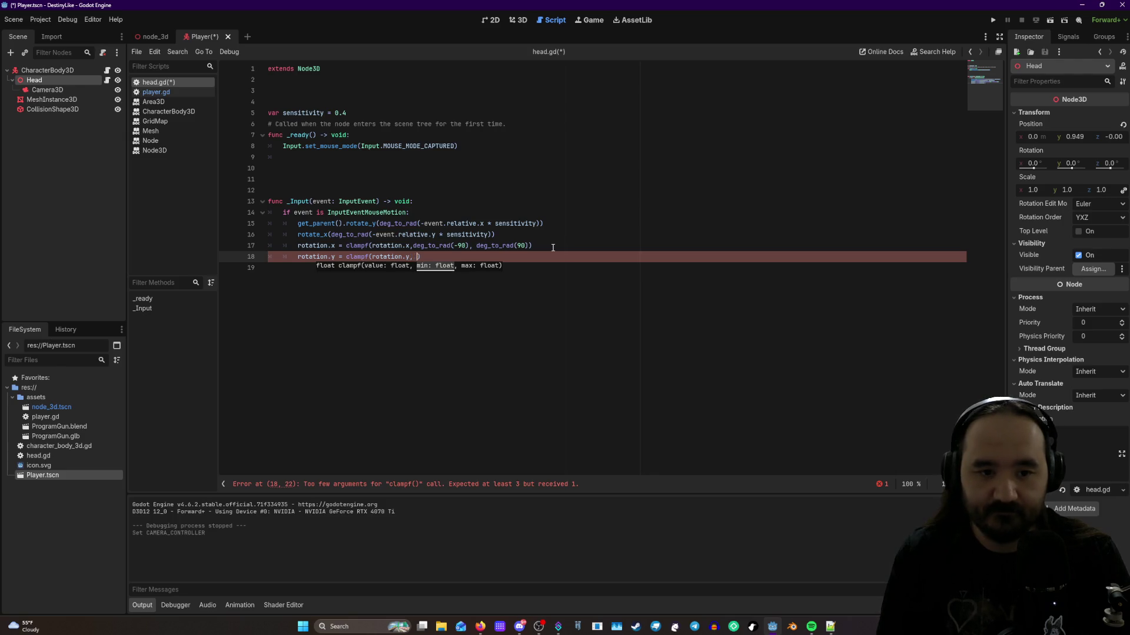
pyautogui.write('g')
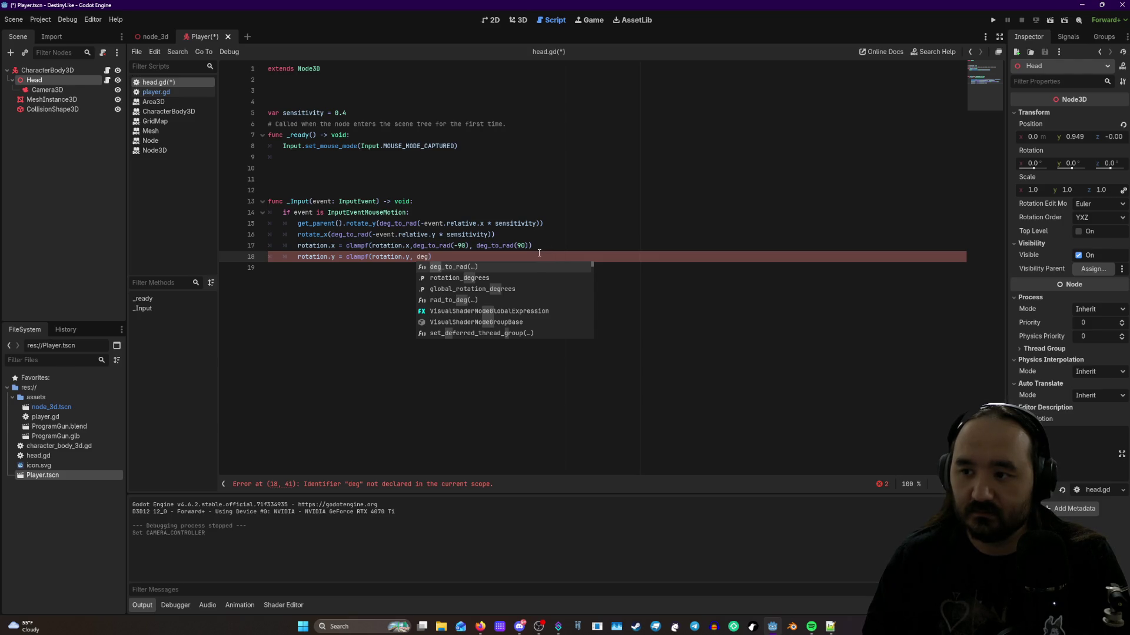
pyautogui.press('Return')
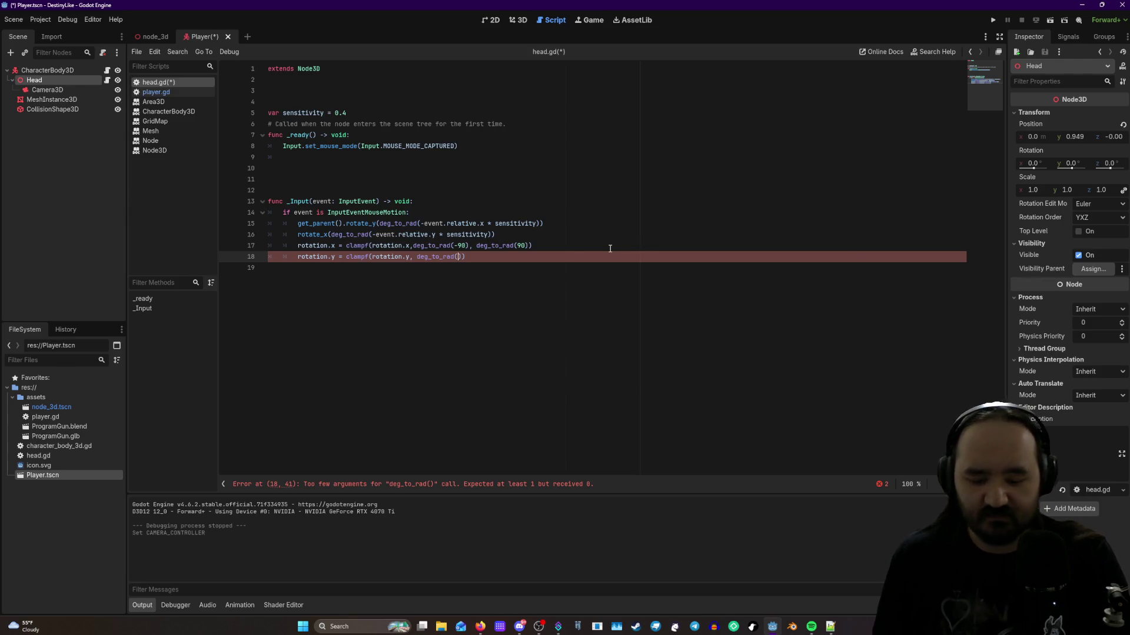
pyautogui.write('-90')
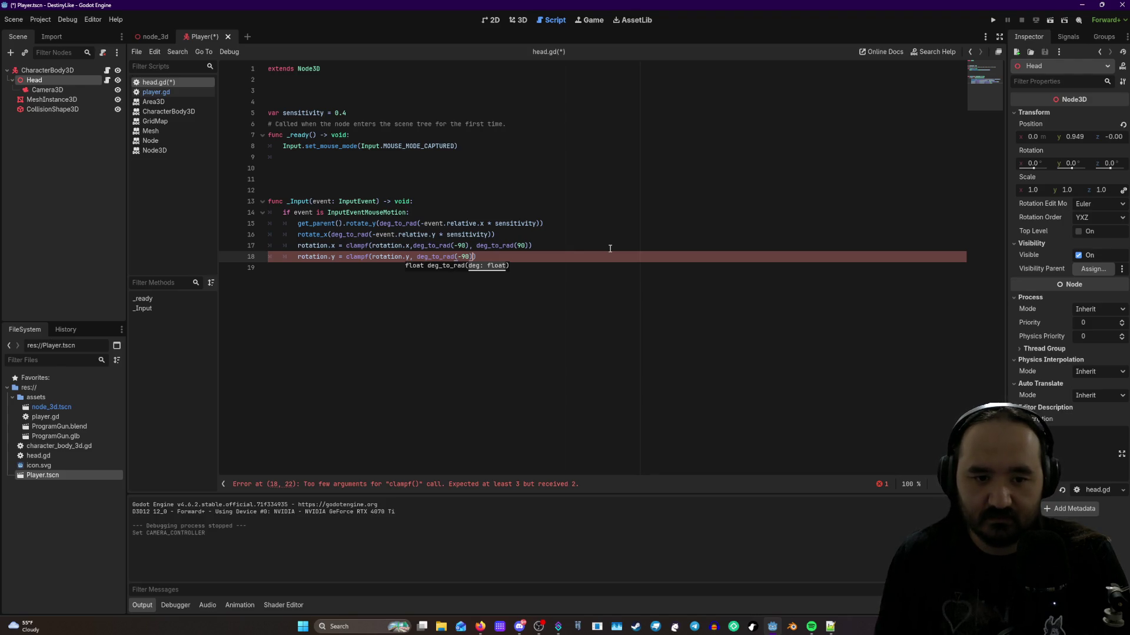
pyautogui.press('Right')
pyautogui.write(', deg')
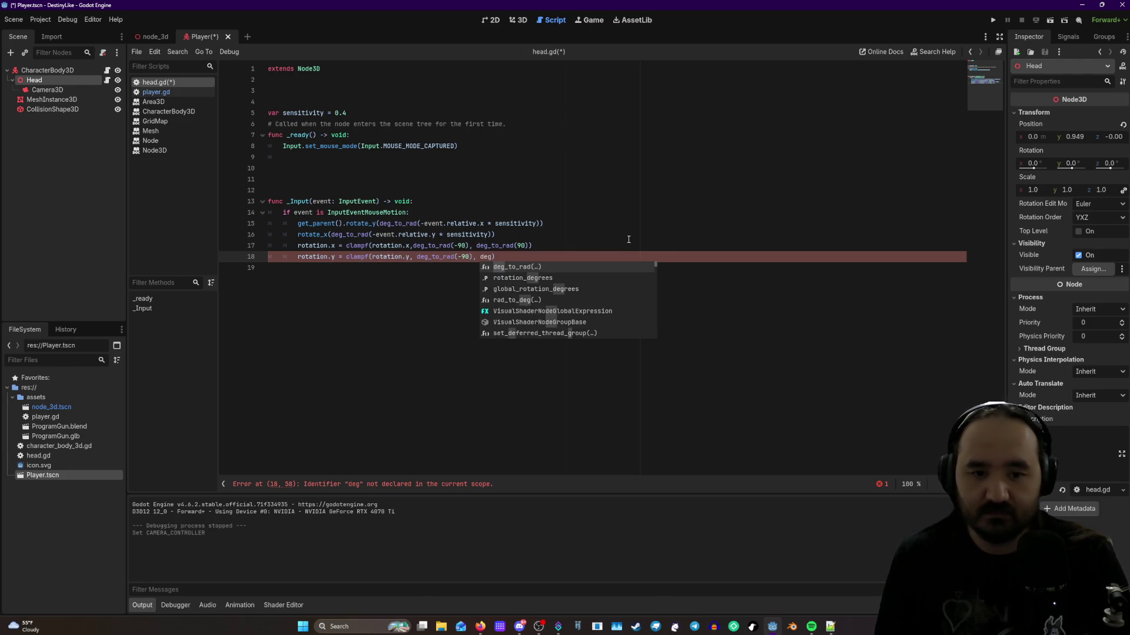
pyautogui.press('Down')
pyautogui.press('Up')
pyautogui.press('Return')
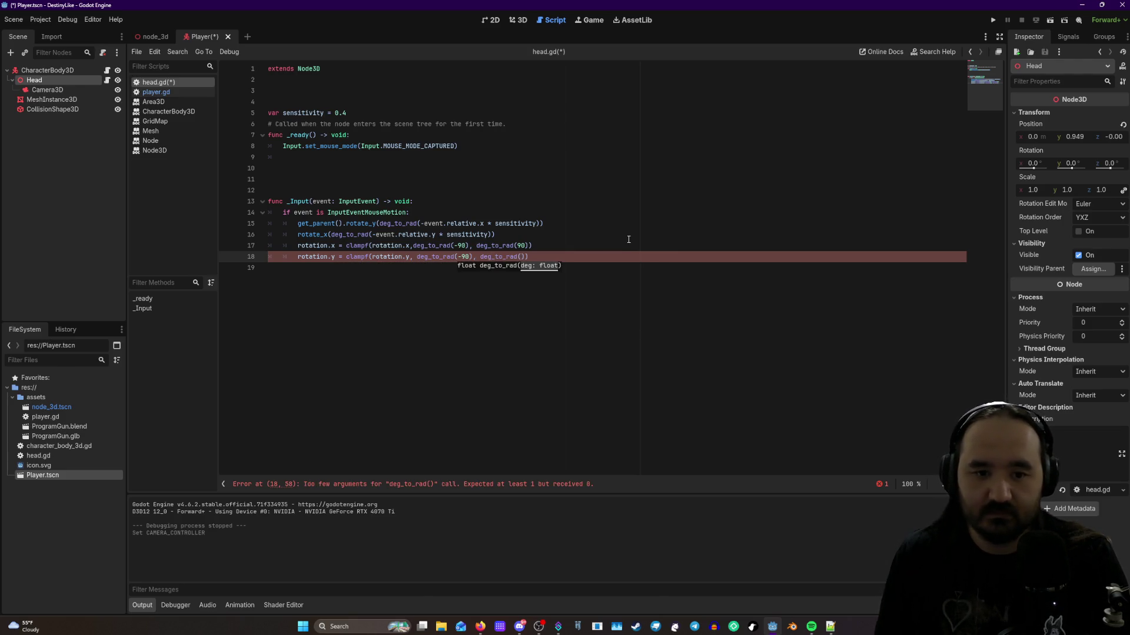
pyautogui.write('90')
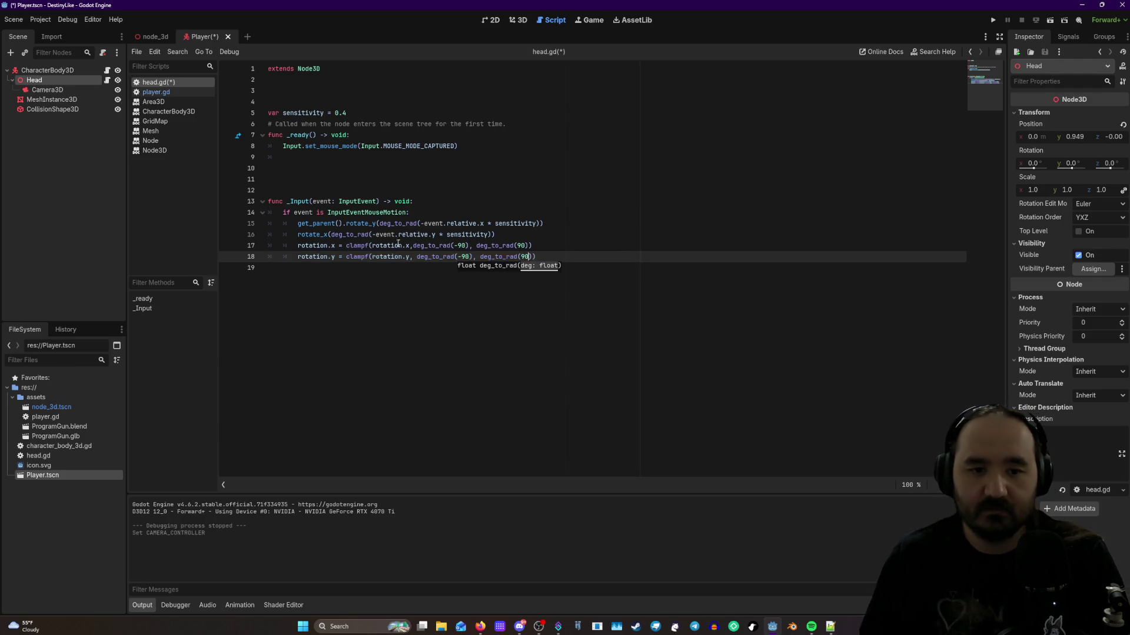
pyautogui.click(341, 246)
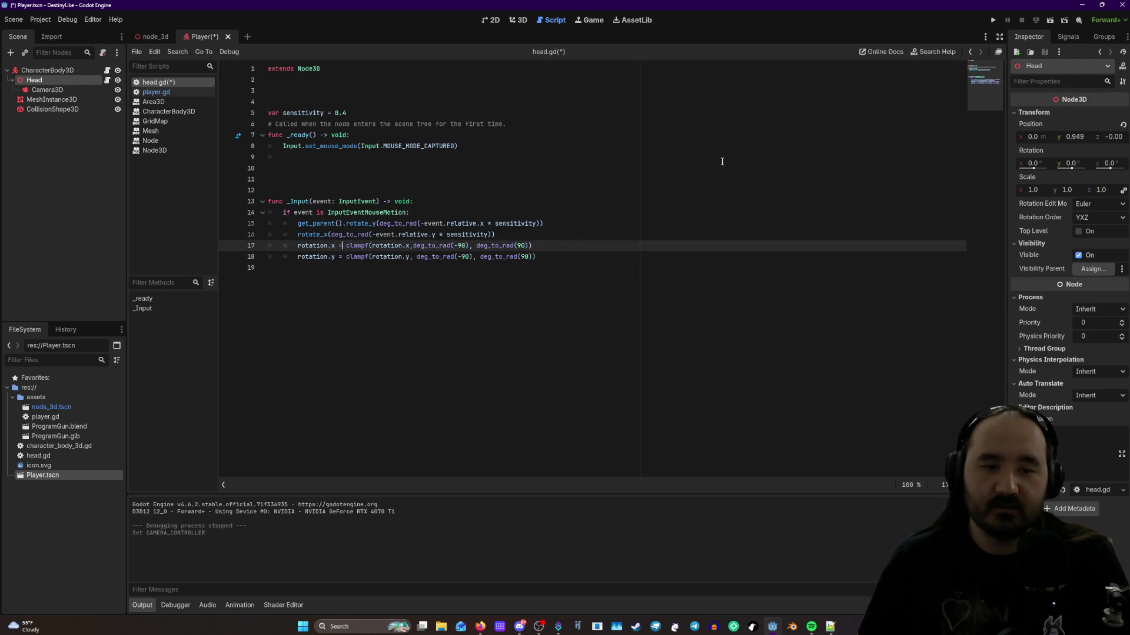
pyautogui.click(991, 20)
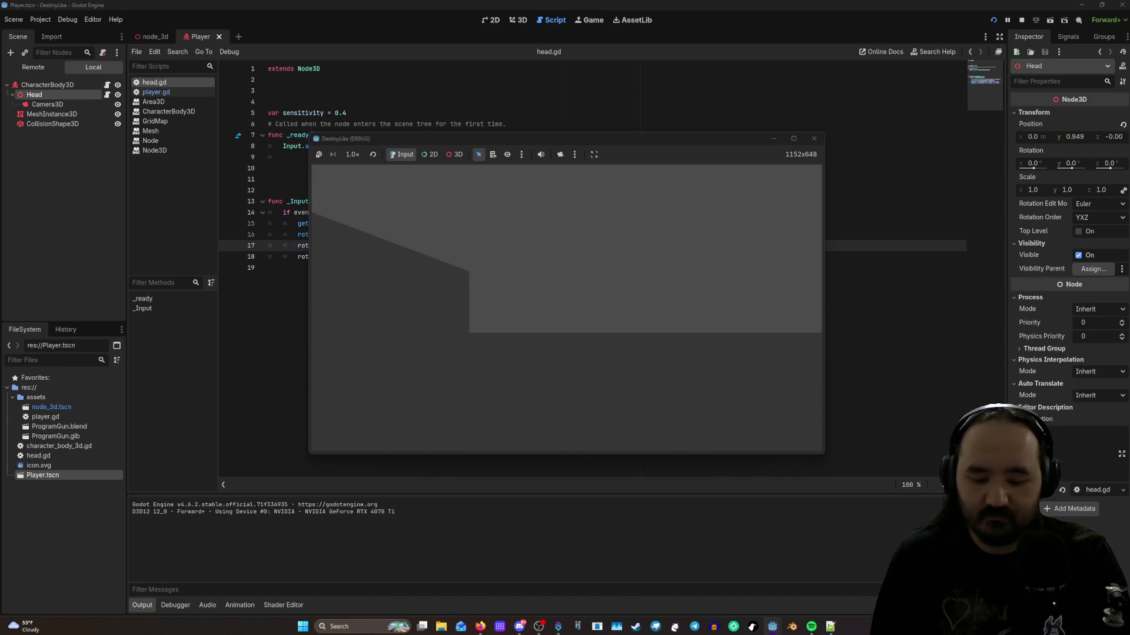
pyautogui.hotkey('alt', 'F4')
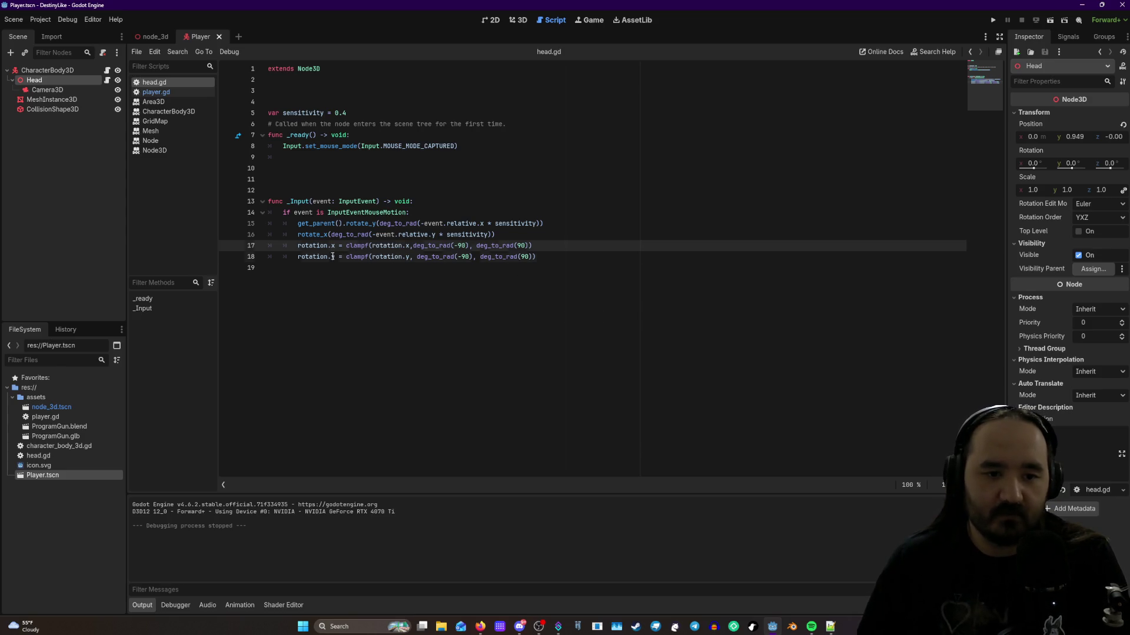
pyautogui.press('Down')
pyautogui.press('Left')
pyautogui.press('BackSpace')
pyautogui.write('_')
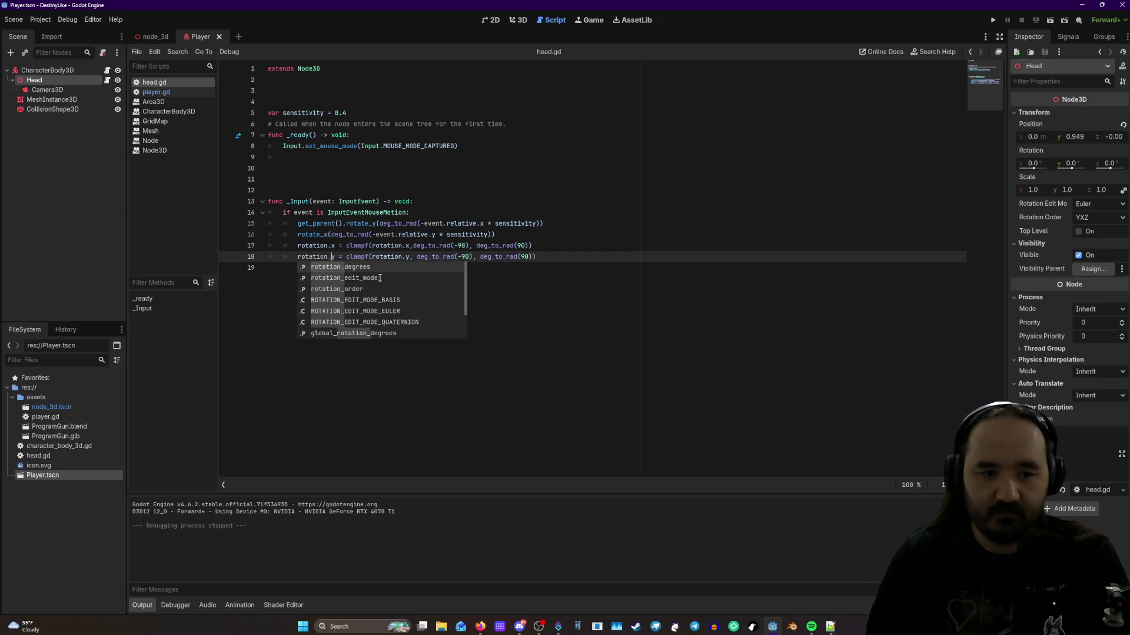
pyautogui.press('Escape')
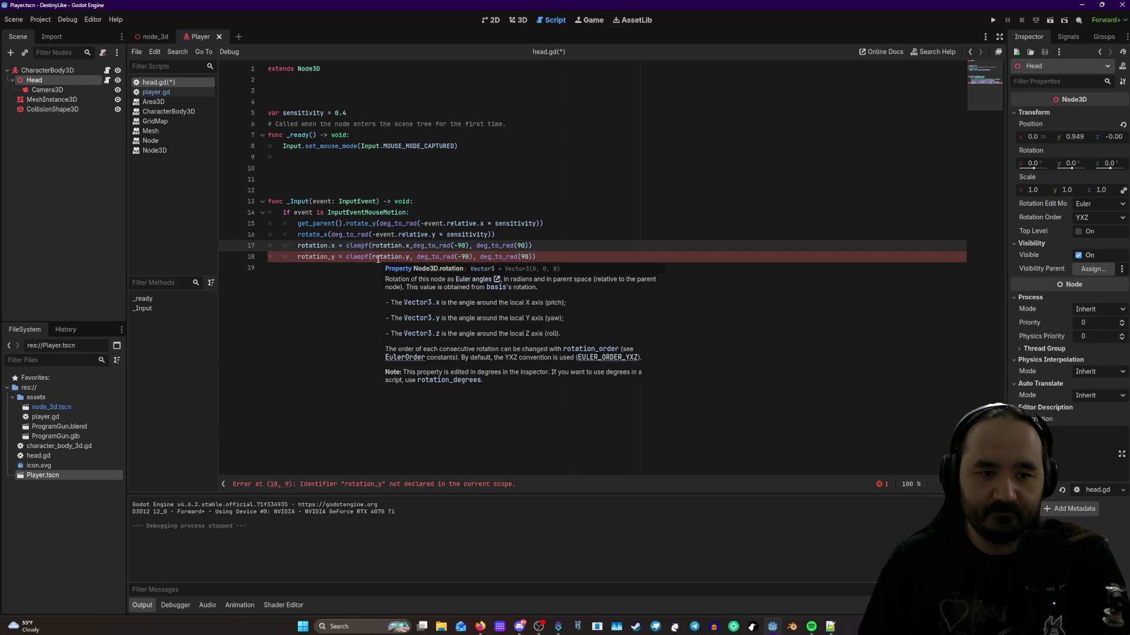
pyautogui.press('BackSpace')
pyautogui.write('_')
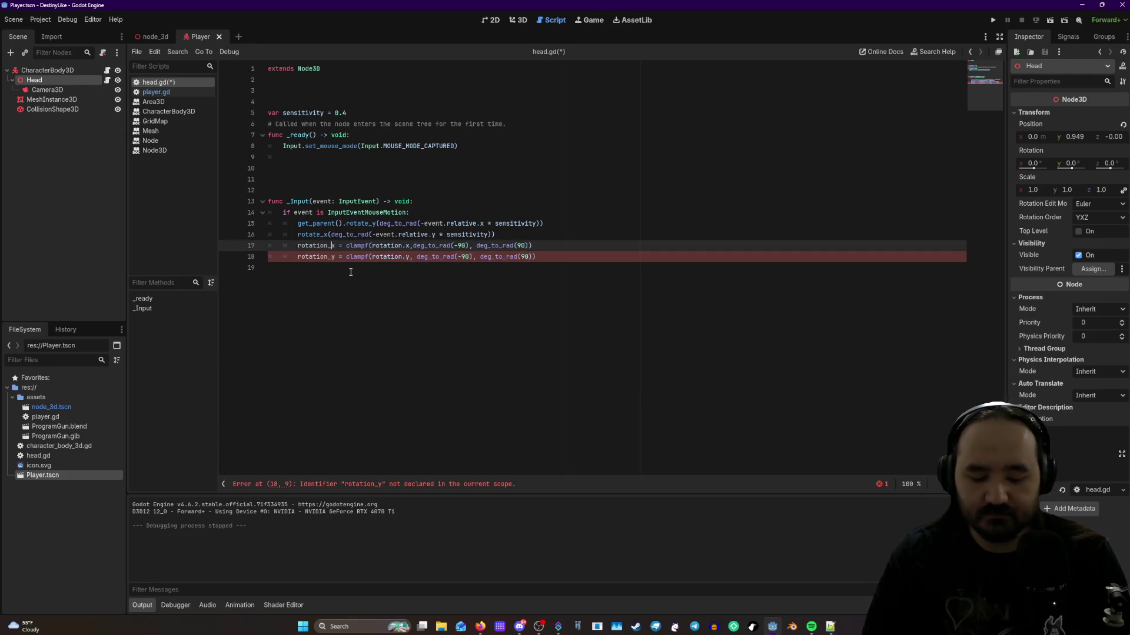
pyautogui.click(344, 428)
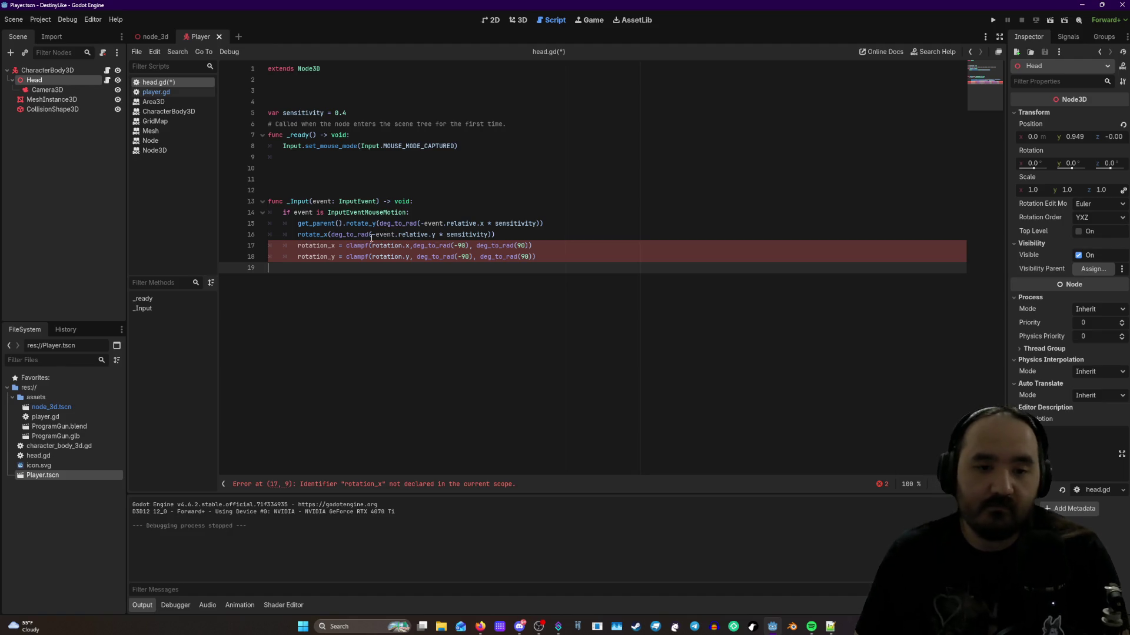
pyautogui.click(332, 246)
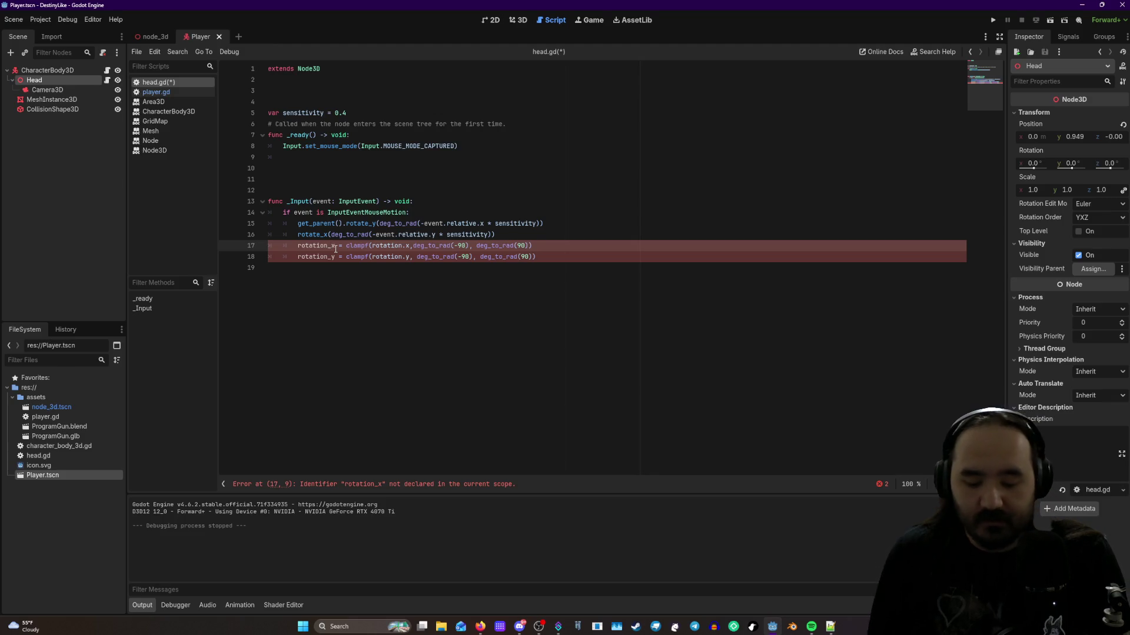
pyautogui.press('BackSpace')
pyautogui.write('.')
pyautogui.press('Escape')
pyautogui.press('Down')
pyautogui.press('BackSpace')
pyautogui.write('.')
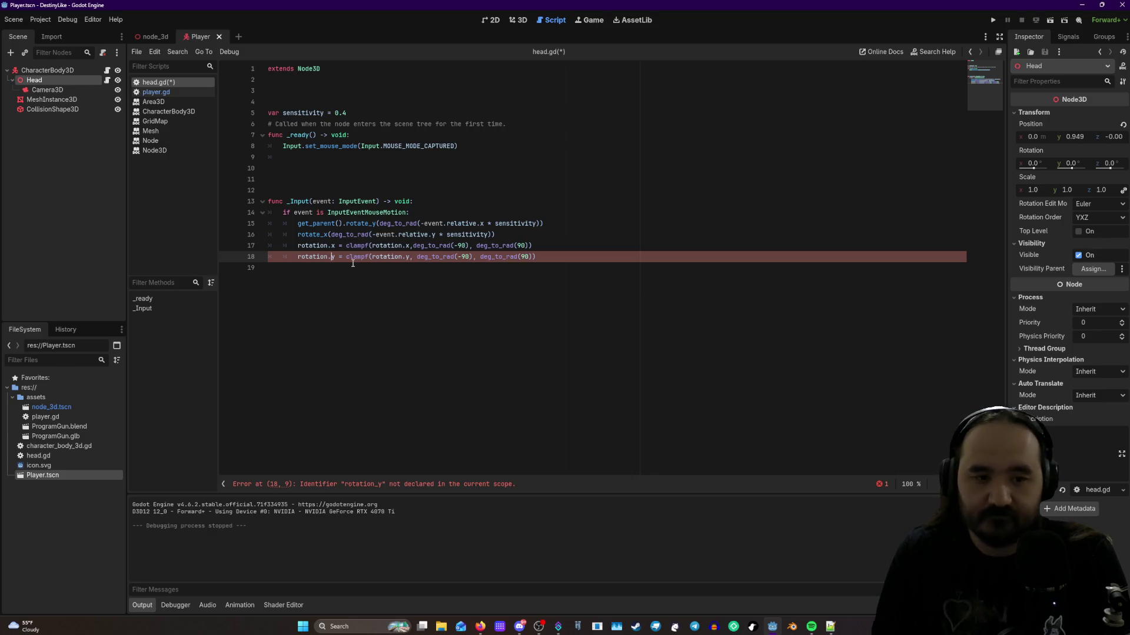
pyautogui.click(523, 286)
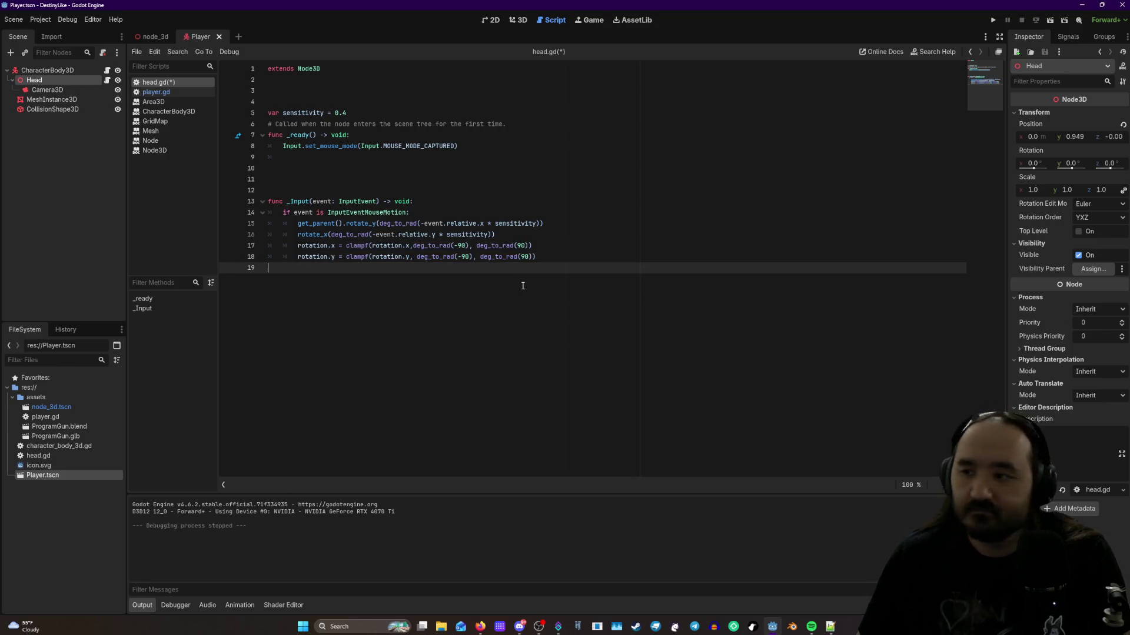
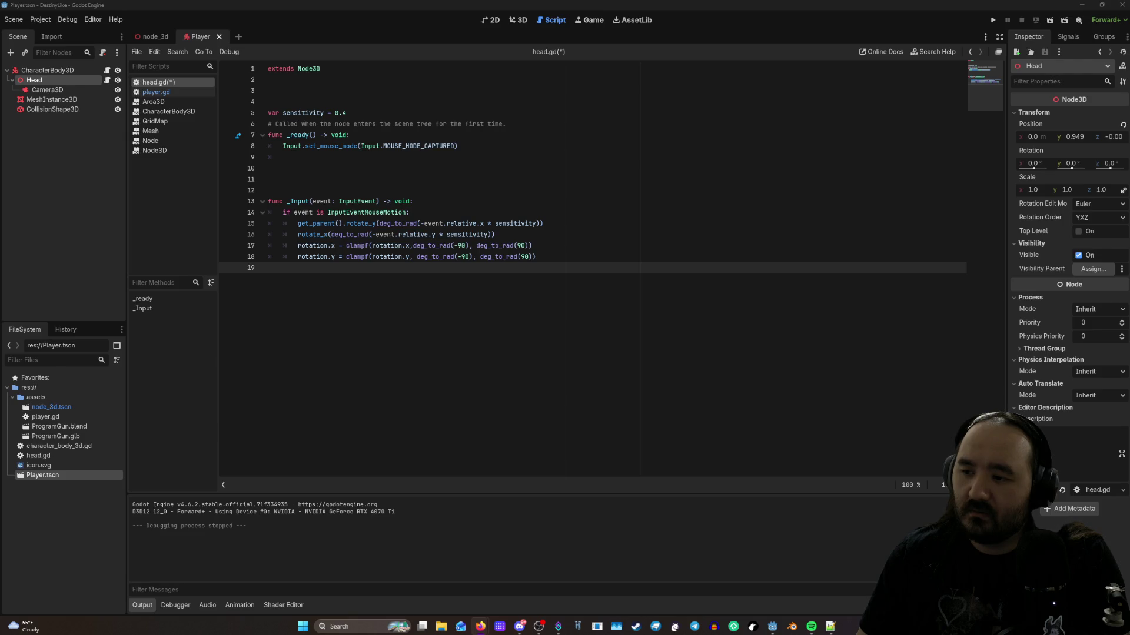
# Change line 8's mouse mode from MOUSE_MODE_CAPTURED to MOUSE_MODE_VISIBLE using autocomplete.
pyautogui.click(469, 146)
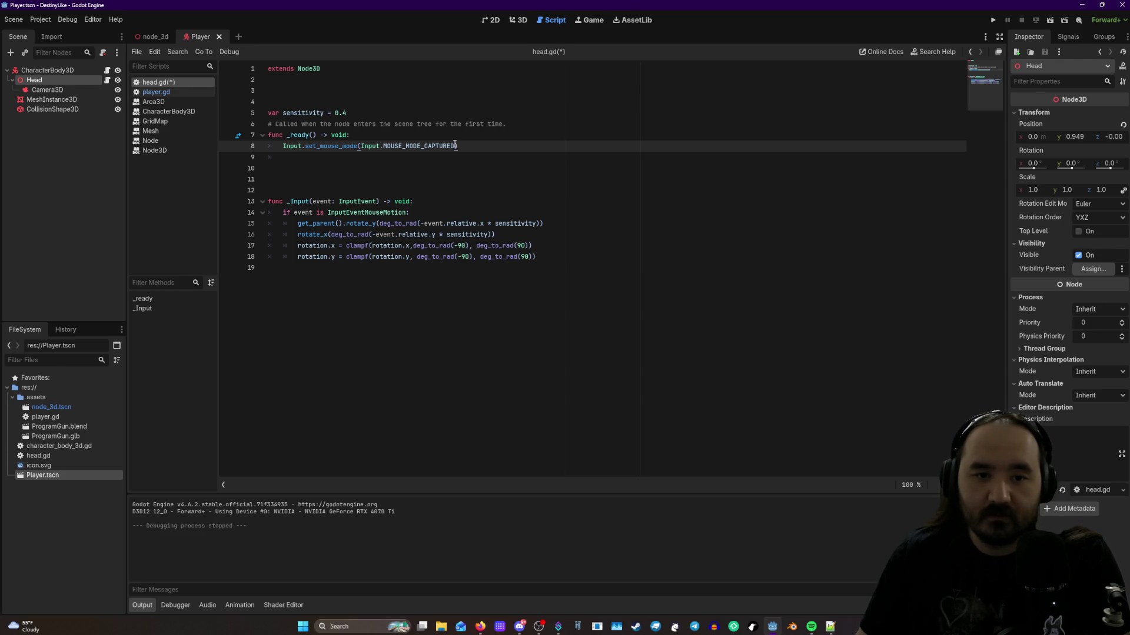
pyautogui.press('BackSpace')
pyautogui.press('BackSpace')
pyautogui.press('BackSpace')
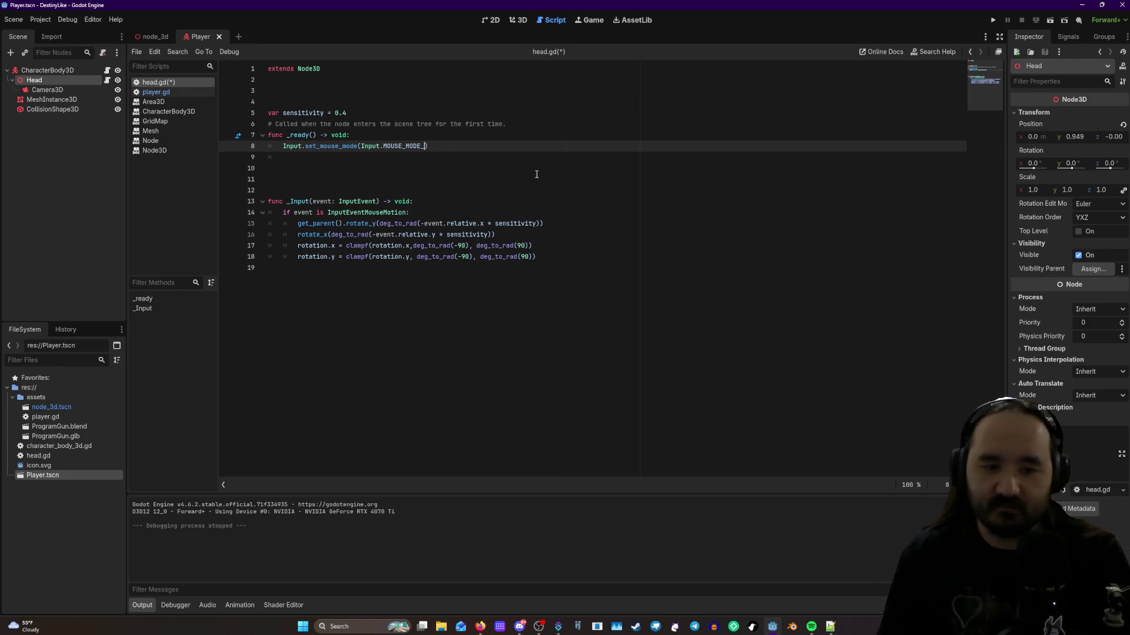
pyautogui.write('visi')
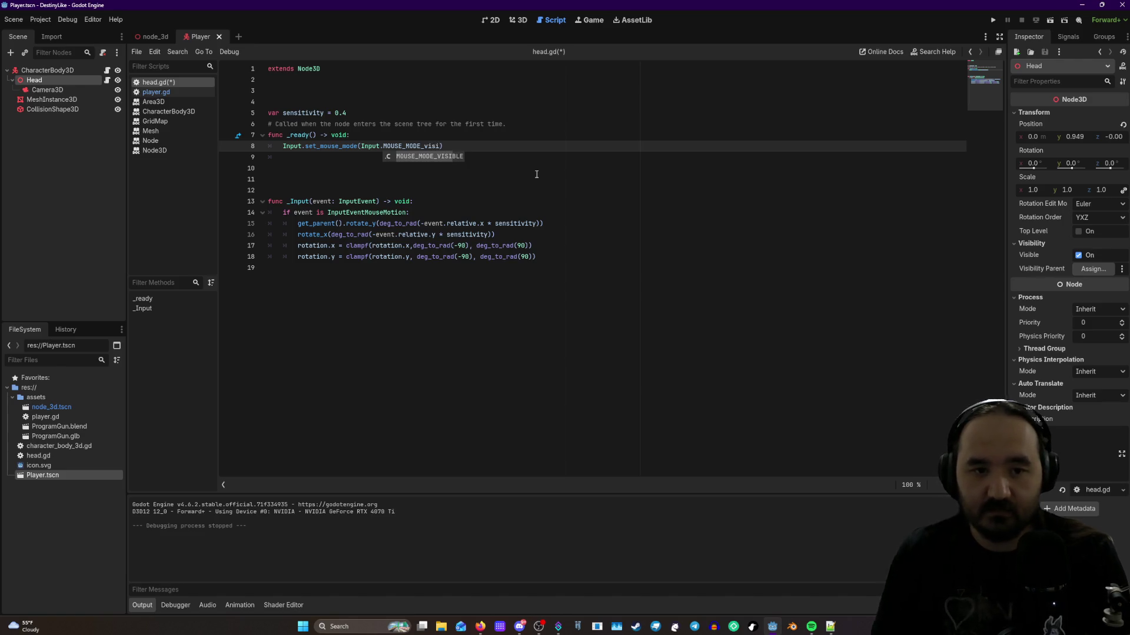
pyautogui.click(442, 157)
pyautogui.click(443, 157)
# Save and run the project, move the game window lower, then stop the game.
pyautogui.click(992, 20)
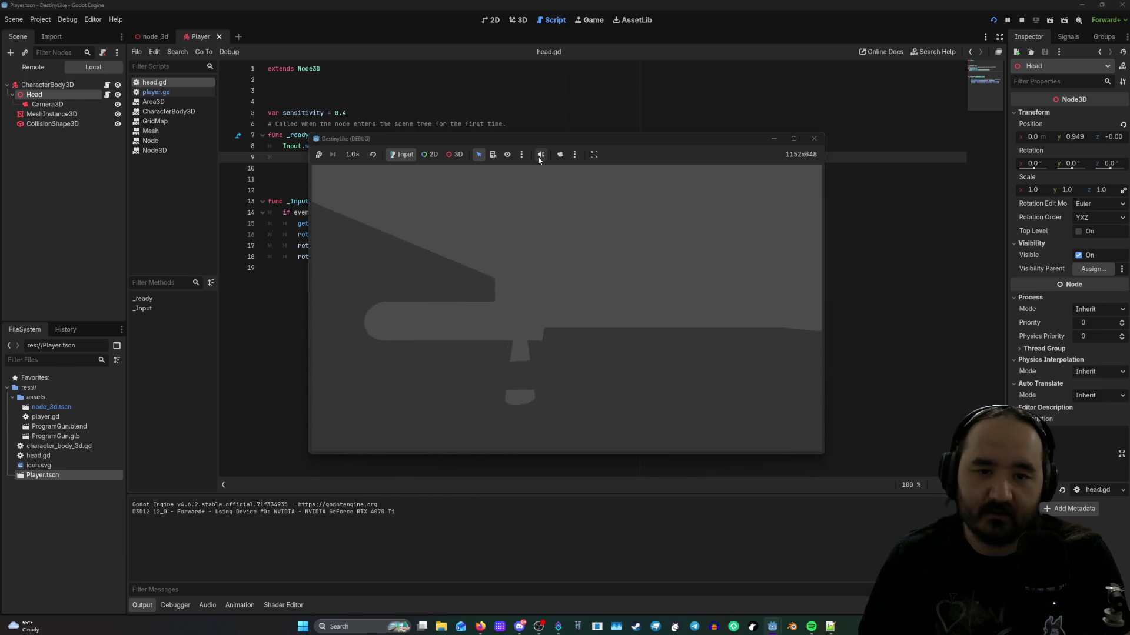
pyautogui.moveTo(574, 139)
pyautogui.mouseDown()
pyautogui.moveTo(676, 164)
pyautogui.moveTo(553, 164)
pyautogui.moveTo(558, 180)
pyautogui.mouseUp()
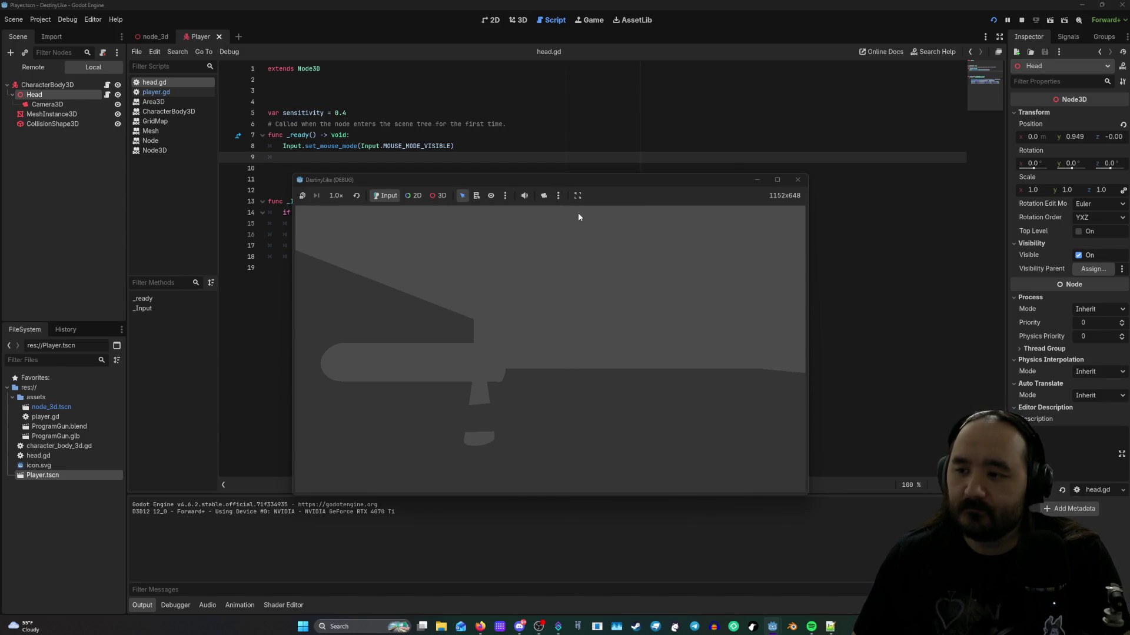
pyautogui.click(797, 179)
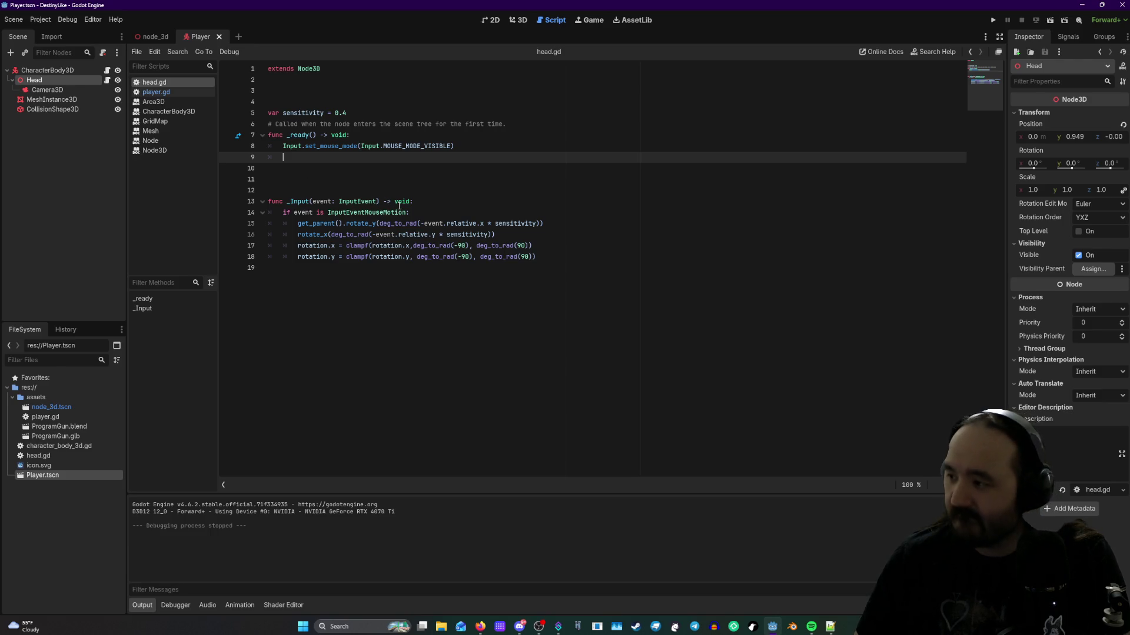
# Change the sensitivity value on line 5 from 0.4 to 1.
pyautogui.click(354, 115)
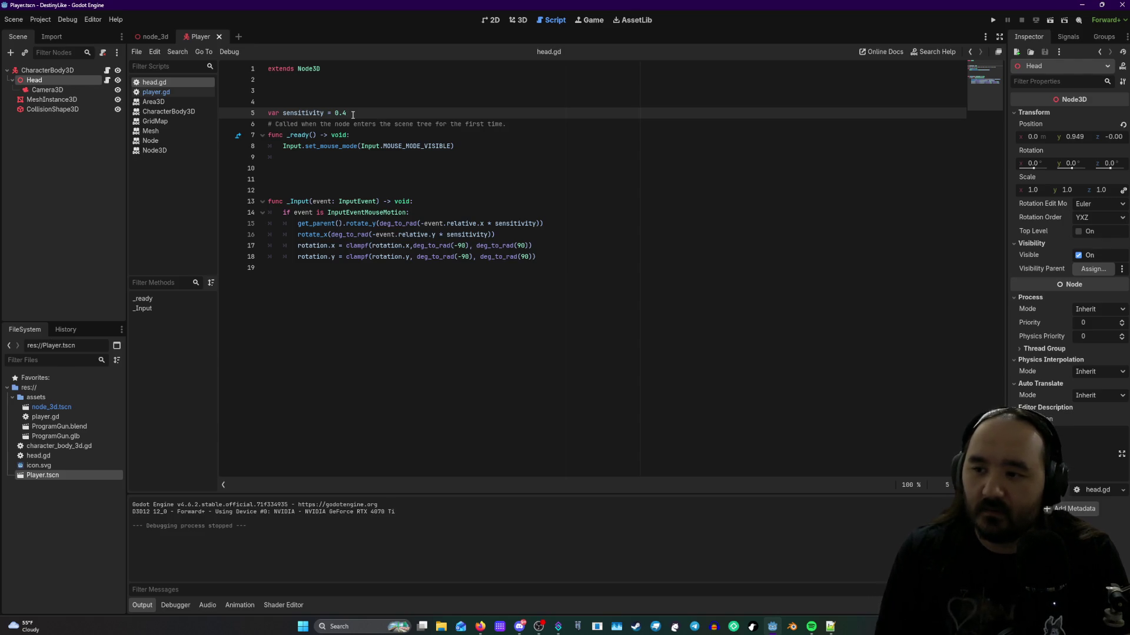
pyautogui.press('BackSpace')
pyautogui.press('BackSpace')
pyautogui.press('BackSpace')
pyautogui.write('1')
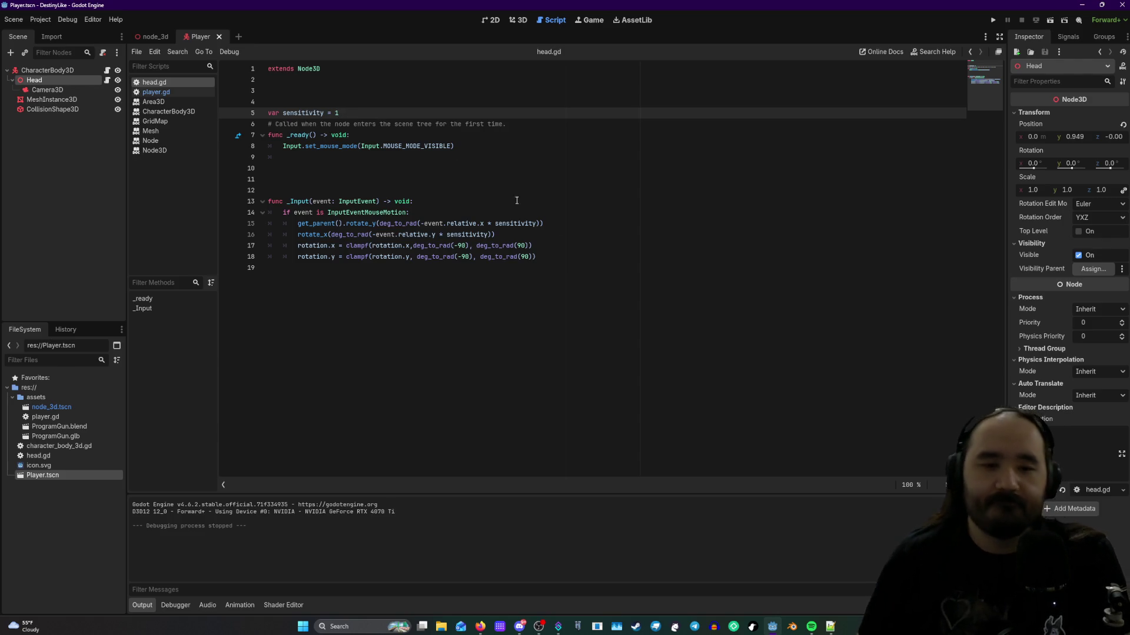
pyautogui.click(647, 280)
# Replace VISIBLE with MOUSE_MODE_CAPTURED on line 8 using autocomplete.
pyautogui.moveTo(452, 146); pyautogui.dragTo(425, 146)
pyautogui.write('captur')
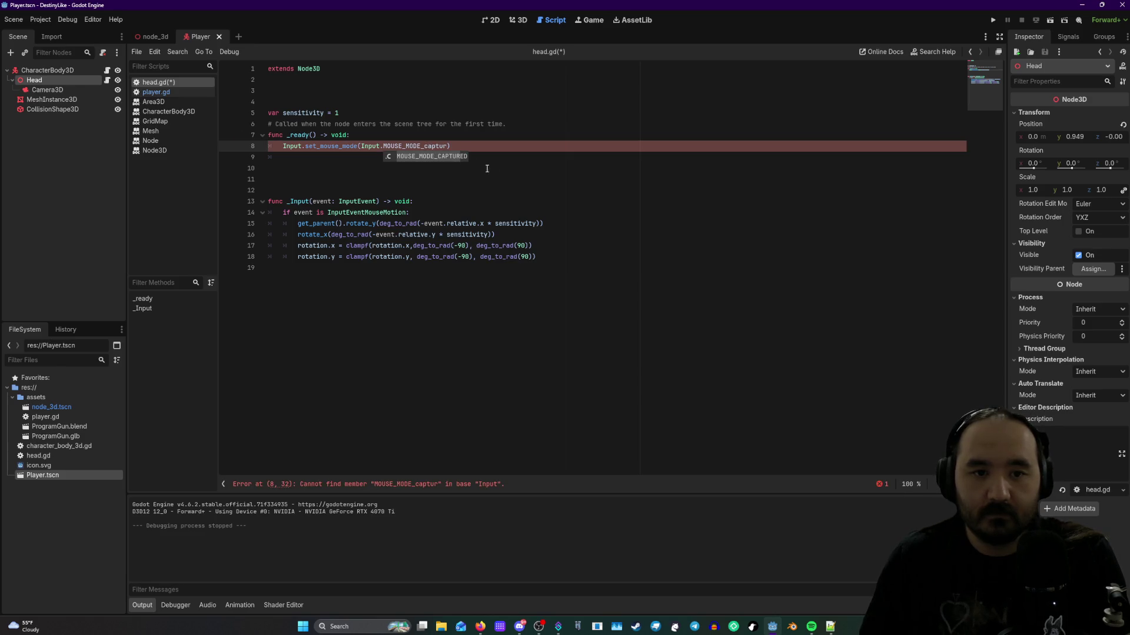
pyautogui.click(461, 156)
pyautogui.click(542, 175)
# Save and run the game, then stop it with F8.
pyautogui.click(994, 20)
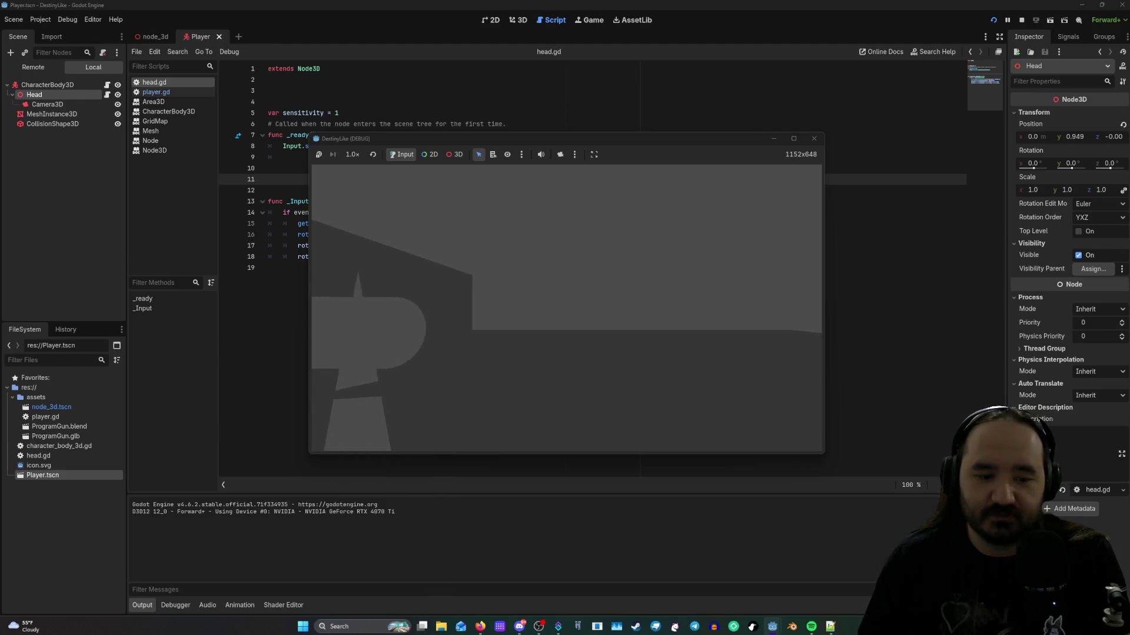
pyautogui.press('F8')
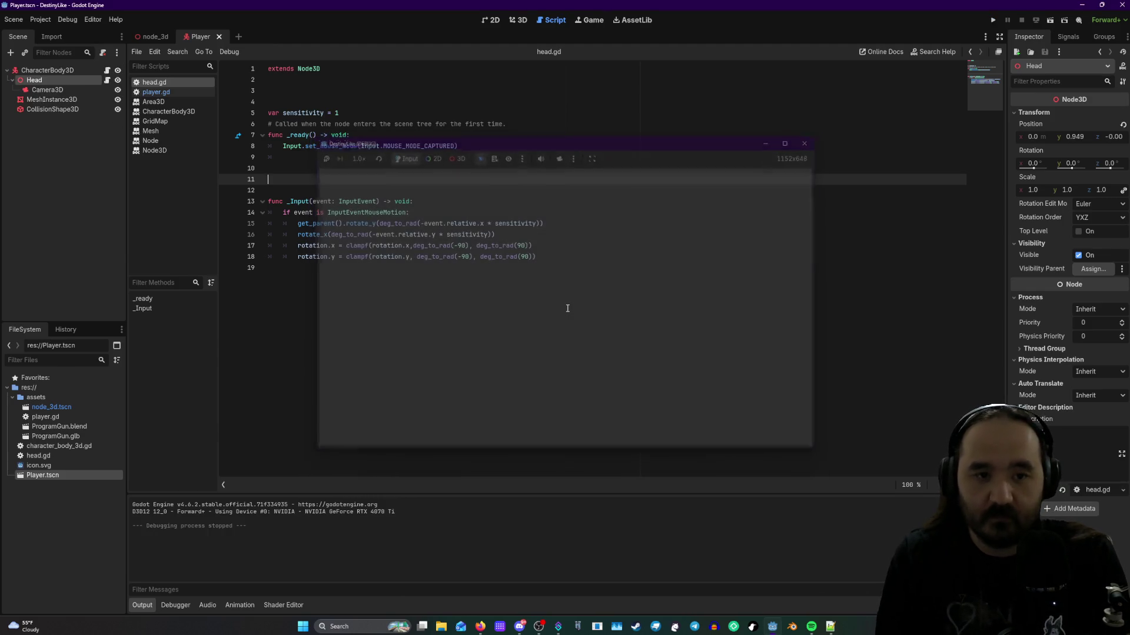
pyautogui.click(345, 162)
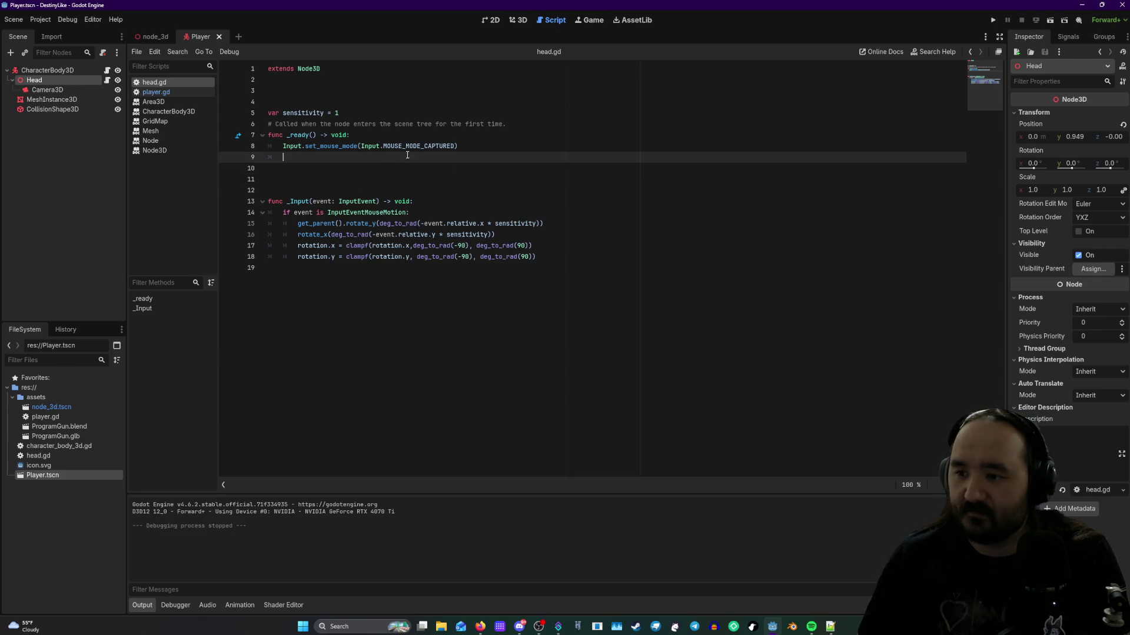
pyautogui.press('Down')
pyautogui.press('Down')
pyautogui.press('Down')
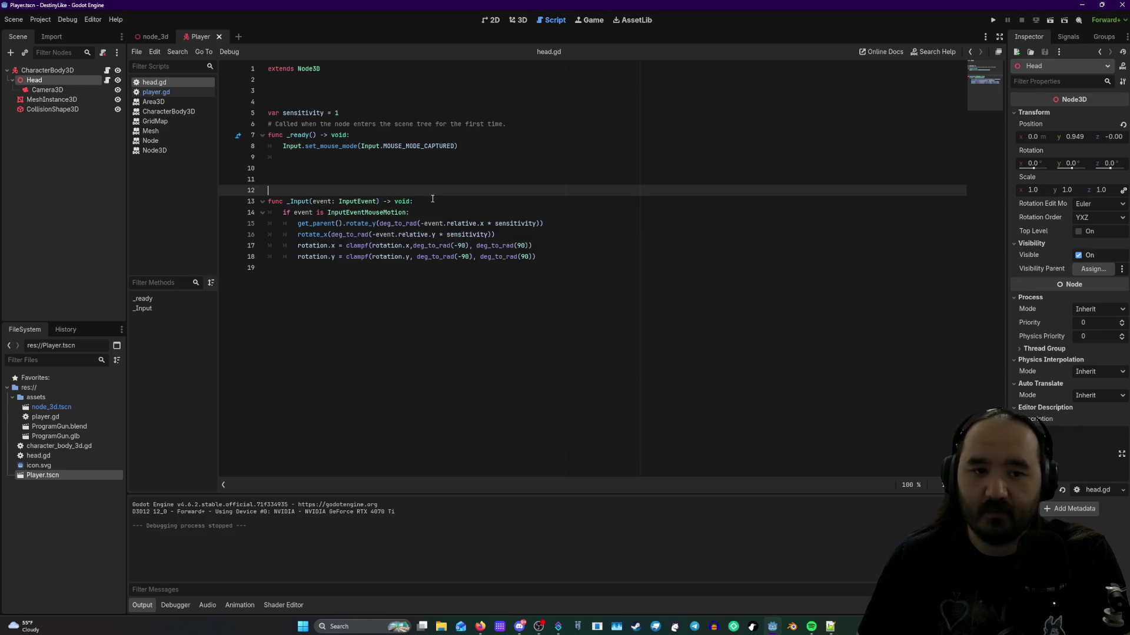
pyautogui.click(344, 201)
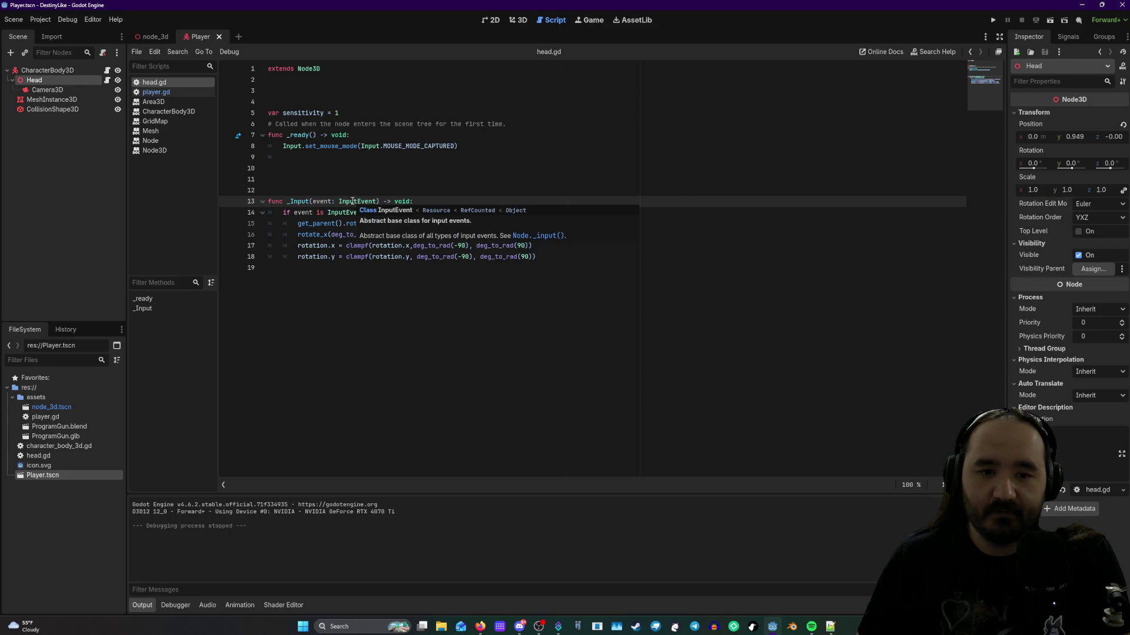
pyautogui.doubleClick(409, 202)
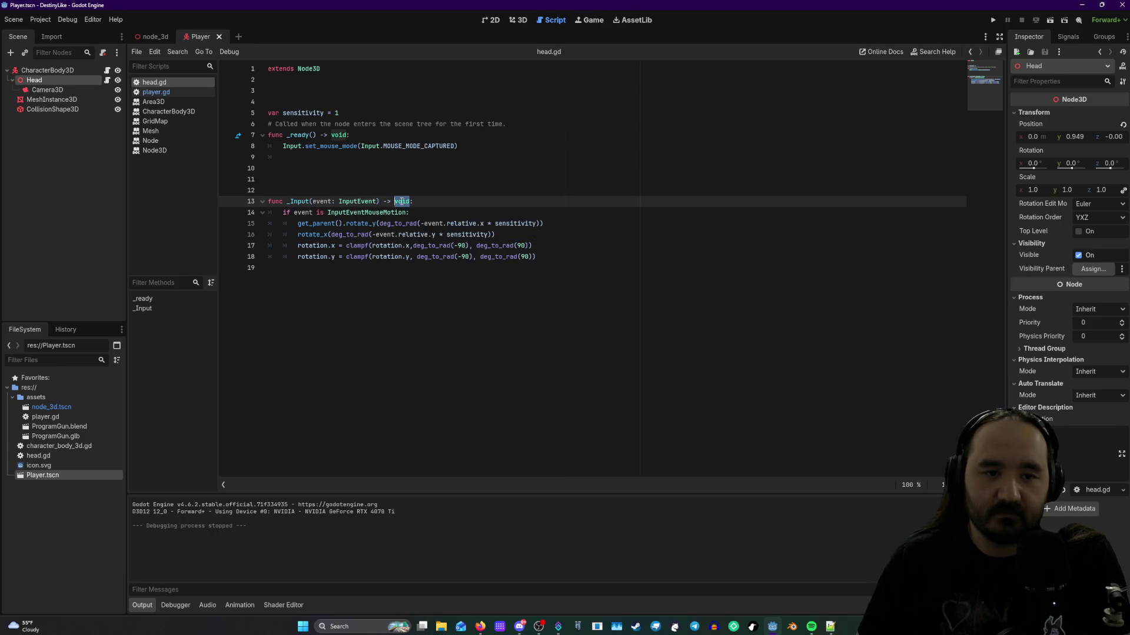
pyautogui.rightClick(400, 199)
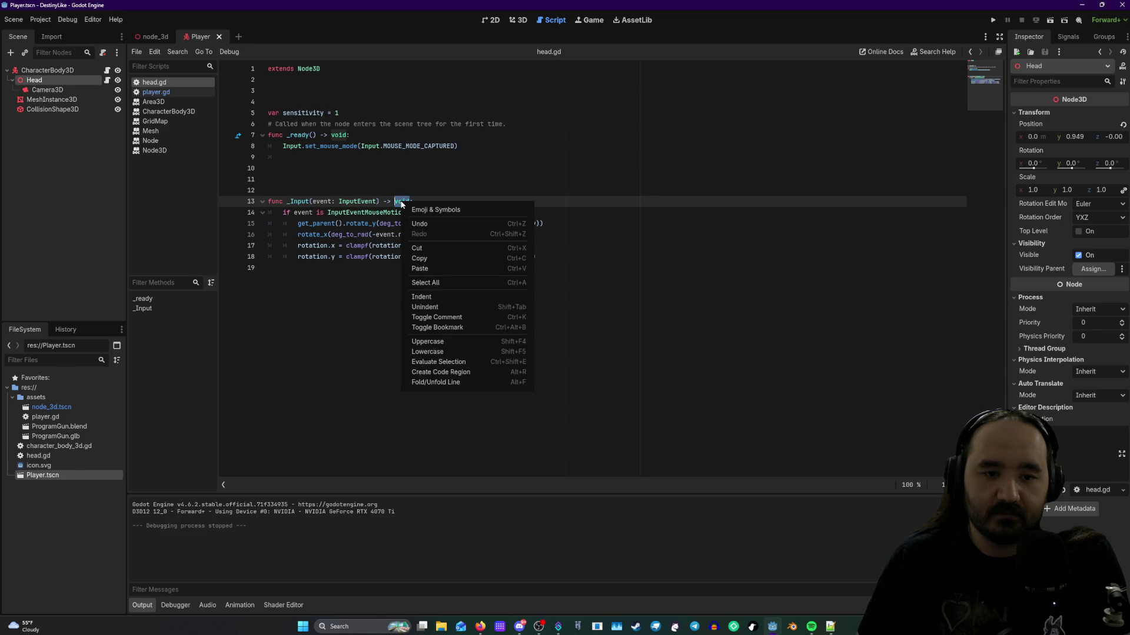
pyautogui.click(638, 188)
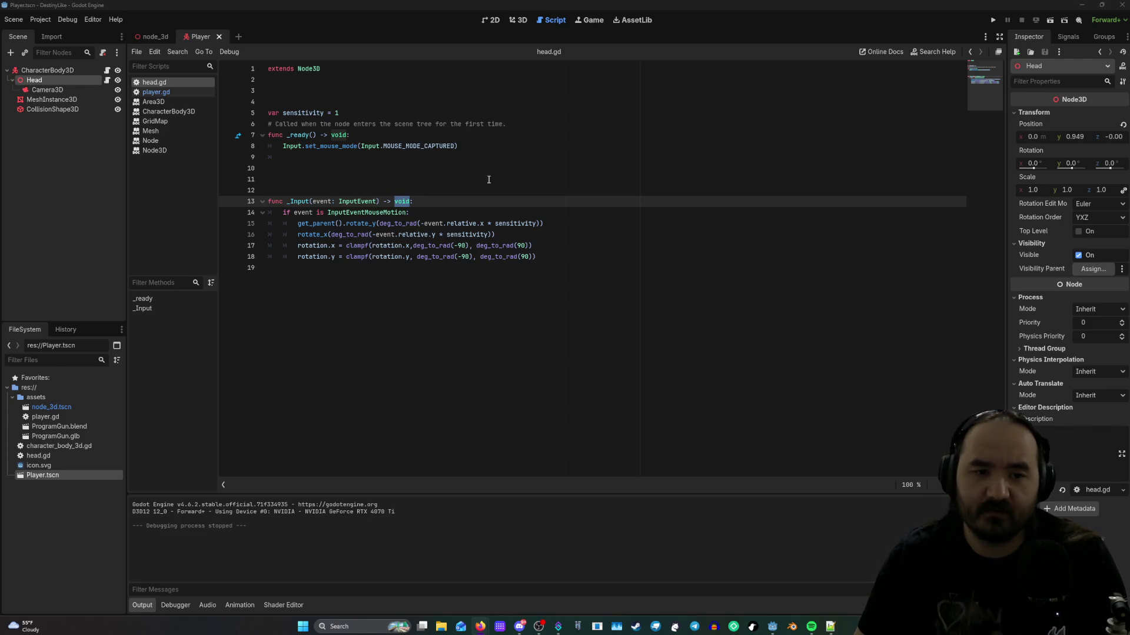
pyautogui.click(425, 216)
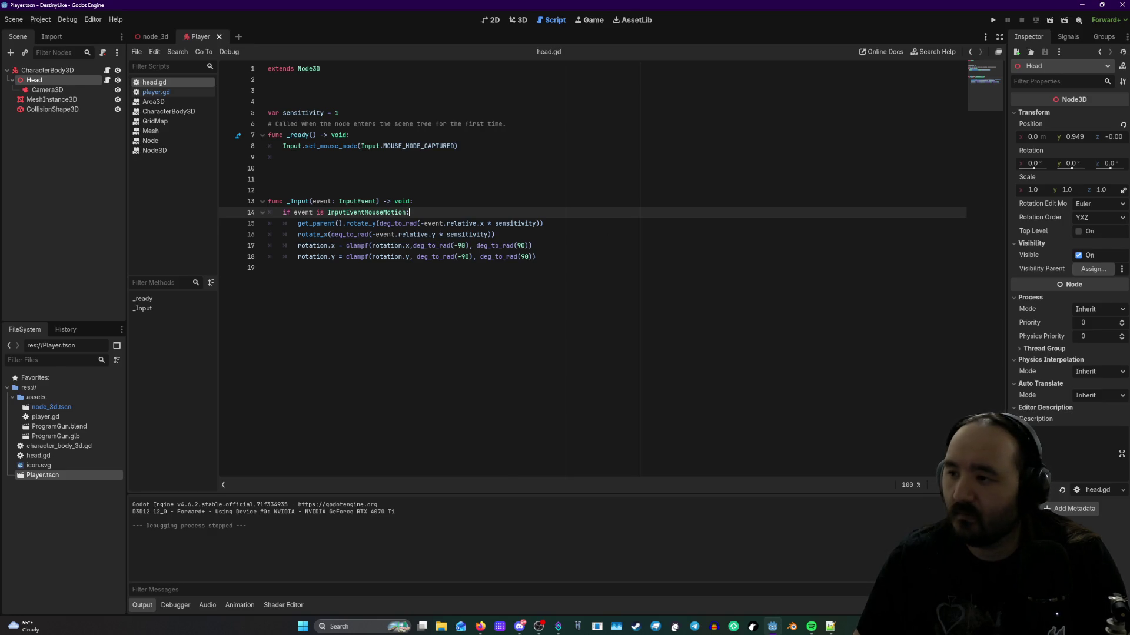
pyautogui.hotkey('alt', 'Tab')
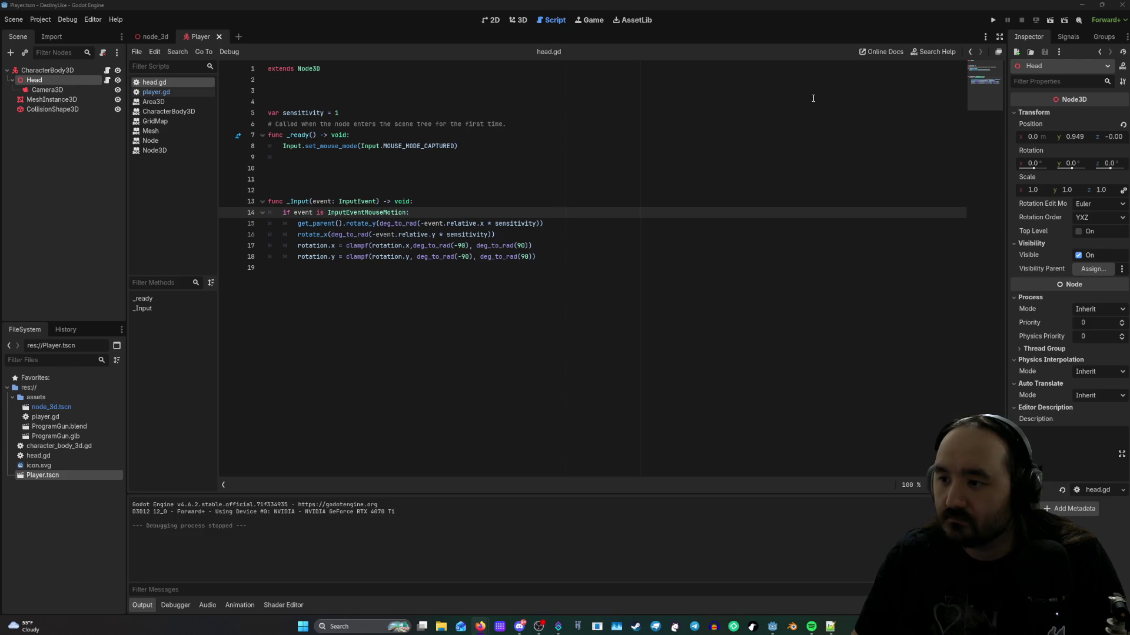
pyautogui.click(445, 224)
pyautogui.moveTo(454, 225)
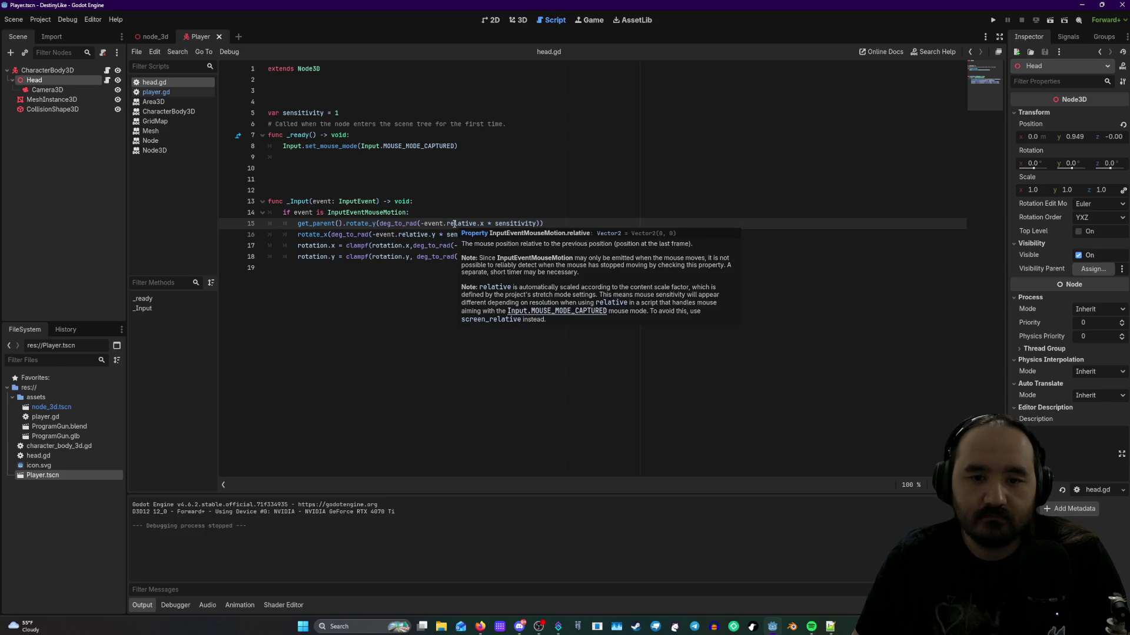
pyautogui.press('BackSpace')
pyautogui.press('BackSpace')
pyautogui.press('BackSpace')
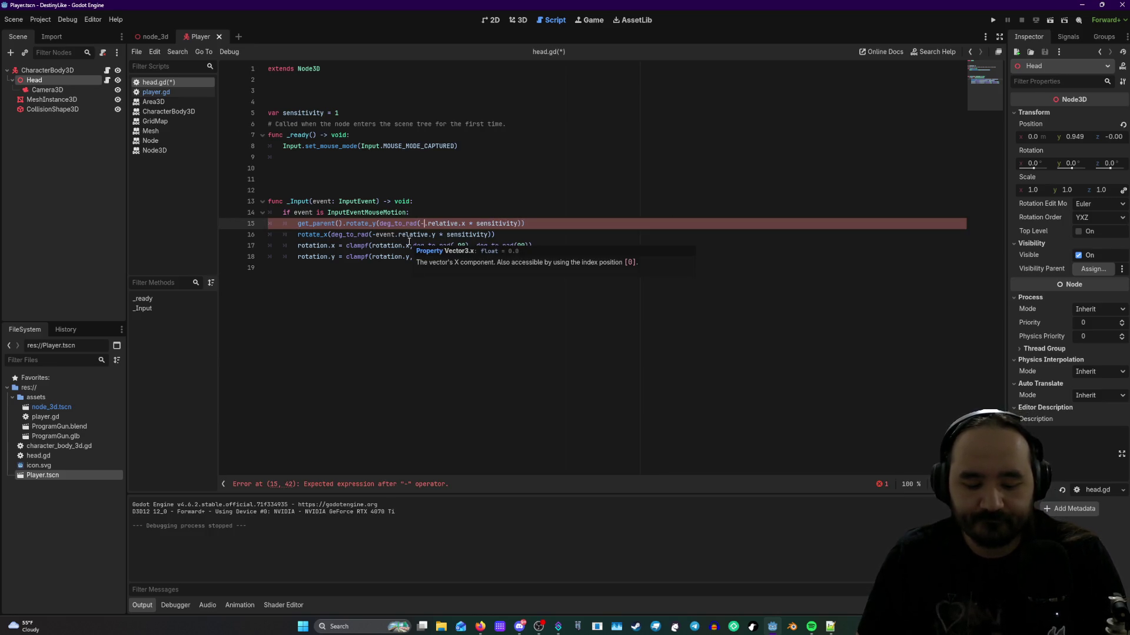
pyautogui.press('BackSpace')
pyautogui.write('event')
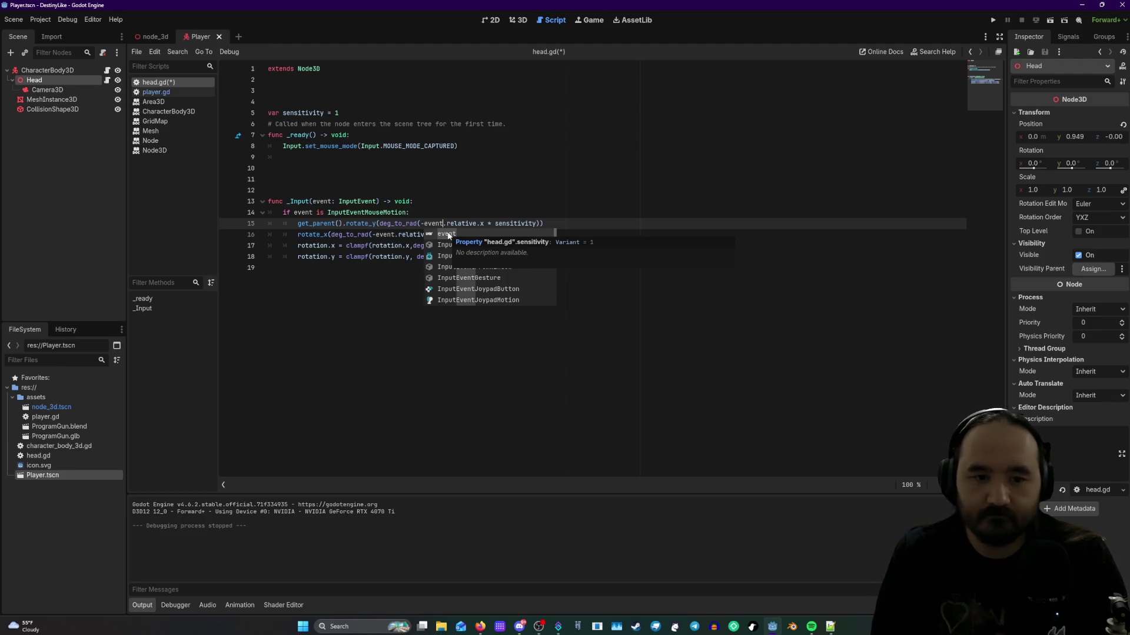
pyautogui.press('Escape')
pyautogui.click(392, 235)
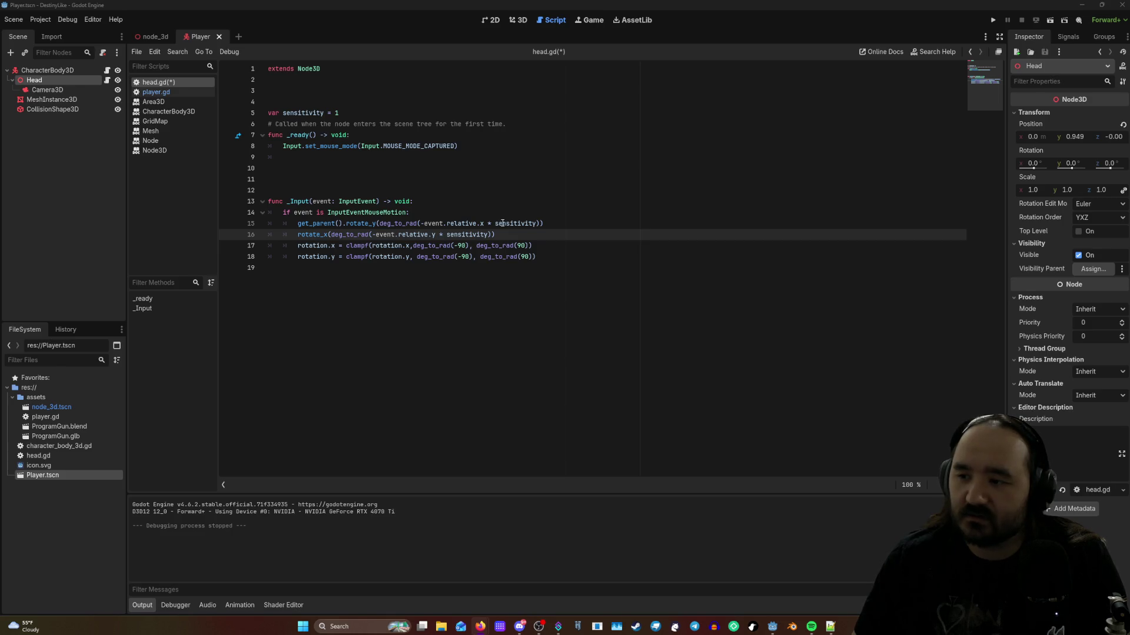
# Remove the spaces around * in the relative.x and relative.y sensitivity lines 15 and 16.
pyautogui.click(496, 223)
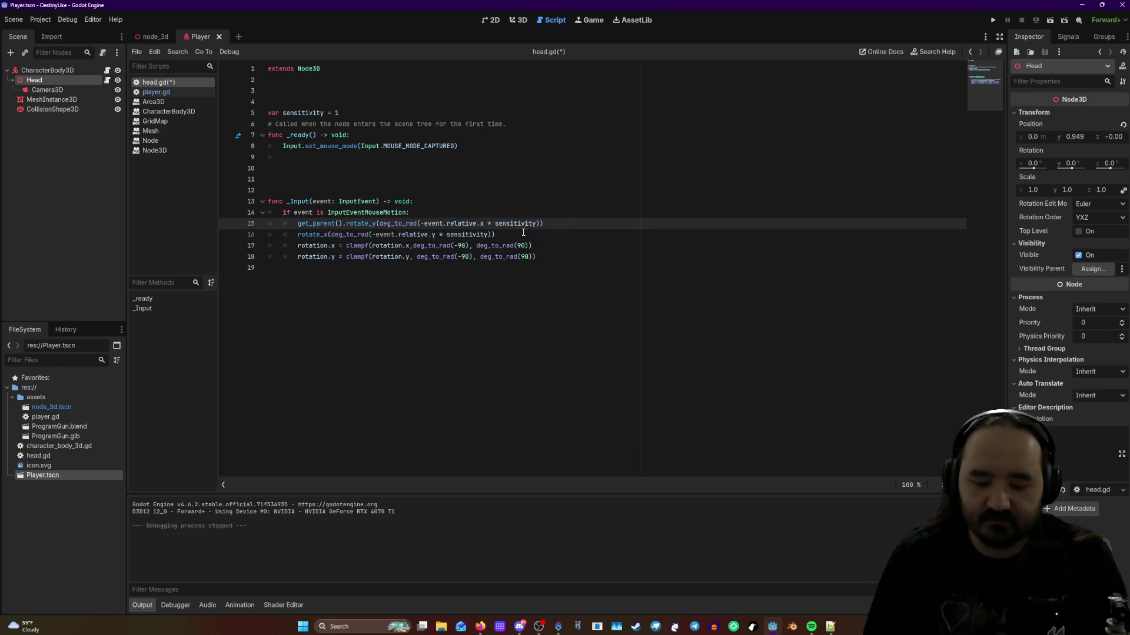
pyautogui.press('BackSpace')
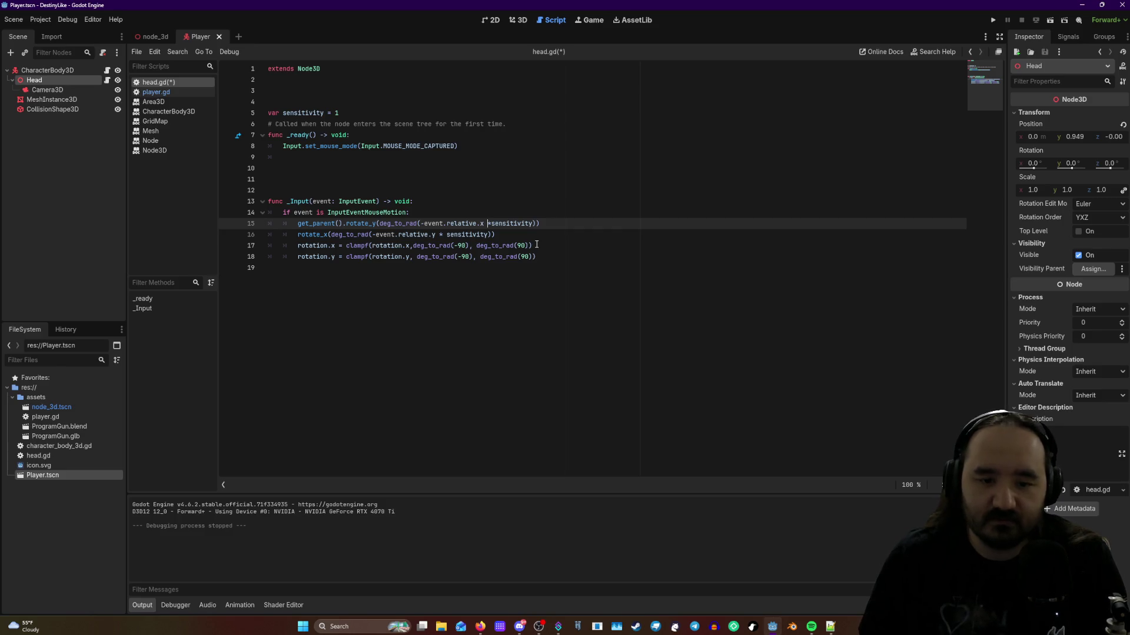
pyautogui.press('BackSpace')
pyautogui.press('Down')
pyautogui.hotkey('ctrl', 'Left')
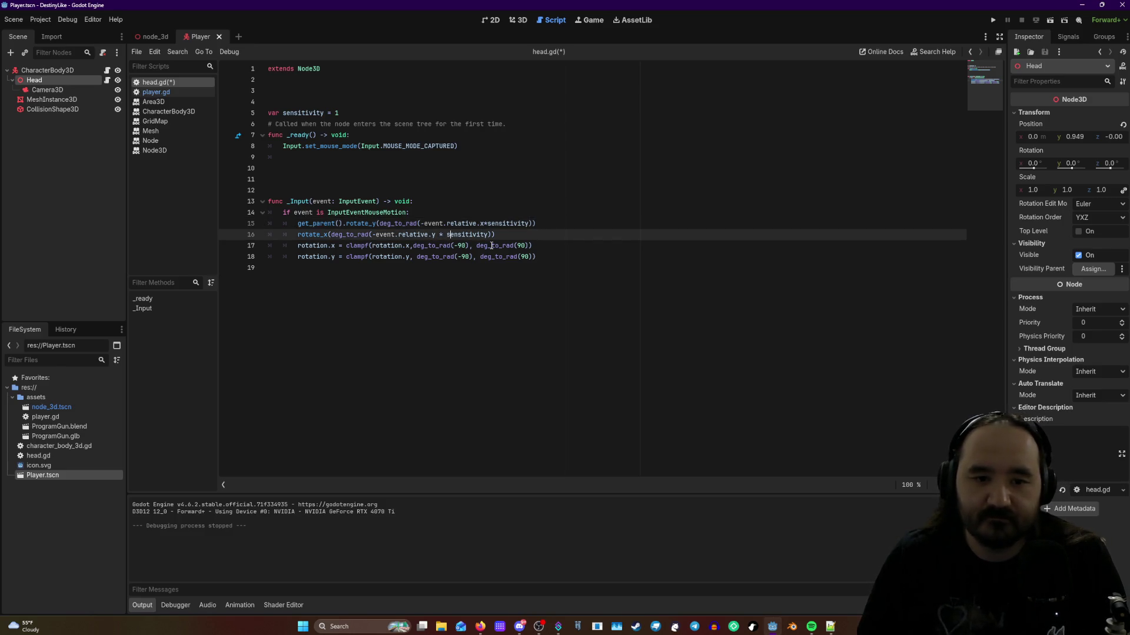
pyautogui.press('BackSpace')
pyautogui.press('Left')
pyautogui.press('BackSpace')
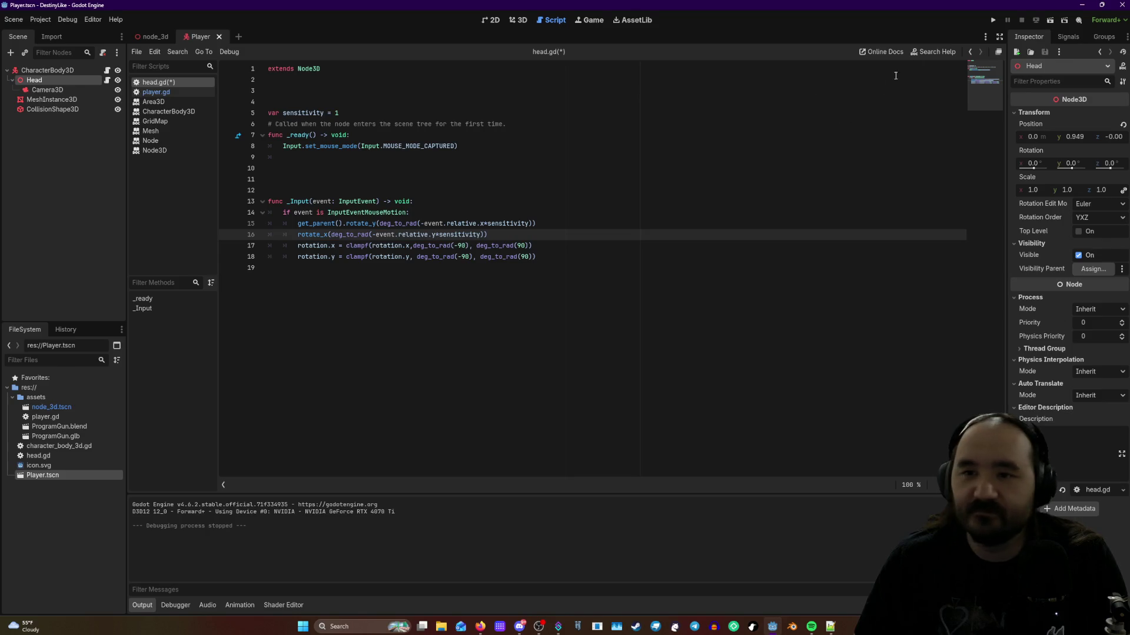
# Save and run the game, then stop it with F8.
pyautogui.click(994, 20)
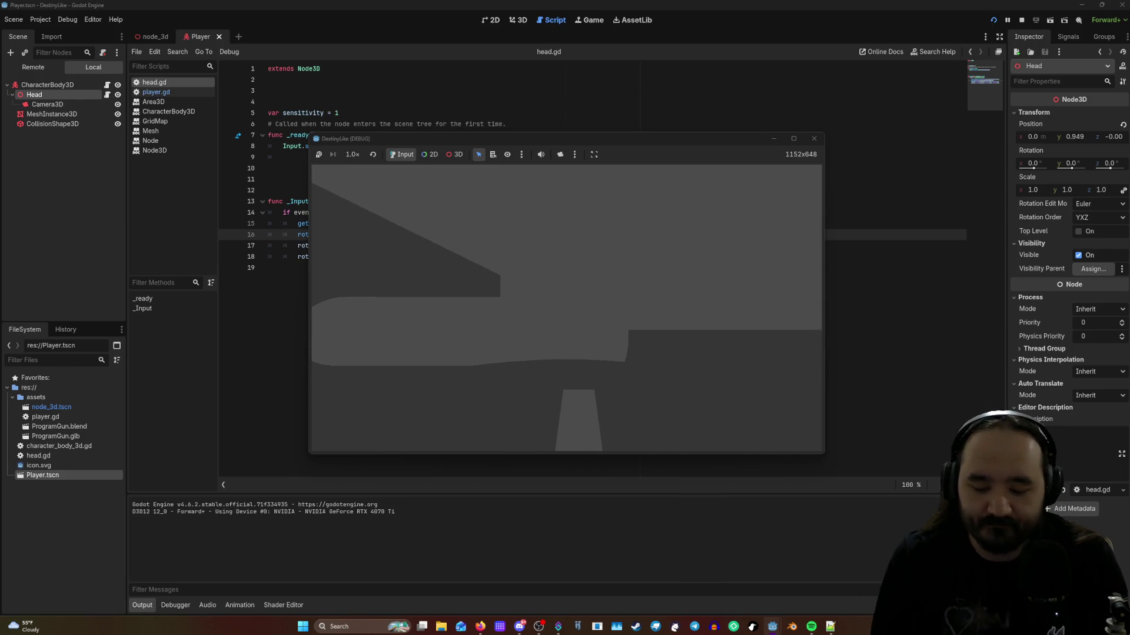
pyautogui.press('F8')
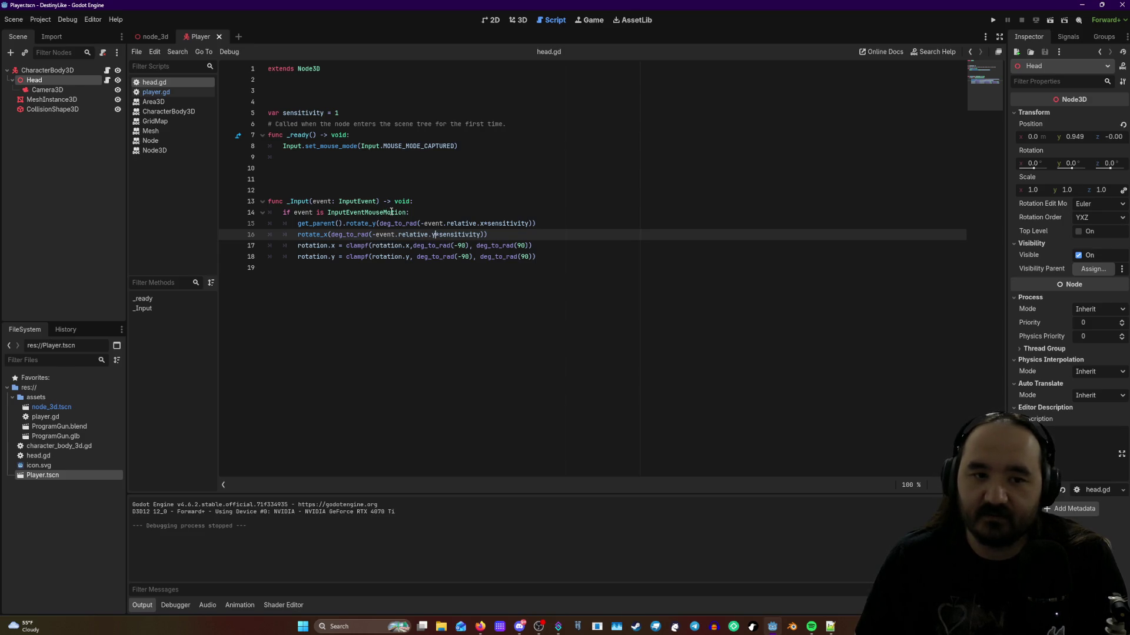
pyautogui.moveTo(369, 214)
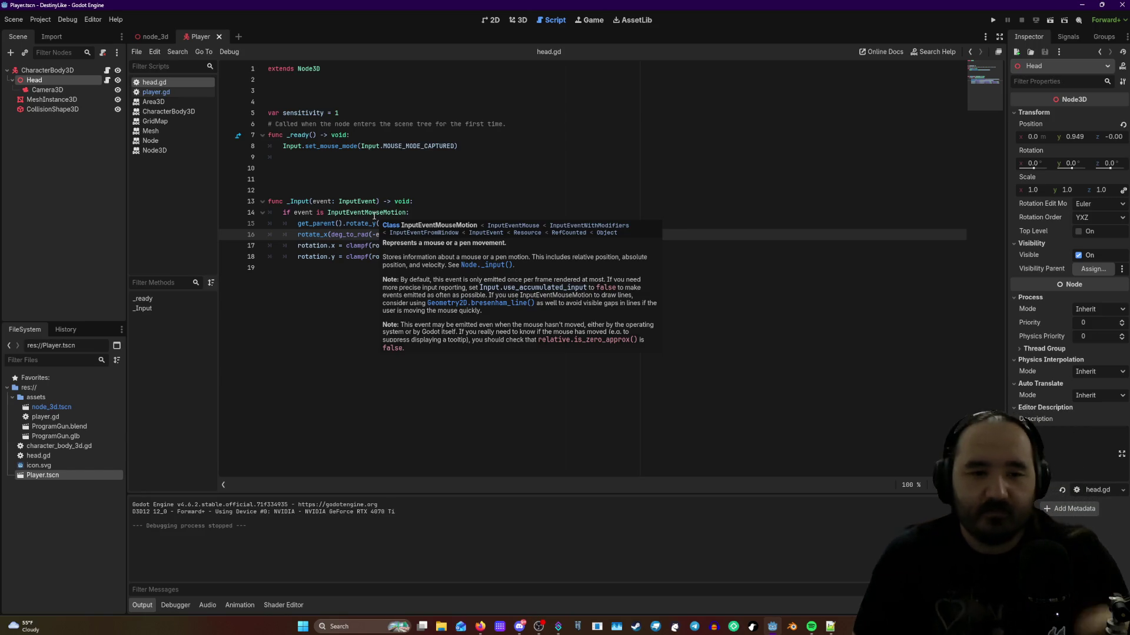
# Delete the '-> void:' ending from the _Input header on line 13.
pyautogui.moveTo(413, 201); pyautogui.dragTo(382, 202)
pyautogui.press('BackSpace')
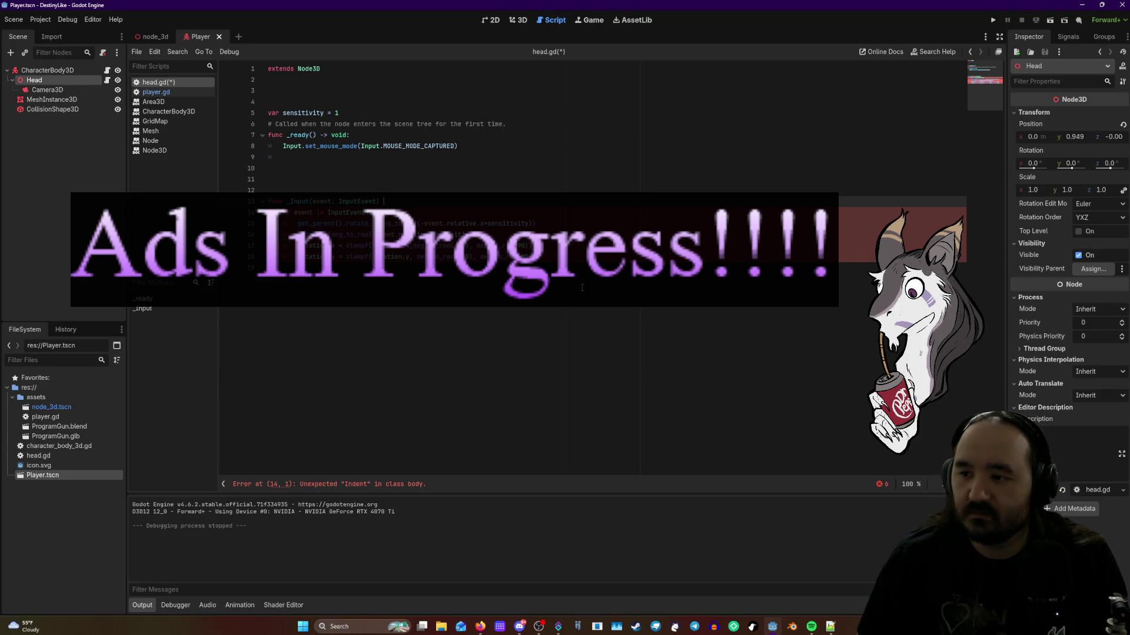
# Add a colon after 'InputEvent)' so line 13 reads 'func _Input(event: InputEvent):'.
pyautogui.write(':')
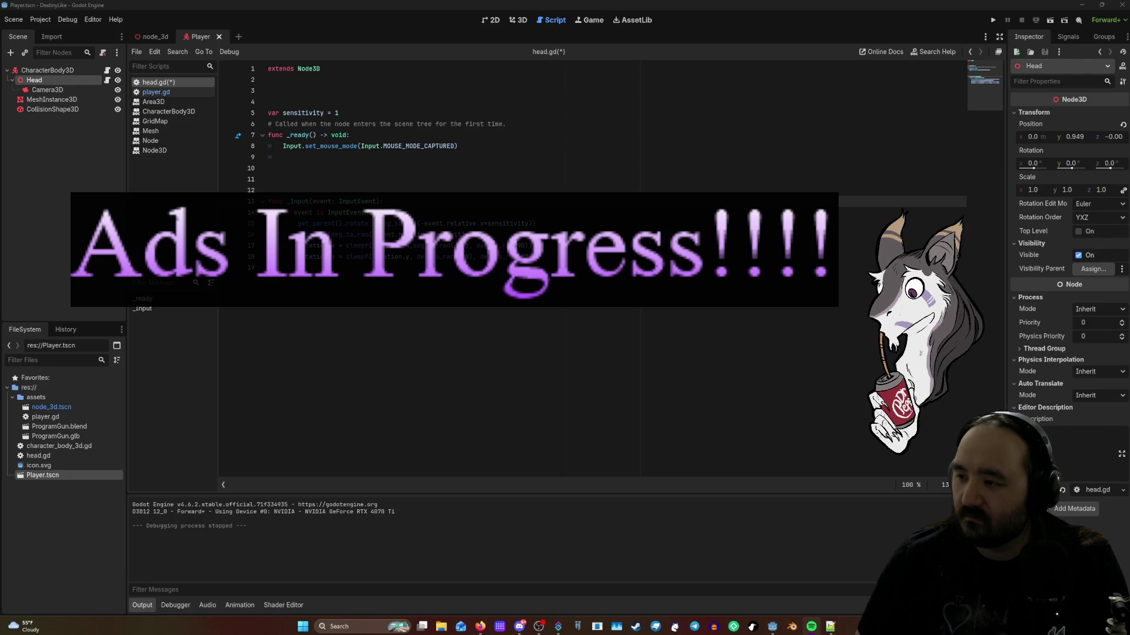
pyautogui.click(659, 198)
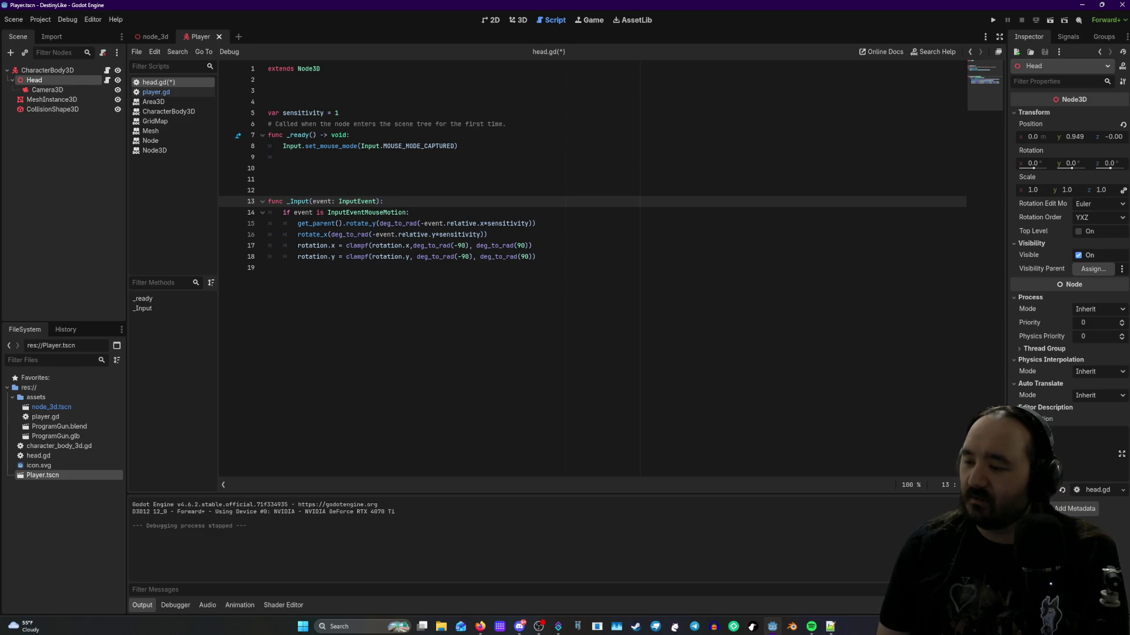
pyautogui.hotkey('alt', 'Tab')
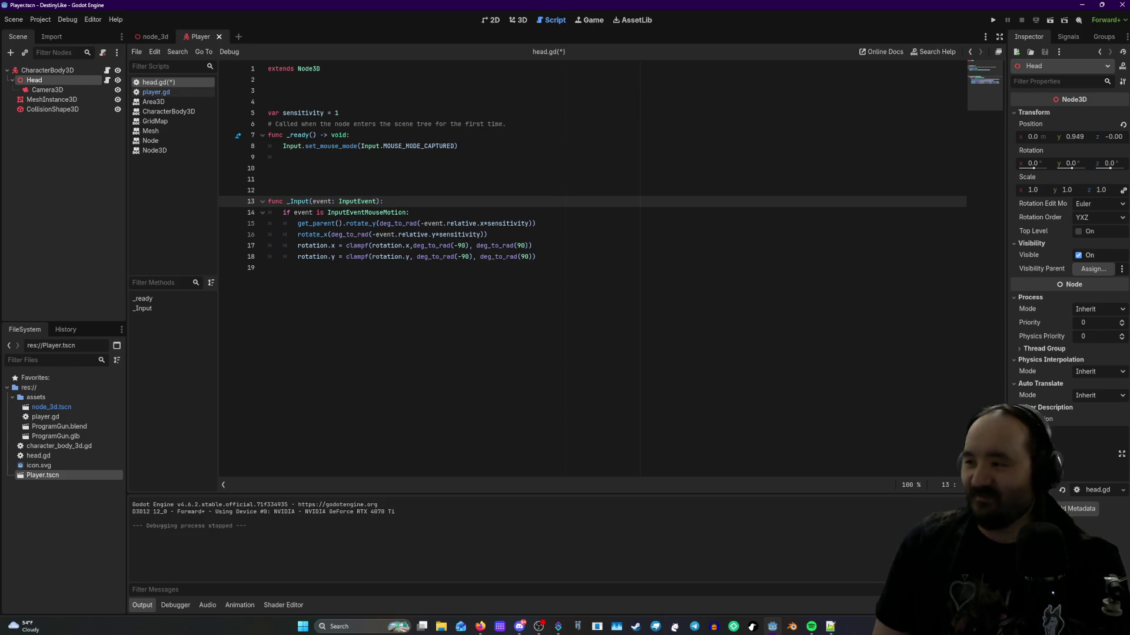
# Test-run the game and close it, then restore '-> void:' on the _Input header.
pyautogui.click(531, 212)
pyautogui.click(519, 205)
pyautogui.press('Down')
pyautogui.press('Up')
pyautogui.press('Down')
pyautogui.press('Down')
pyautogui.press('Up')
pyautogui.press('Up')
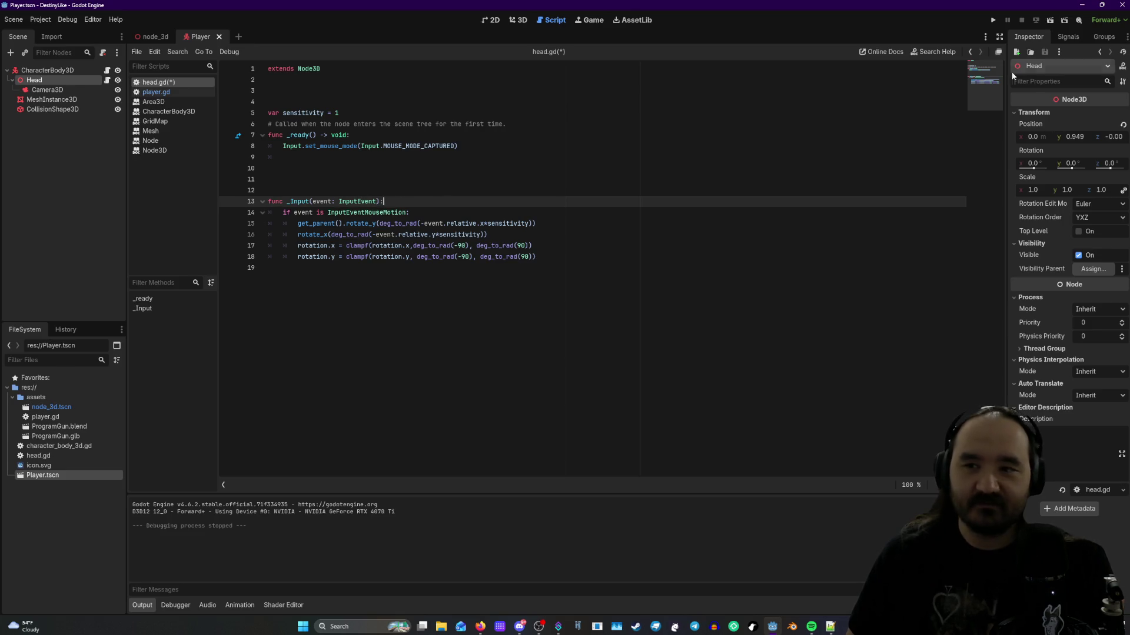
pyautogui.click(993, 21)
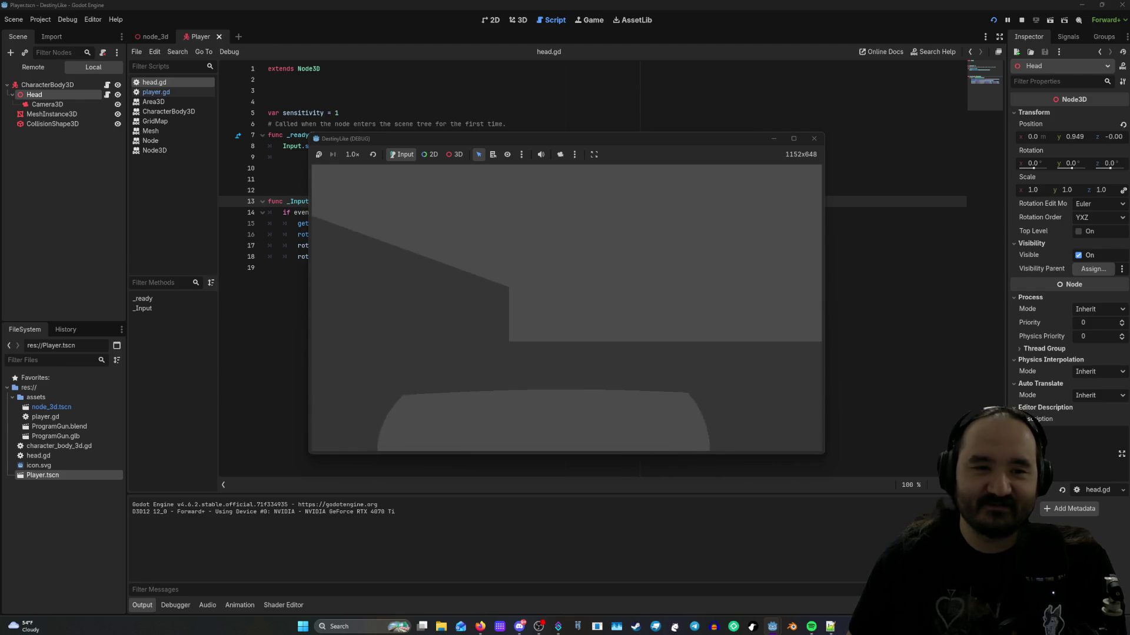
pyautogui.hotkey('alt', 'F4')
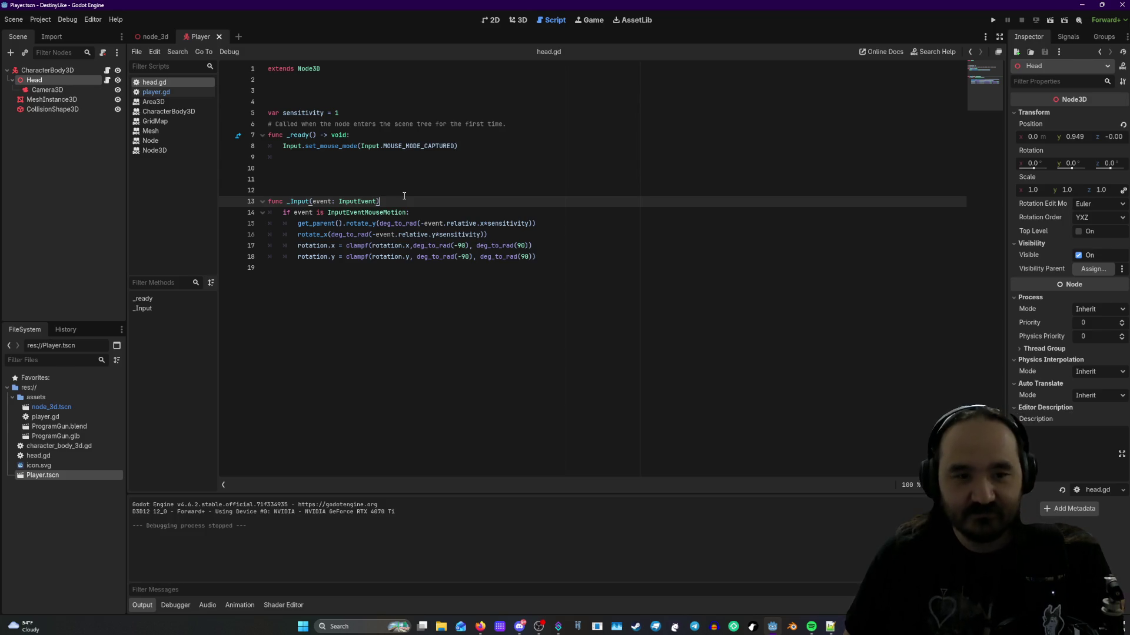
pyautogui.write('-> void:')
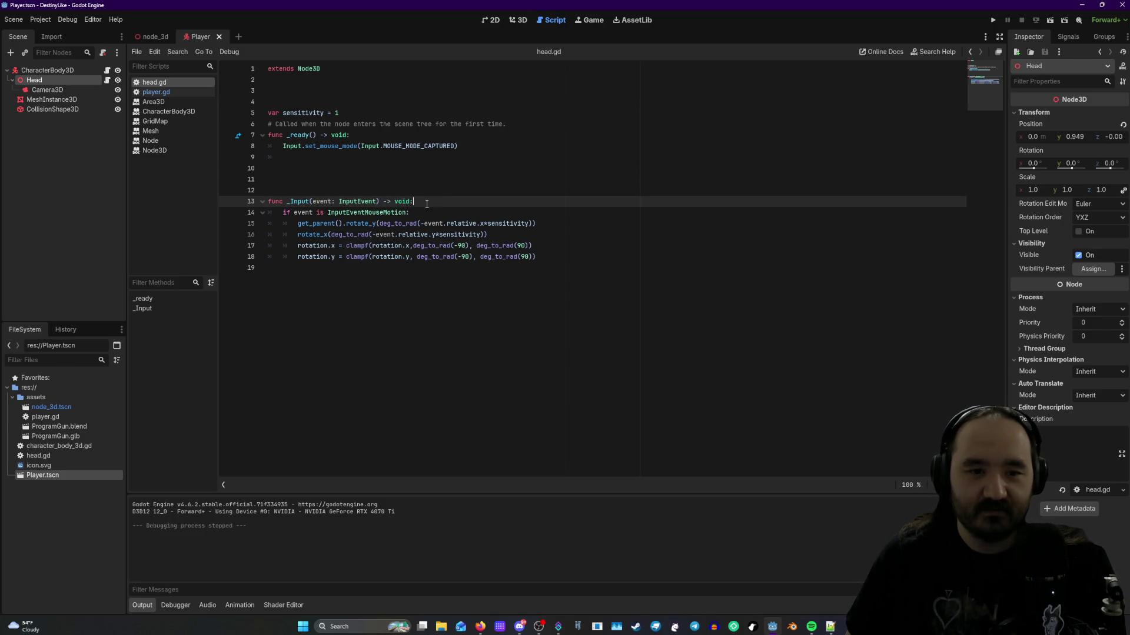
pyautogui.click(435, 216)
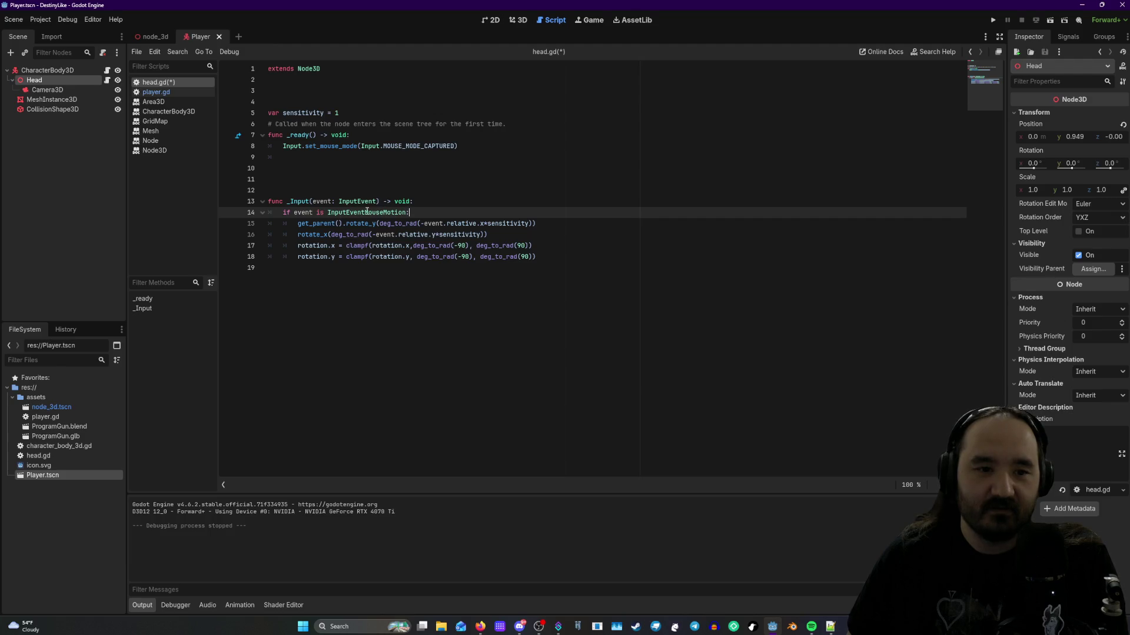
pyautogui.click(386, 225)
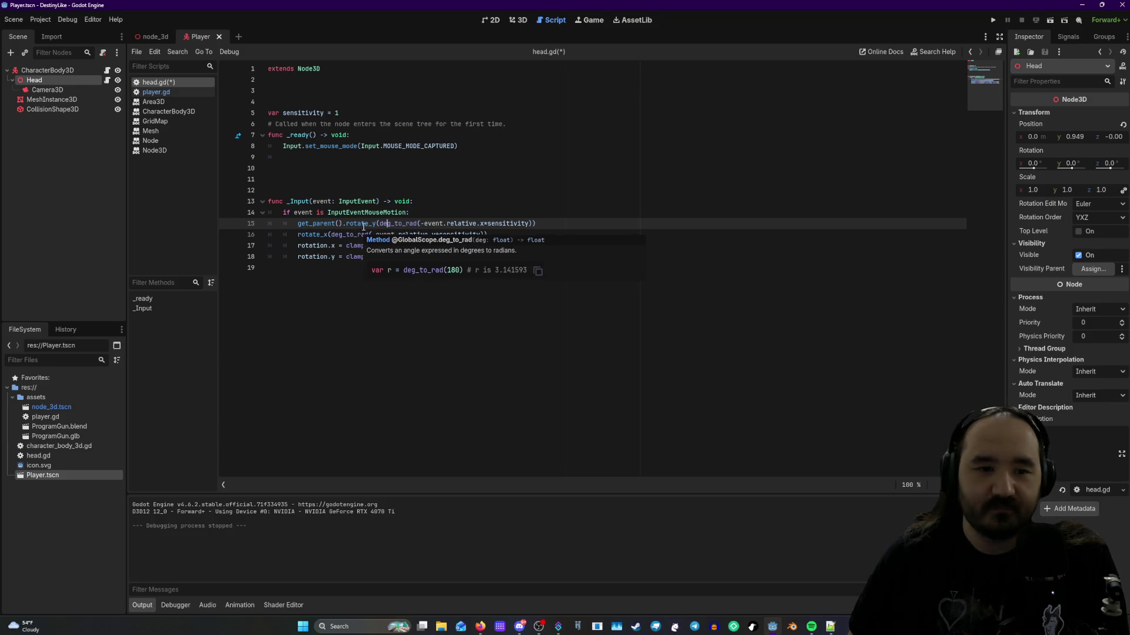
pyautogui.click(155, 92)
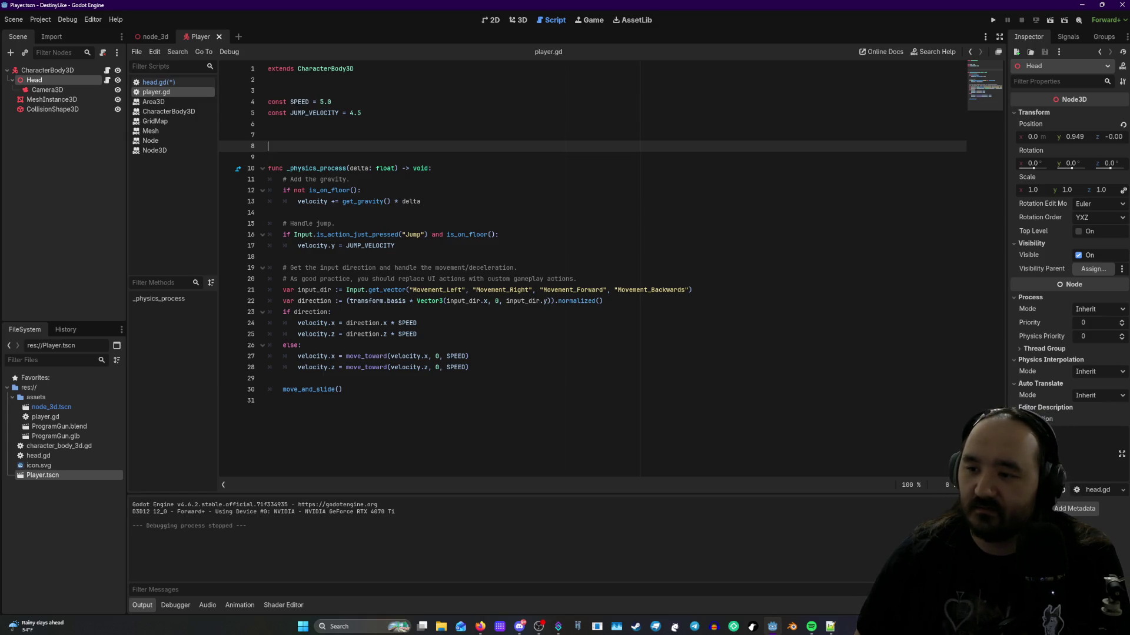
pyautogui.hotkey('alt', 'Tab')
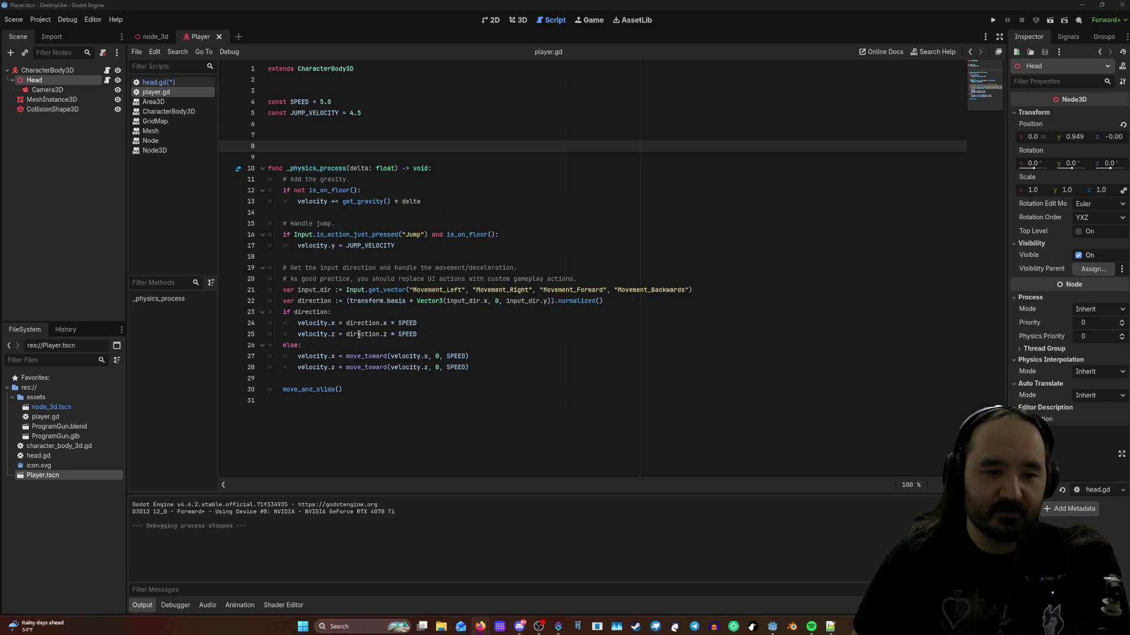
pyautogui.click(181, 83)
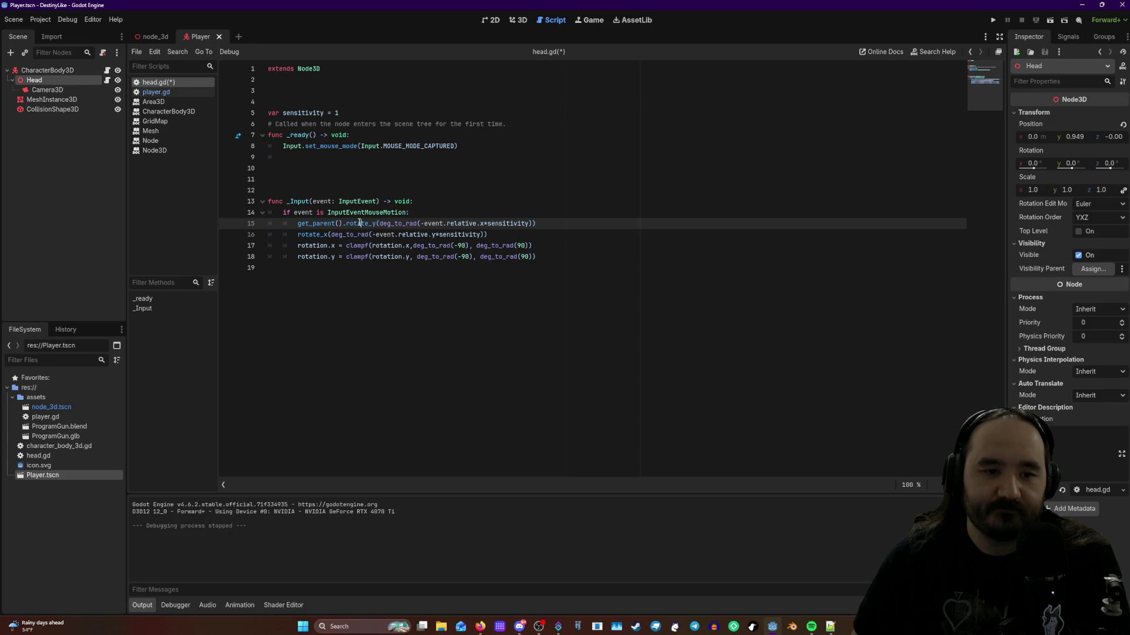
# Check the rotate_x documentation on line 16, then show the Debugger panel's Profiler.
pyautogui.click(308, 234)
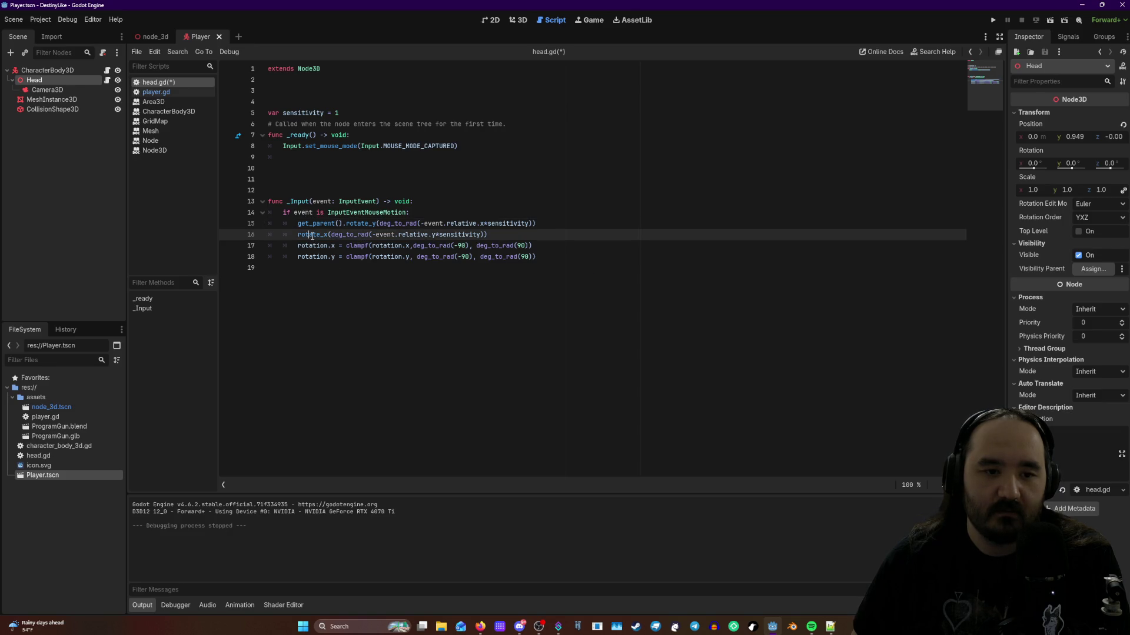
pyautogui.moveTo(312, 236)
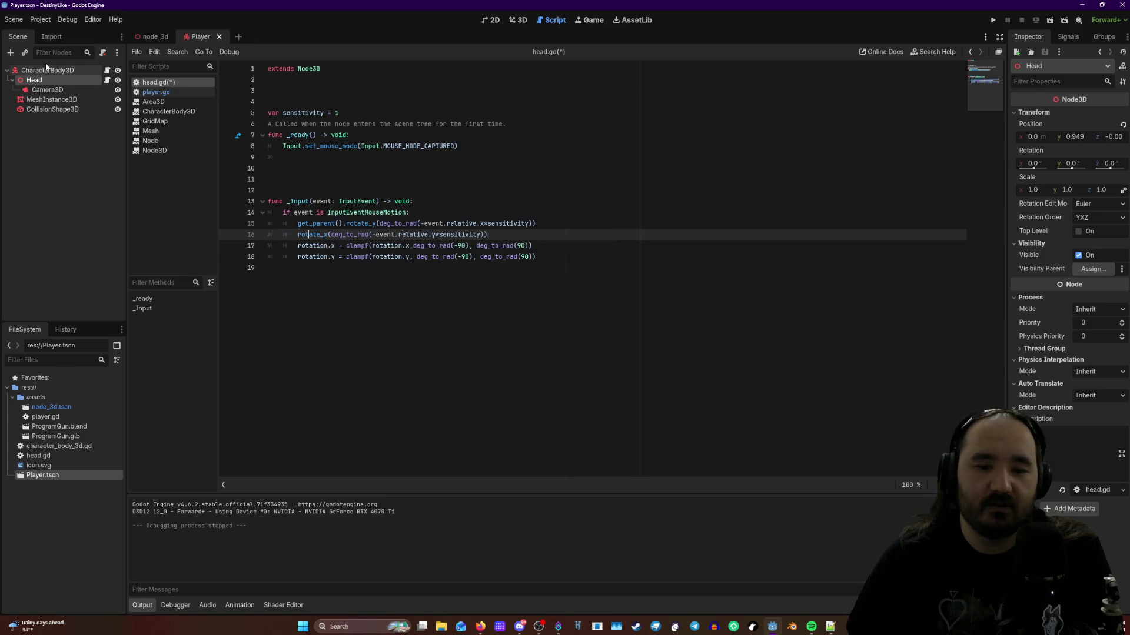
pyautogui.click(175, 605)
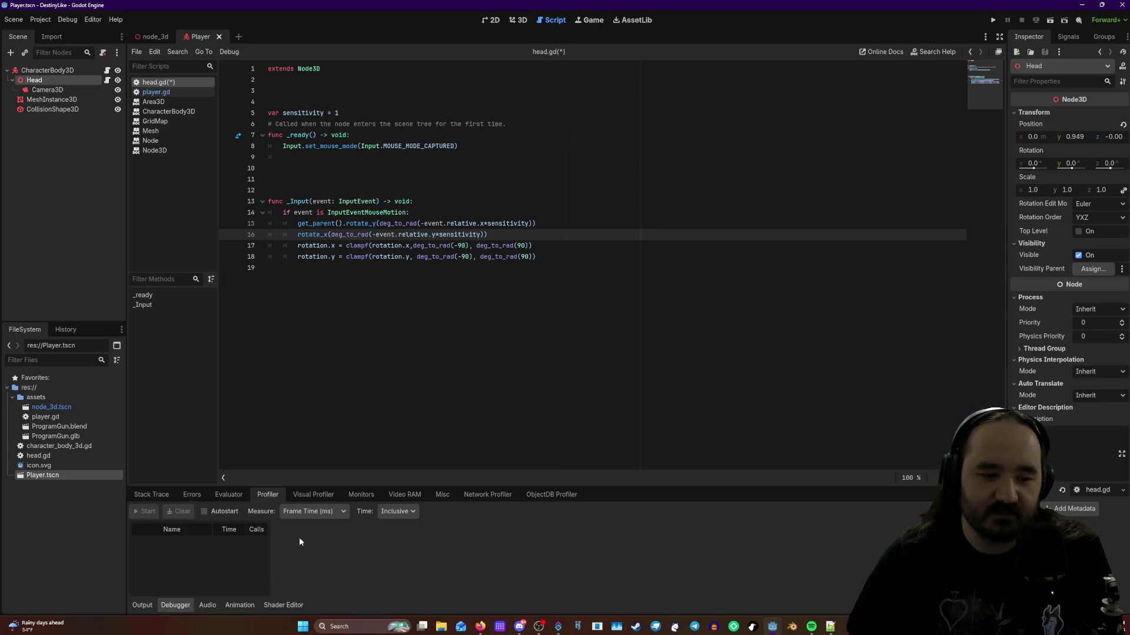
# Browse the Visual Profiler, Evaluator and Stack Trace views, end on Errors, then run the game.
pyautogui.click(309, 494)
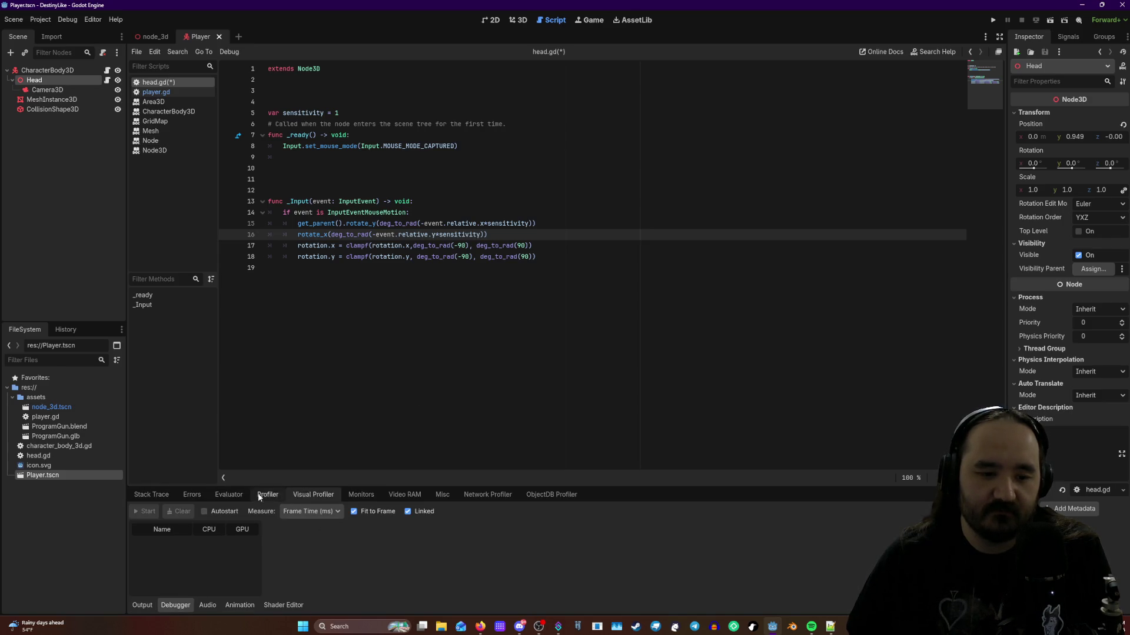
pyautogui.click(199, 494)
pyautogui.click(224, 496)
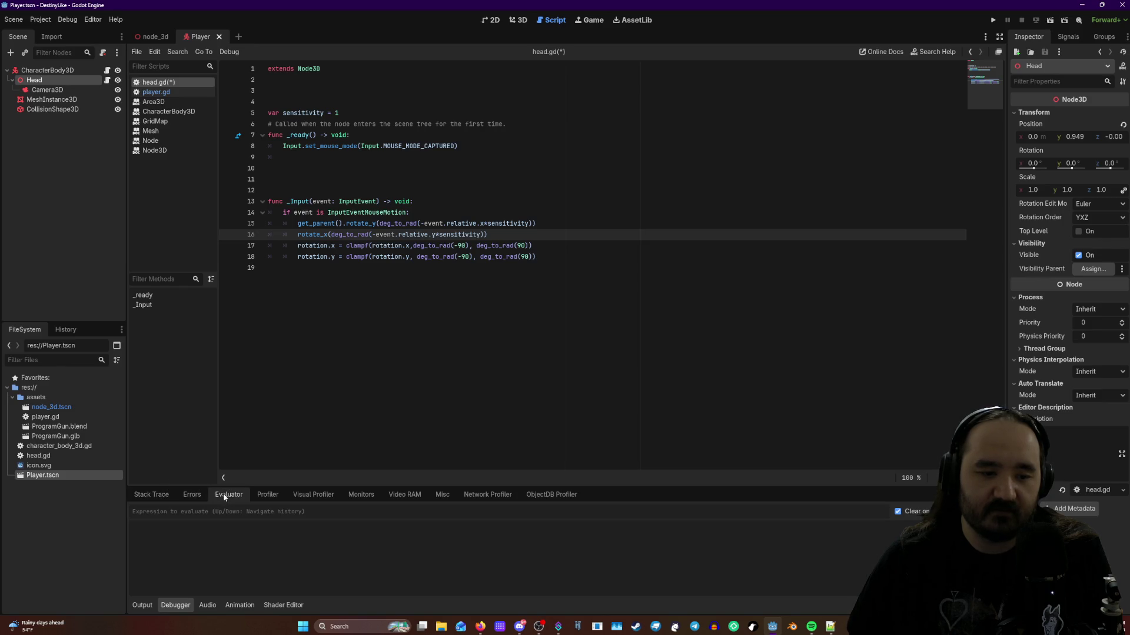
pyautogui.click(151, 496)
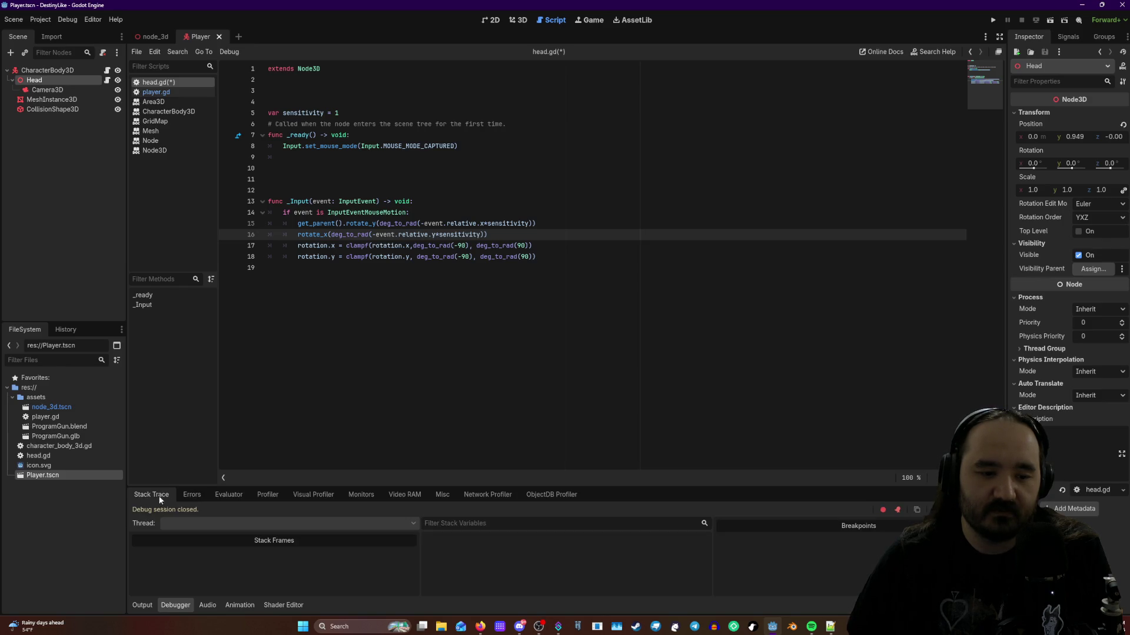
pyautogui.click(216, 498)
pyautogui.click(198, 496)
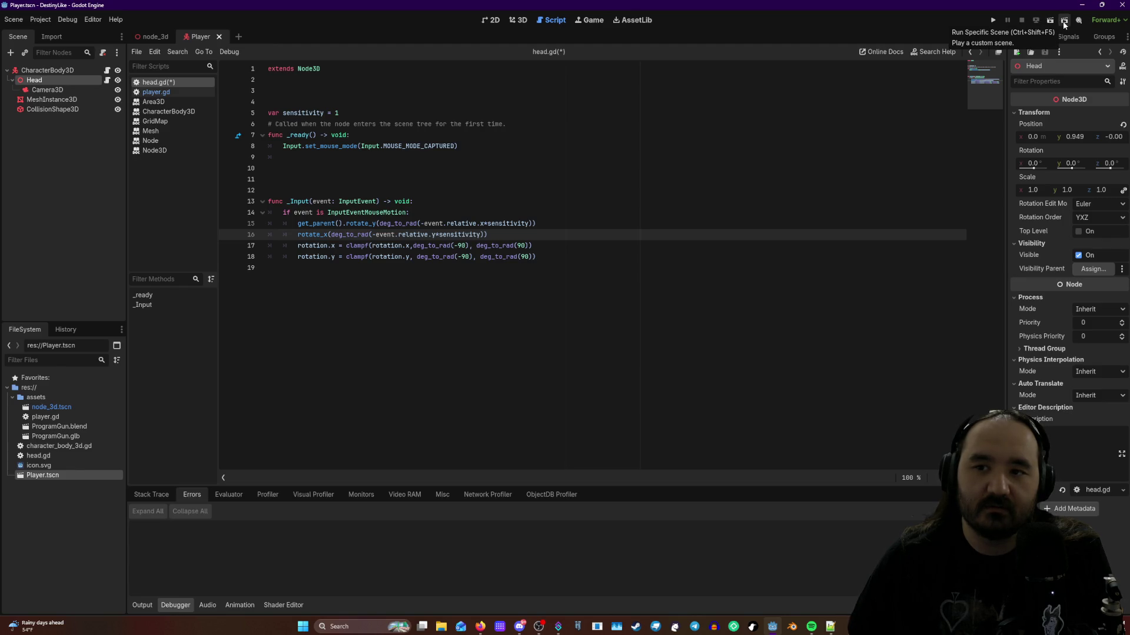
pyautogui.press('F6')
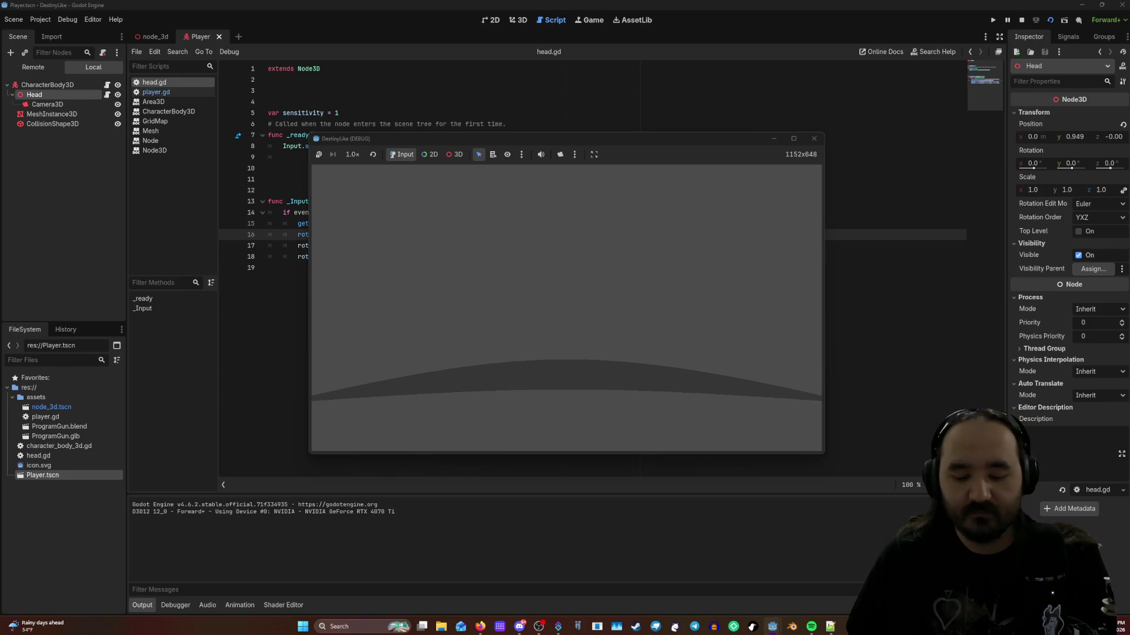
# Stop the running game with F8 and switch to the web browser.
pyautogui.press('F8')
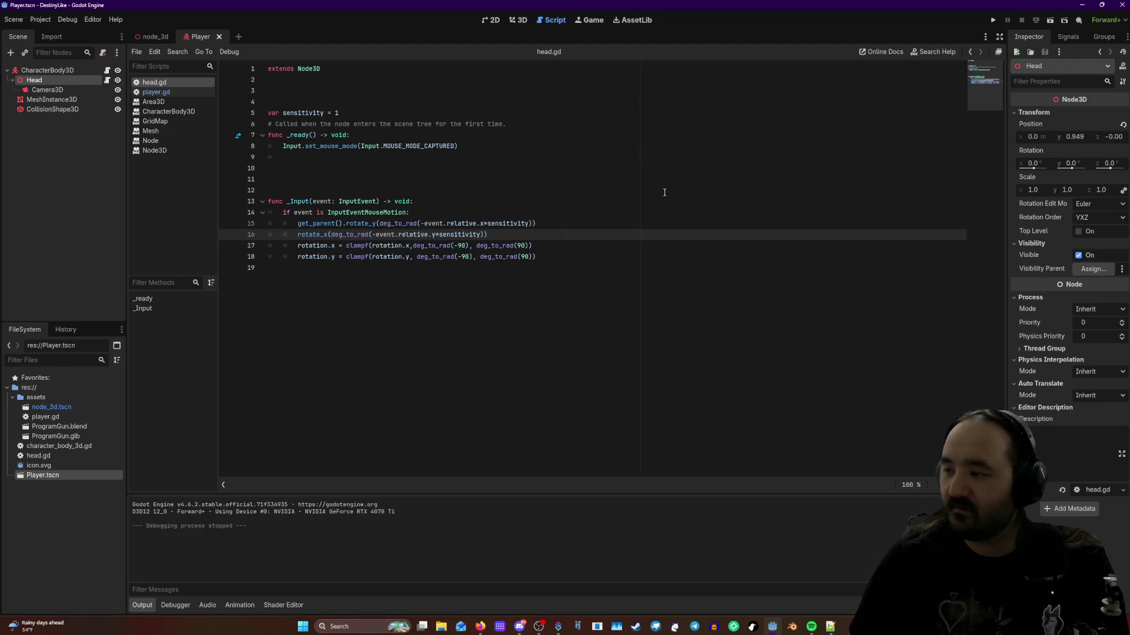
pyautogui.hotkey('alt', 'Tab')
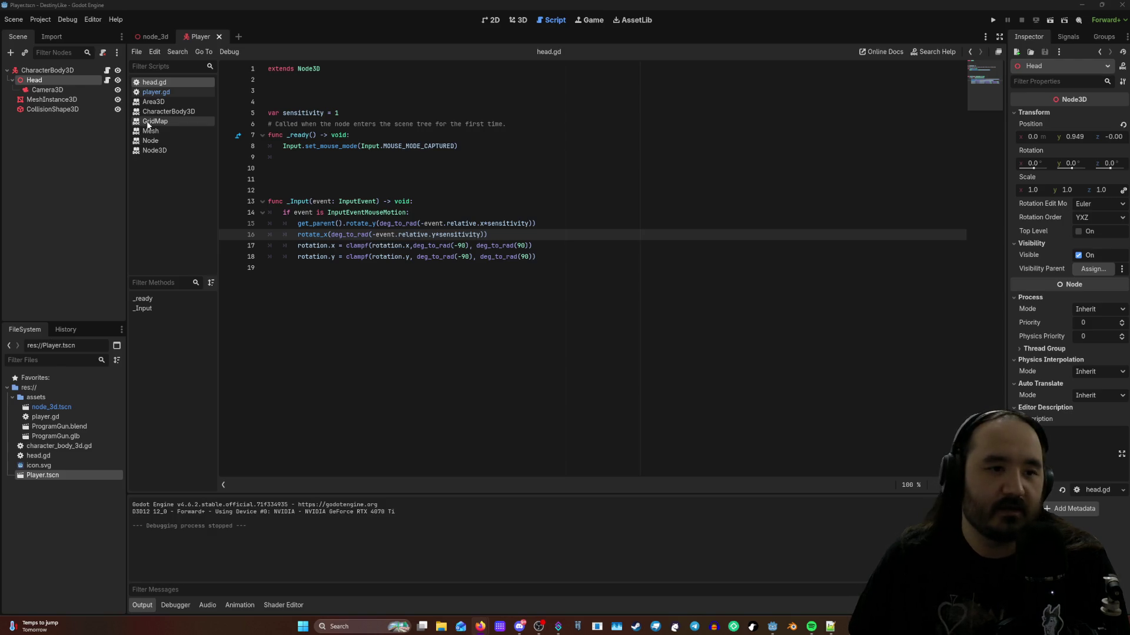
# Rename the Head node in the Scene dock to CameraController and reselect it.
pyautogui.click(166, 86)
pyautogui.doubleClick(35, 80)
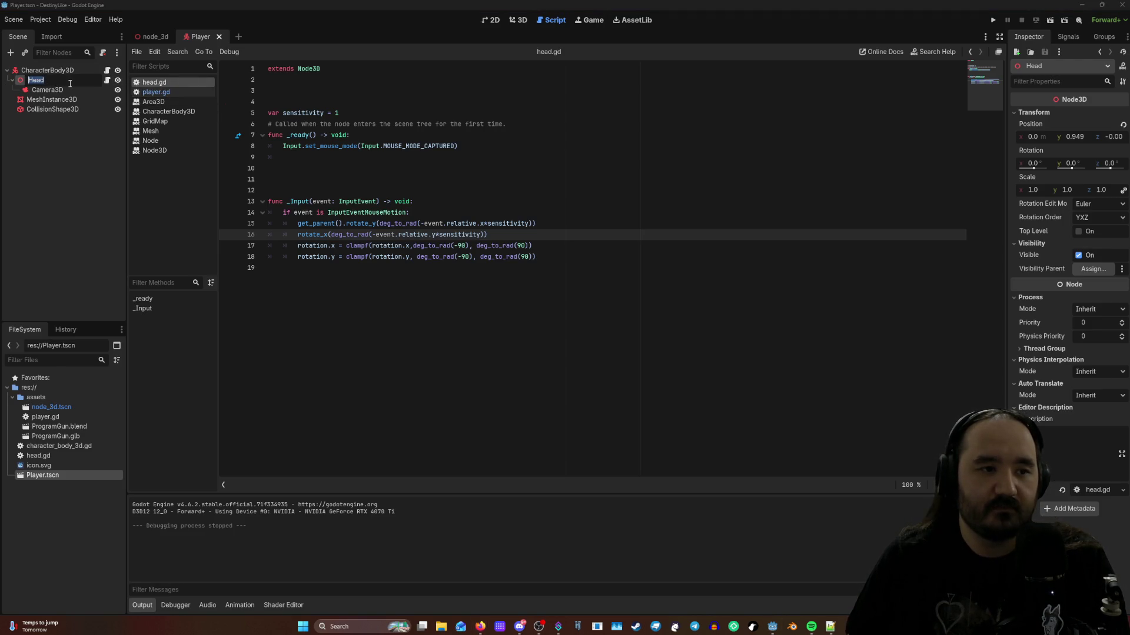
pyautogui.write('Camera')
pyautogui.press('Return')
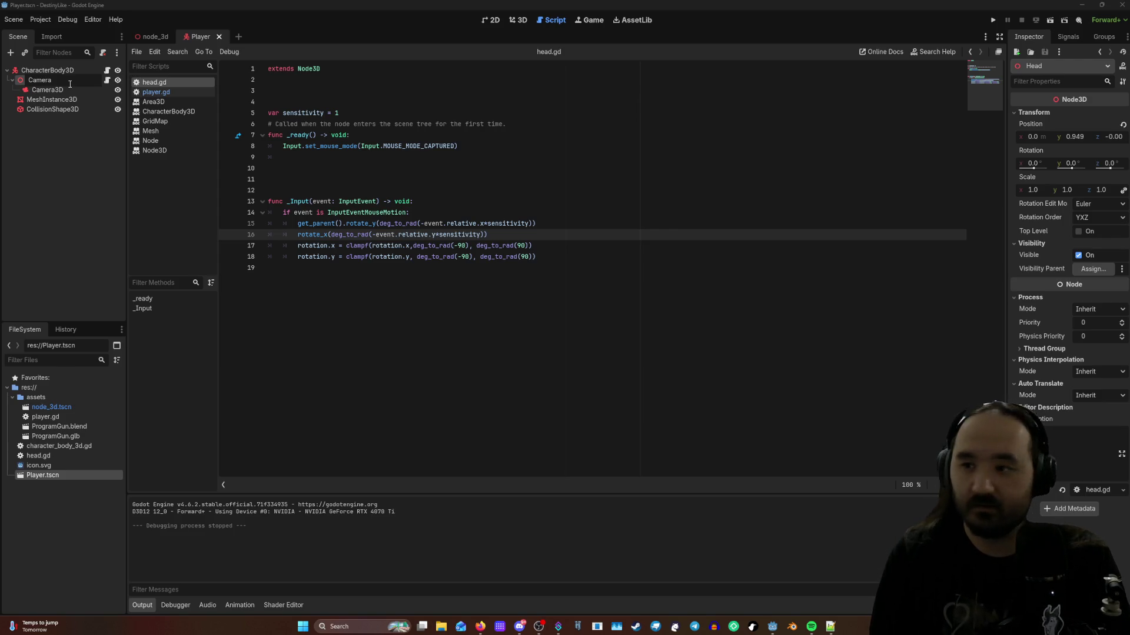
pyautogui.write('Contro')
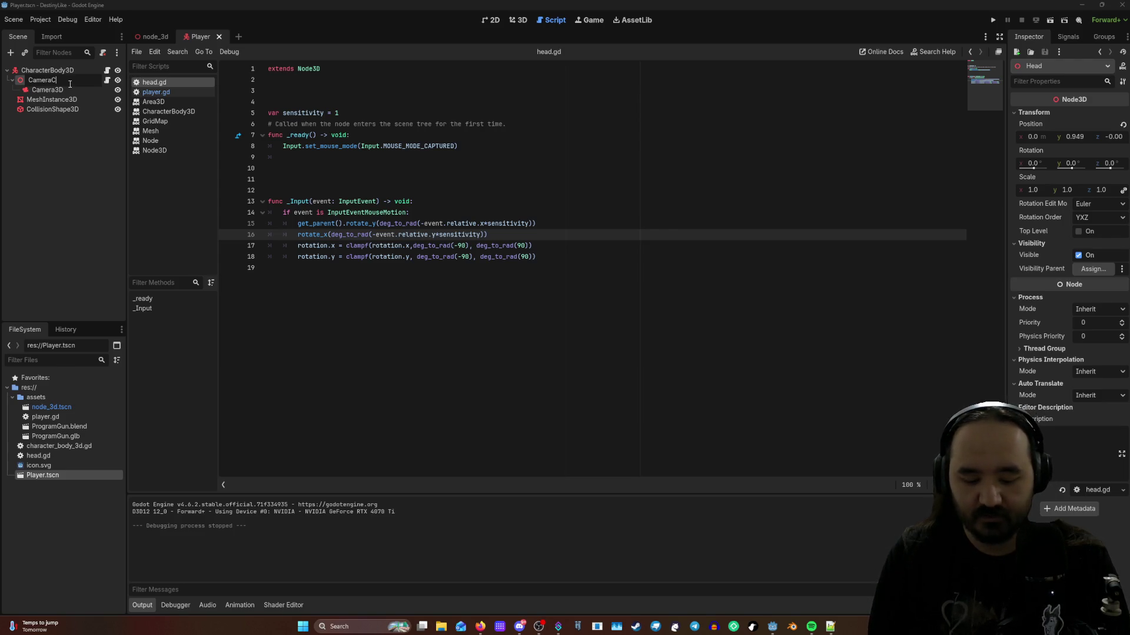
pyautogui.write('ller')
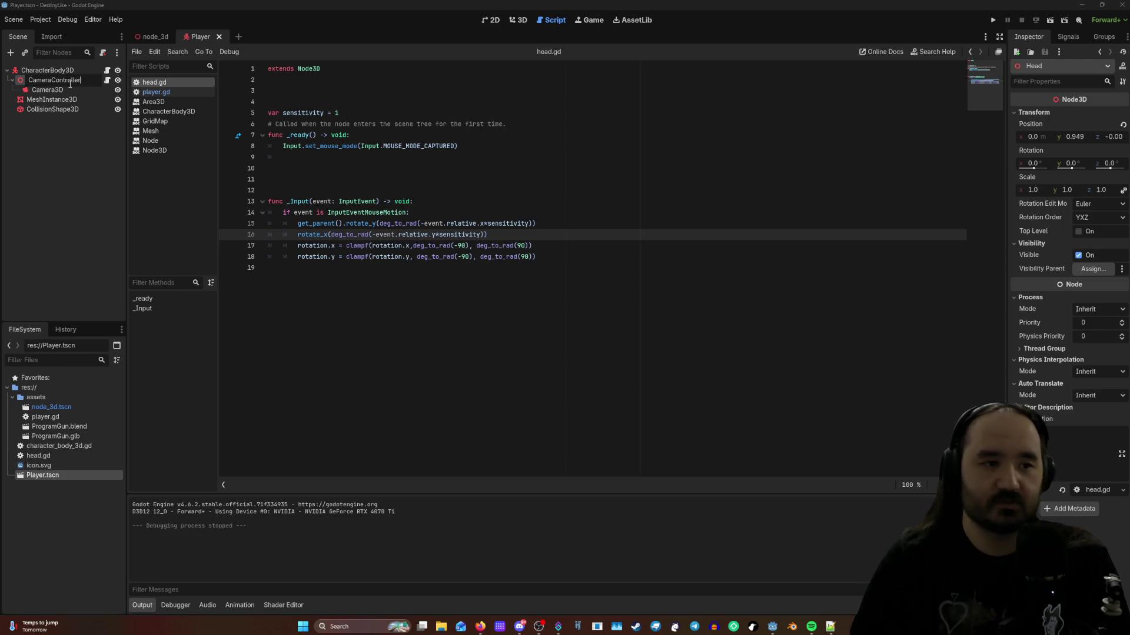
pyautogui.press('Return')
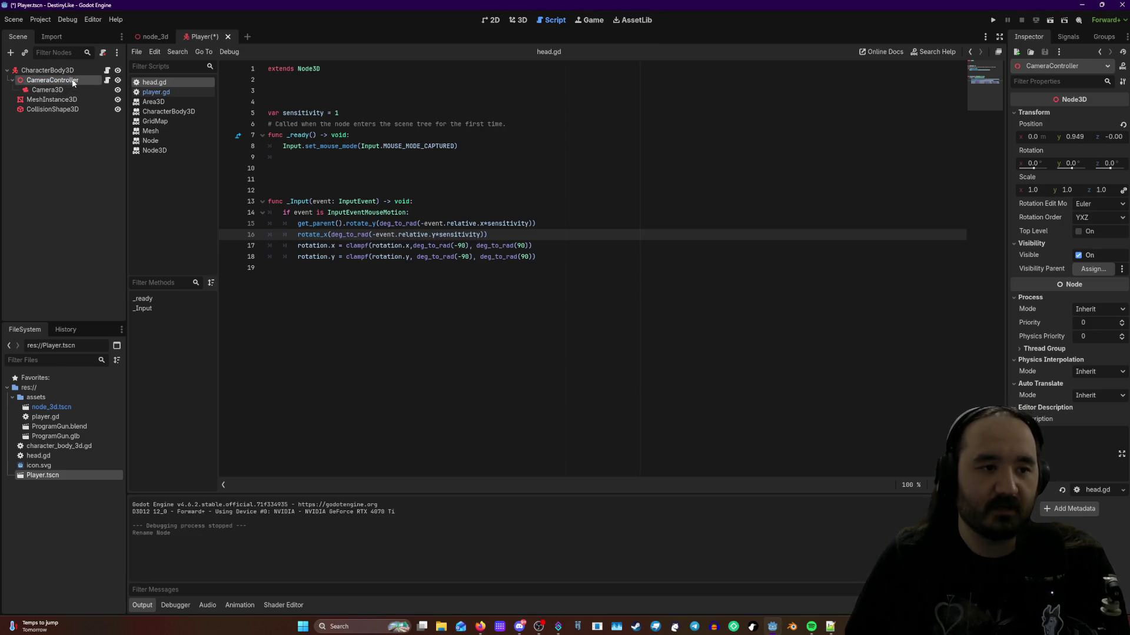
pyautogui.doubleClick(86, 82)
pyautogui.click(47, 70)
pyautogui.click(53, 80)
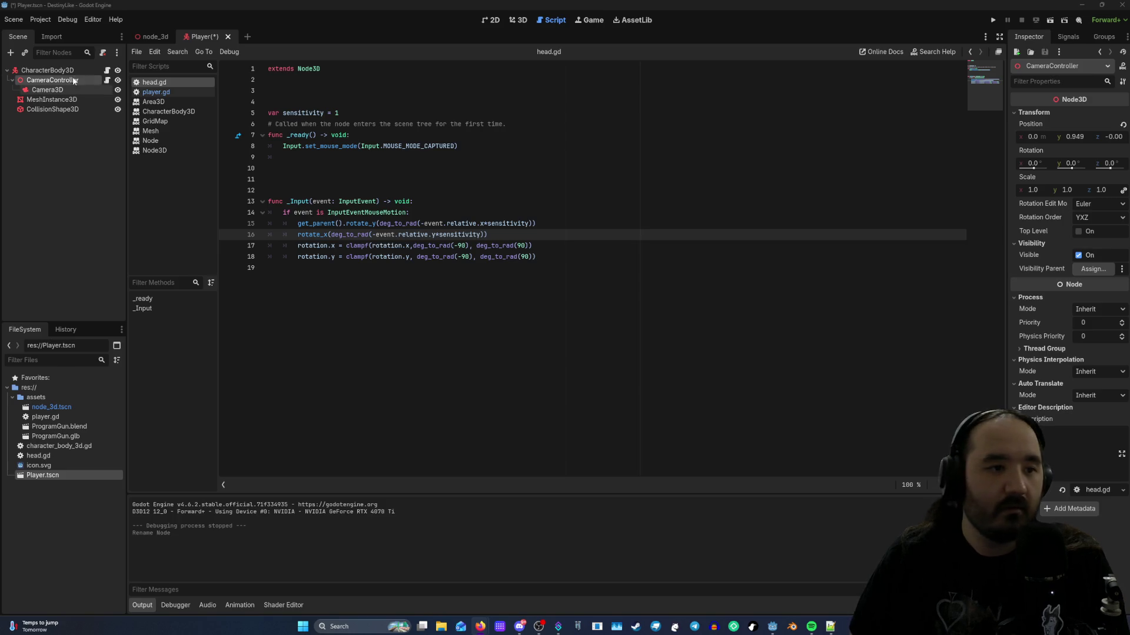
# Rename the CharacterBody3D root node to playerController.
pyautogui.click(41, 70)
pyautogui.click(31, 70)
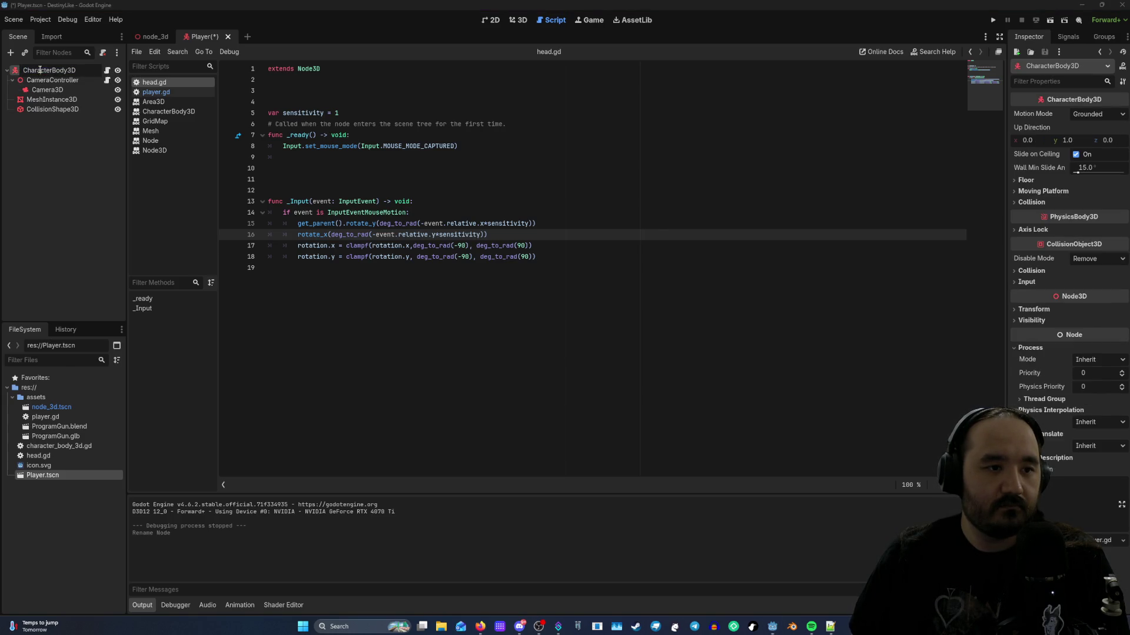
pyautogui.hotkey('ctrl', 'a')
pyautogui.write('playerCont')
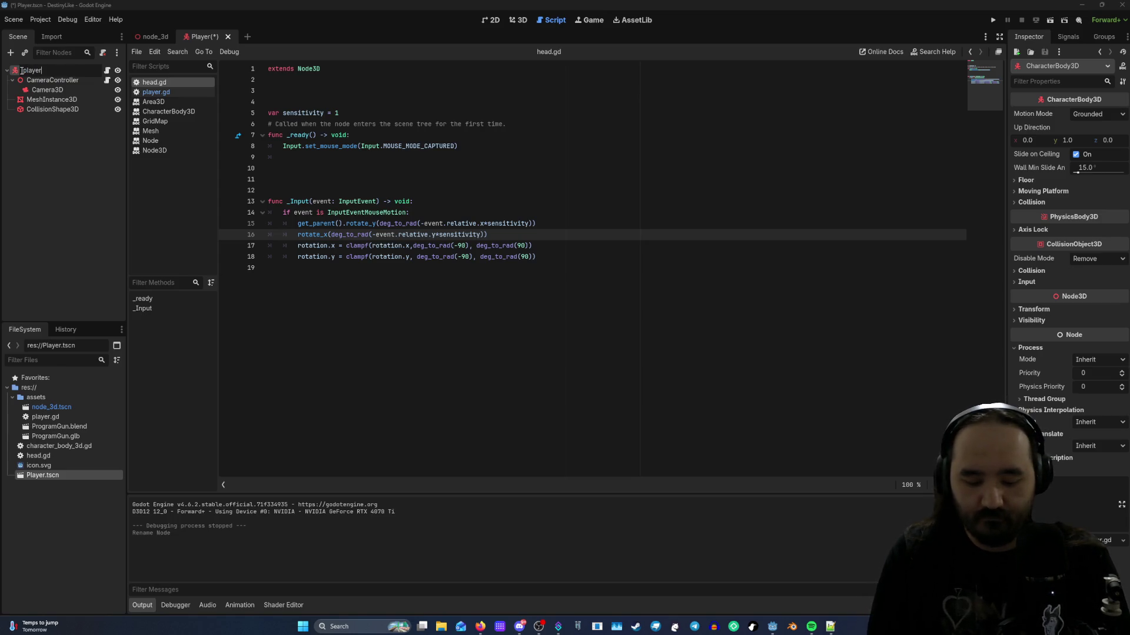
pyautogui.write('roller')
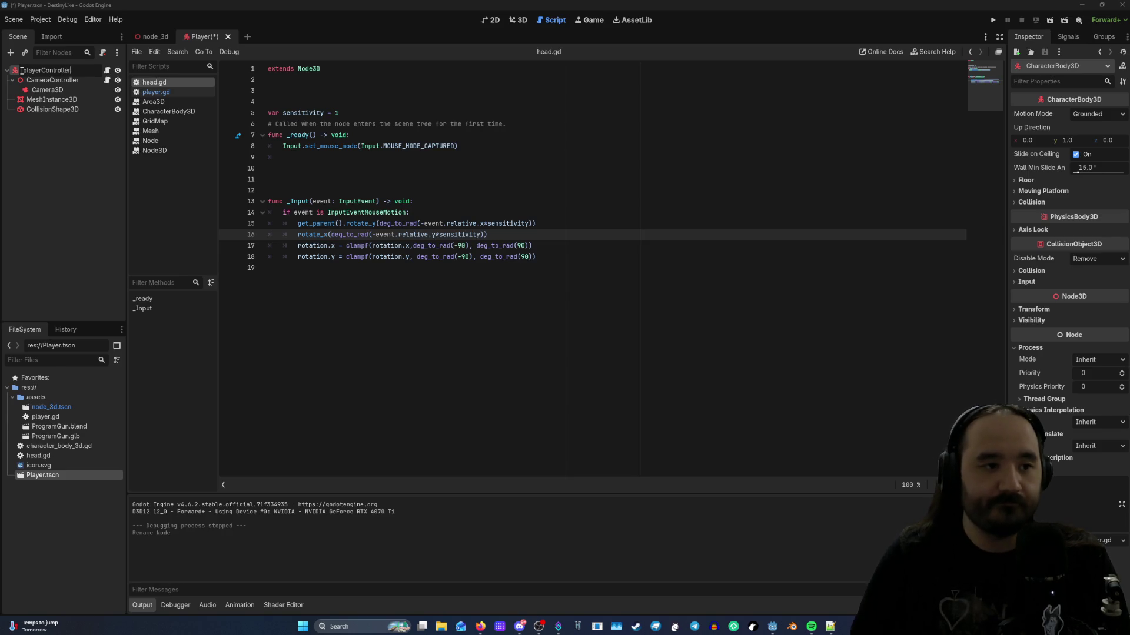
pyautogui.press('Return')
# Inspect the Camera3D and CameraController node properties, then open the player.gd script.
pyautogui.click(52, 89)
pyautogui.click(52, 90)
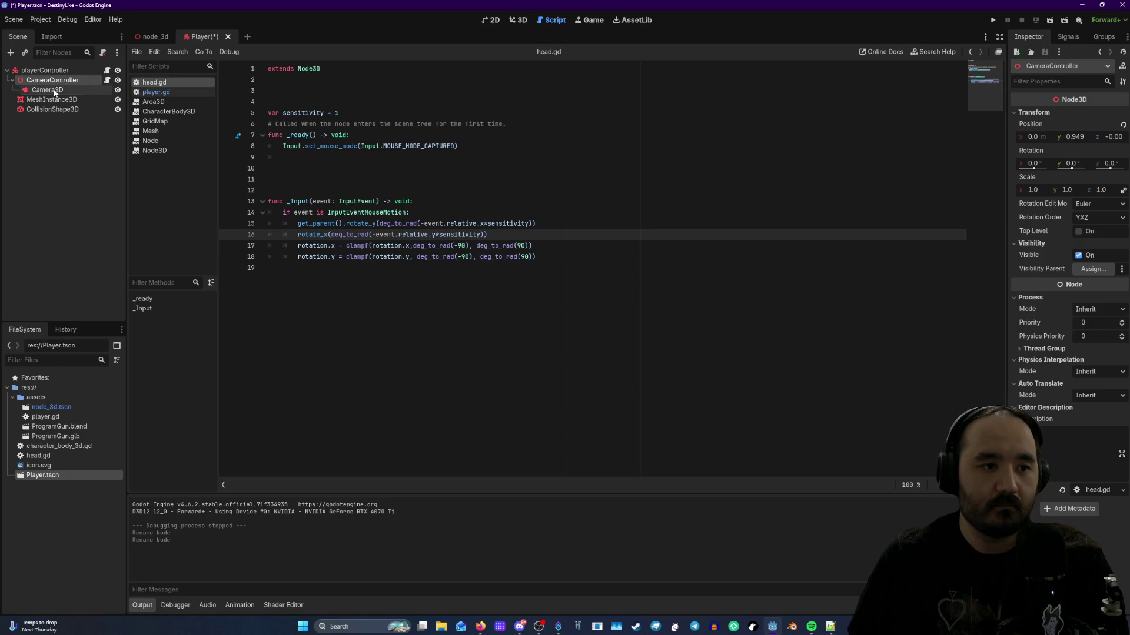
pyautogui.click(52, 71)
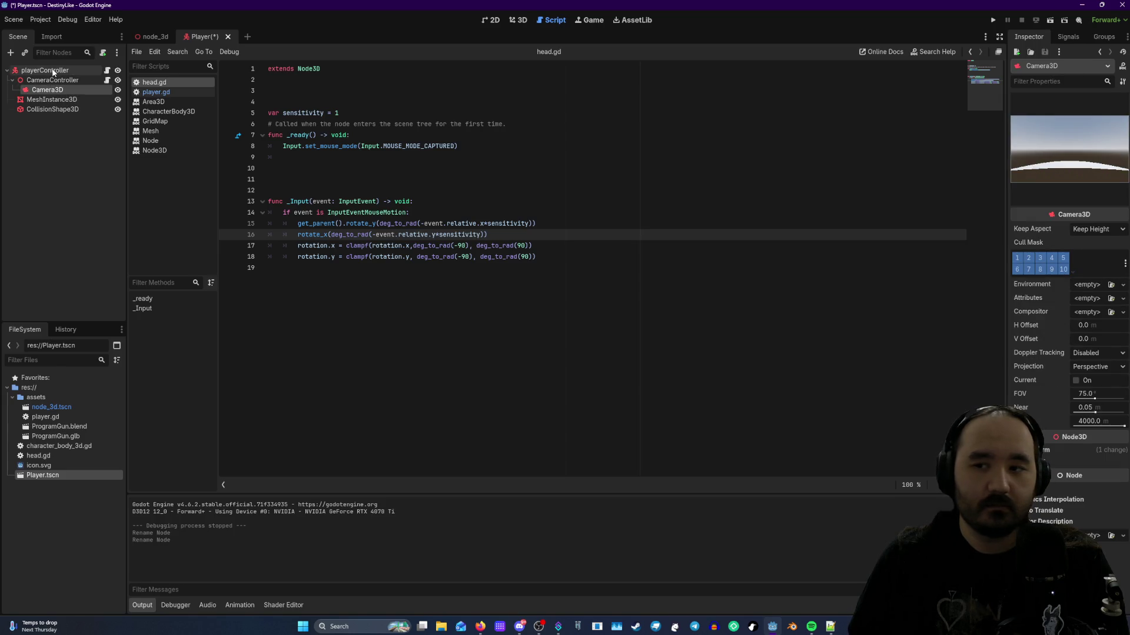
pyautogui.click(52, 80)
pyautogui.click(47, 90)
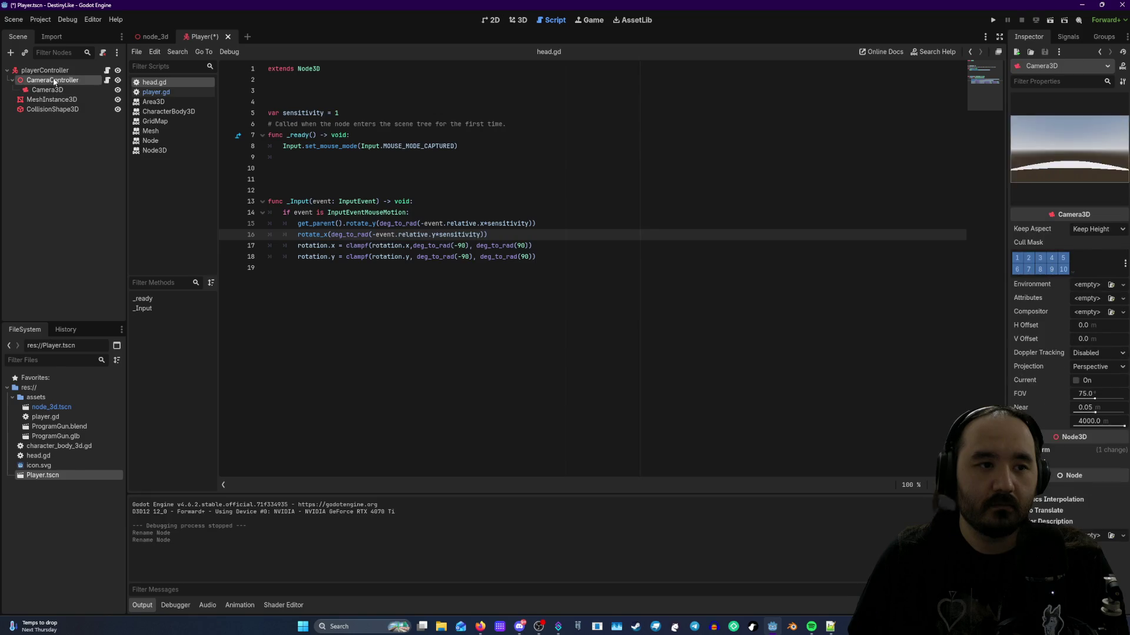
pyautogui.click(44, 70)
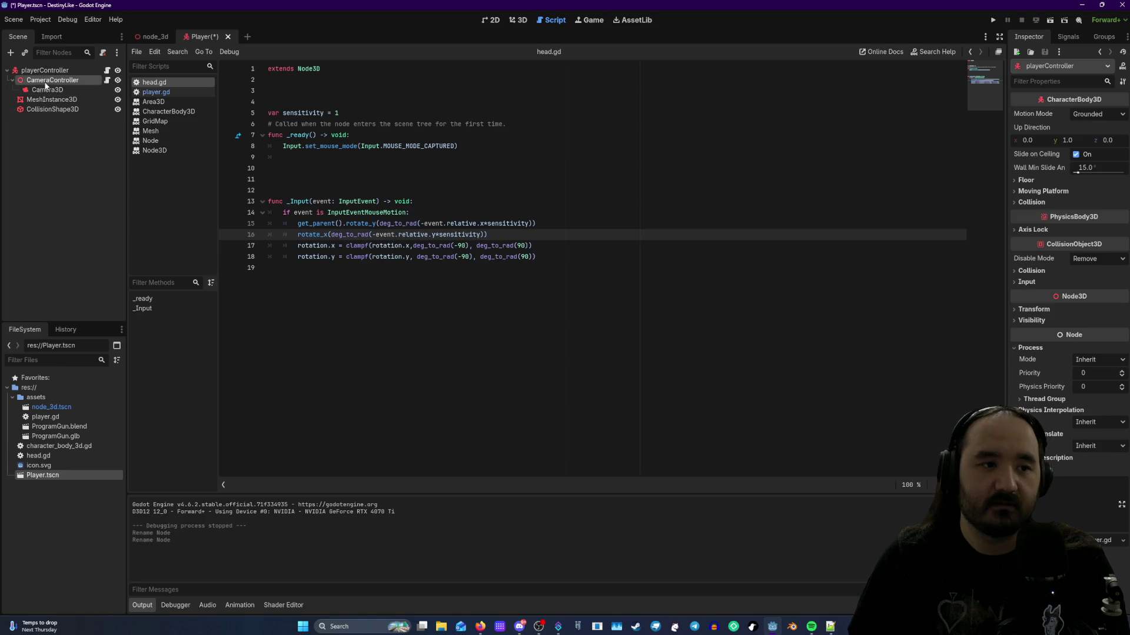
pyautogui.click(46, 87)
pyautogui.click(47, 80)
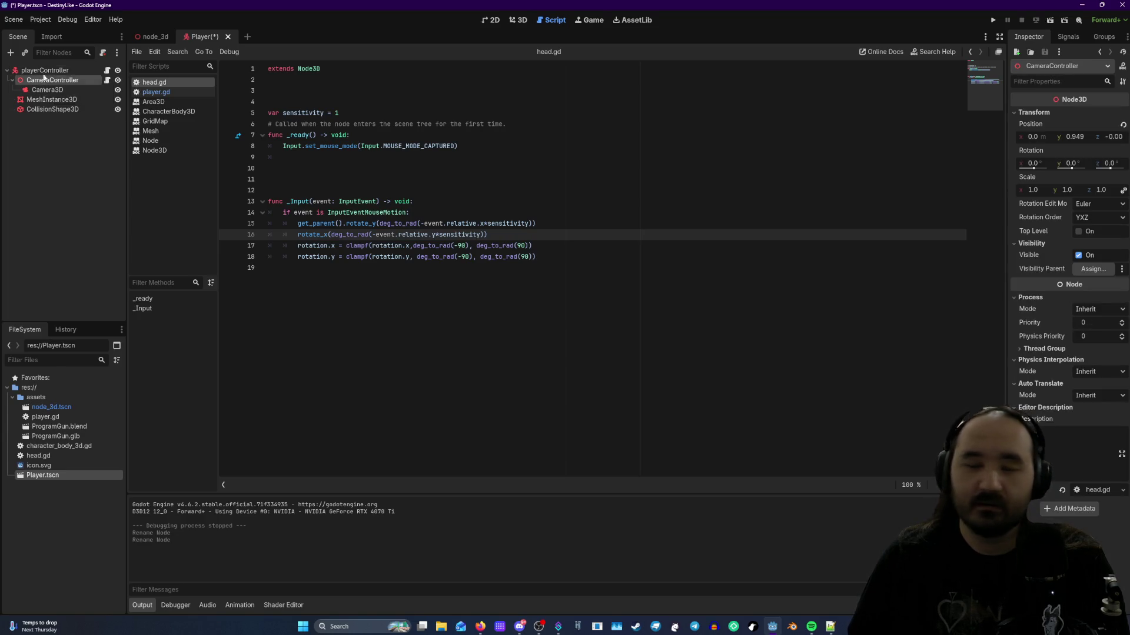
pyautogui.click(107, 70)
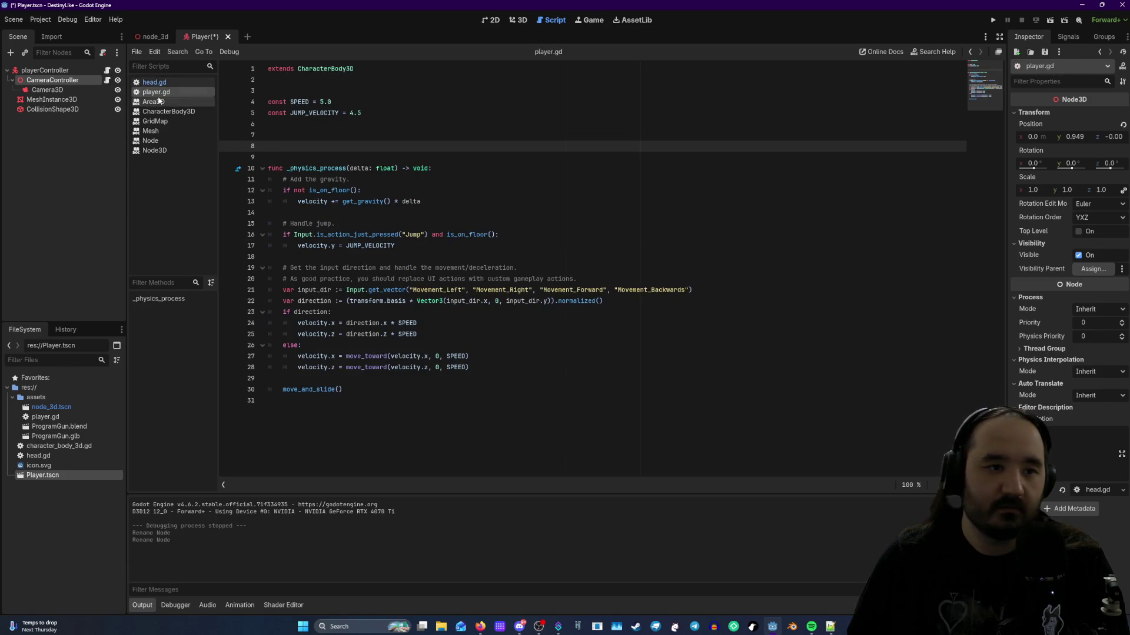
# Leave the playerController name unchanged, dismiss player.gd's options, and bring up Player.tscn's file menu.
pyautogui.click(46, 75)
pyautogui.click(87, 73)
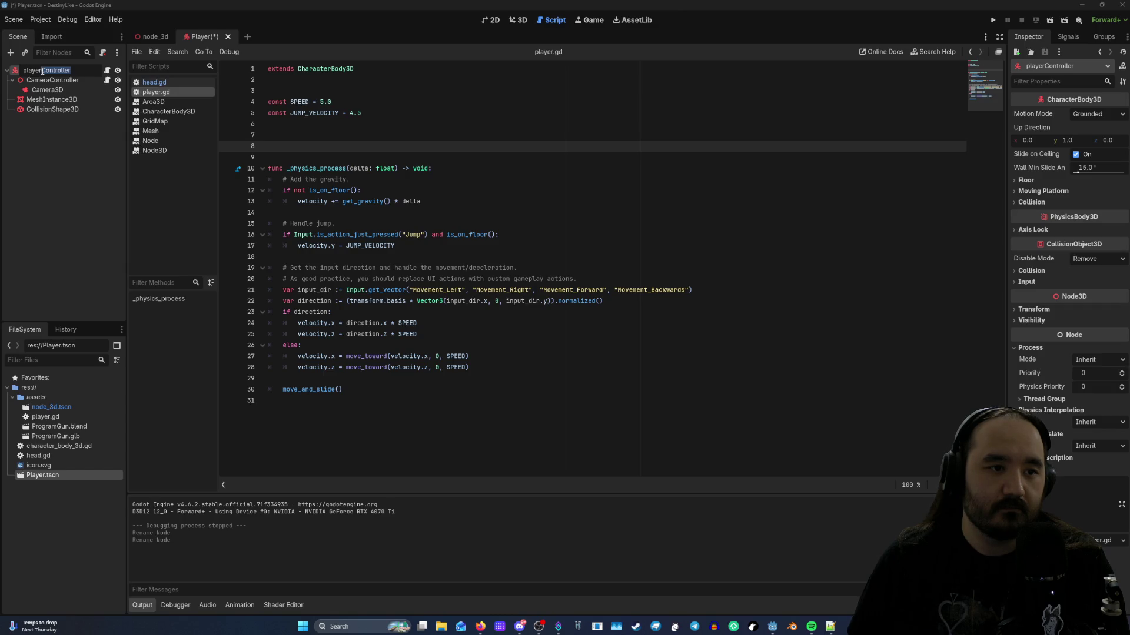
pyautogui.click(156, 92)
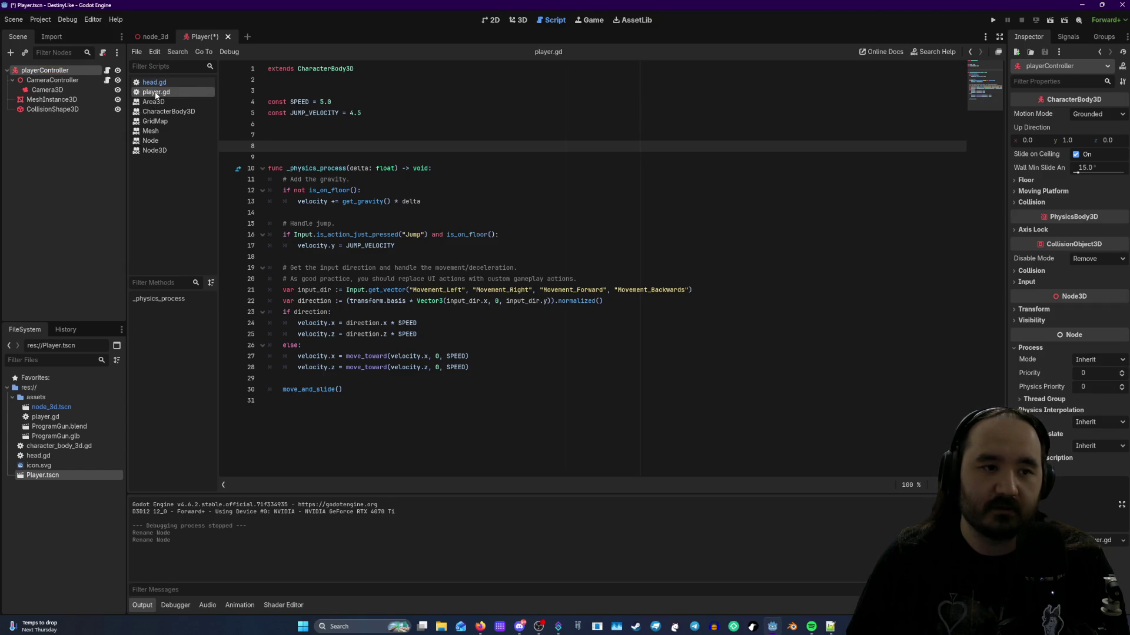
pyautogui.rightClick(156, 92)
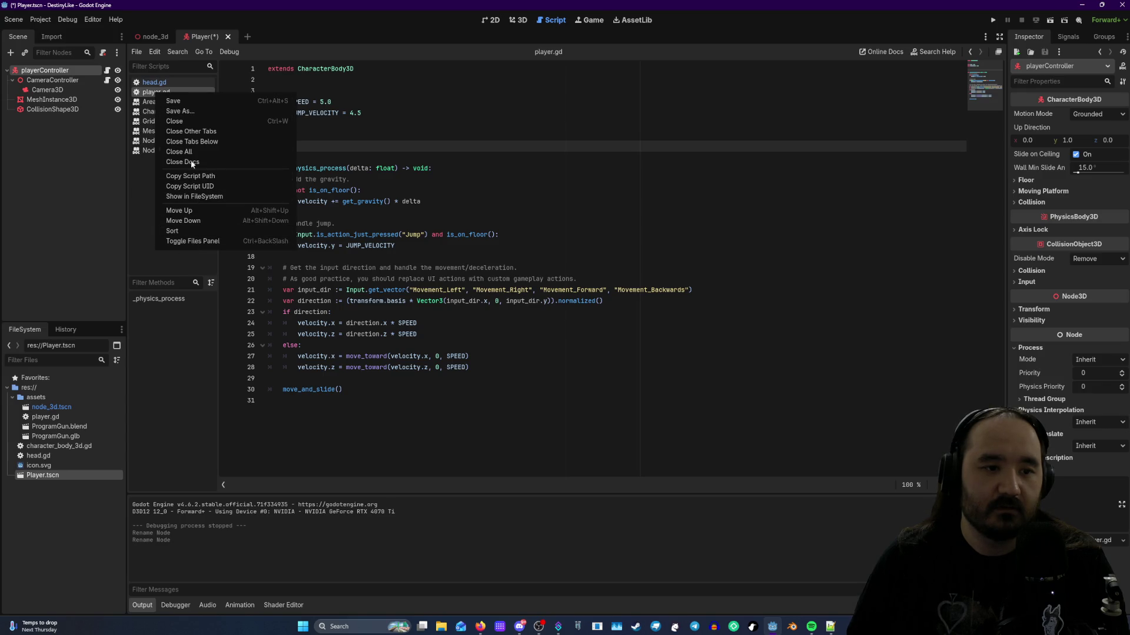
pyautogui.click(54, 482)
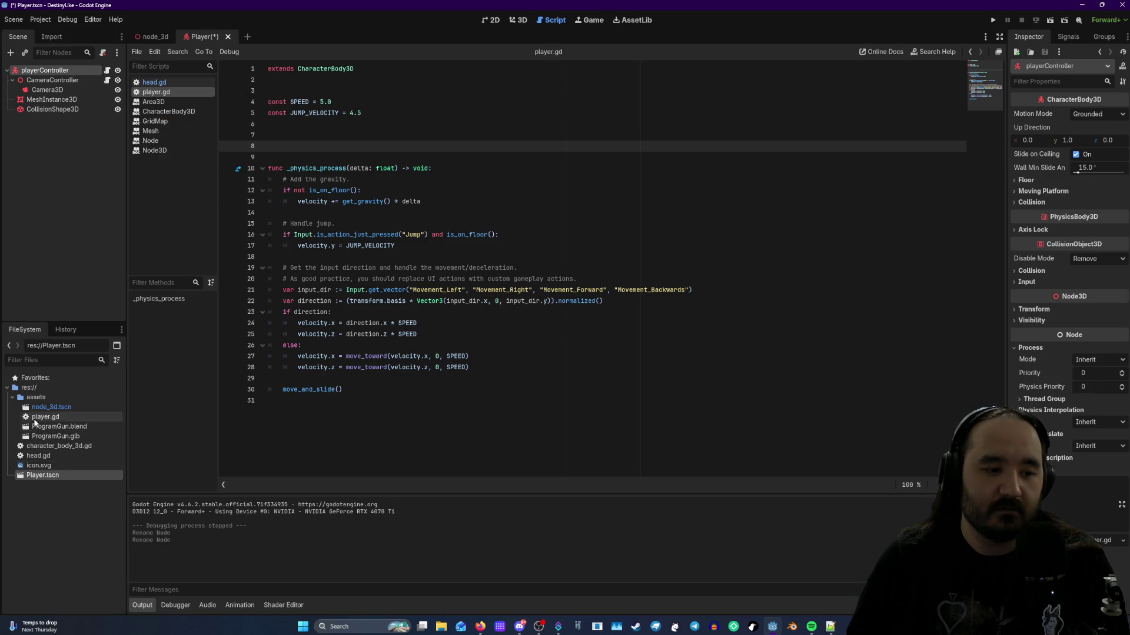
pyautogui.rightClick(36, 480)
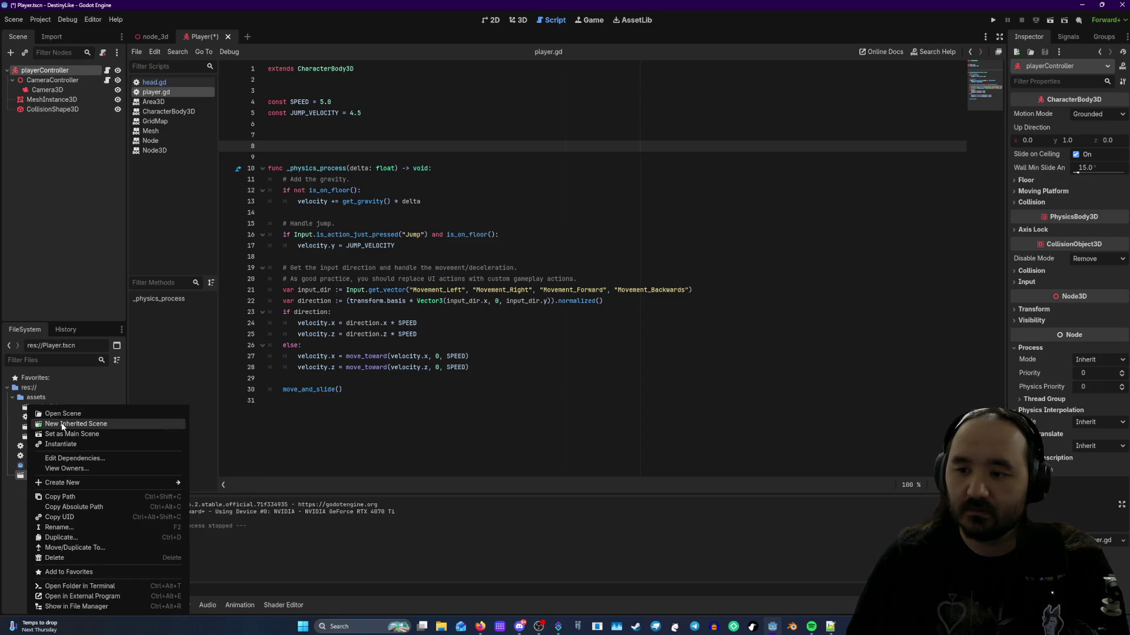
# Rename Player.tscn to Player_Controller.tscn and switch to its scene tab.
pyautogui.click(66, 528)
pyautogui.press('Escape')
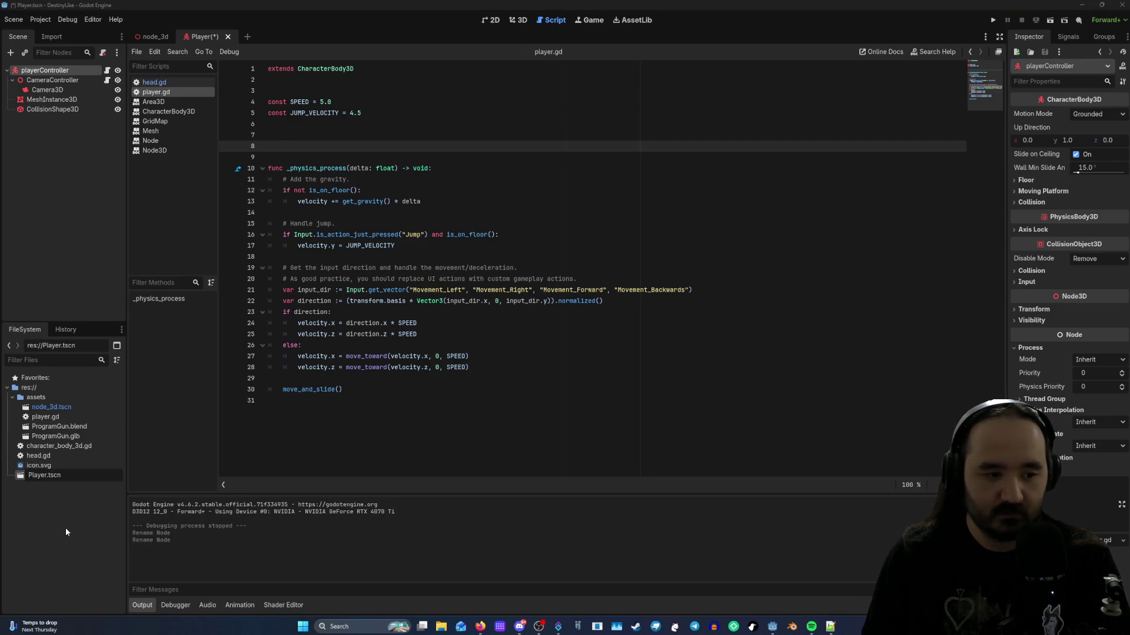
pyautogui.write('_Conm')
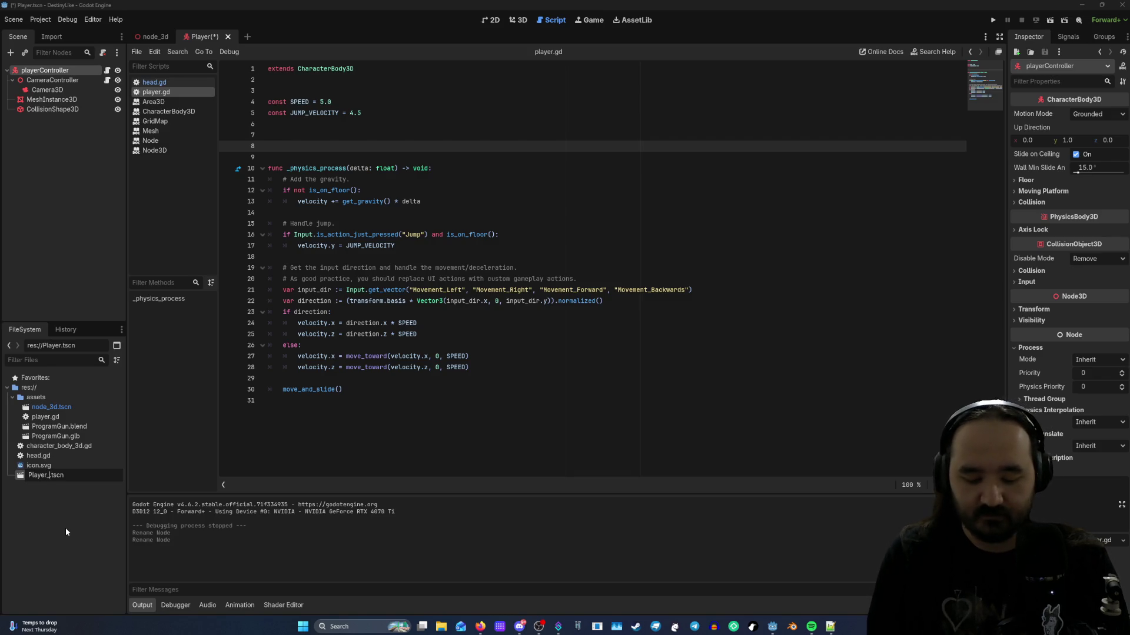
pyautogui.press('BackSpace')
pyautogui.write('tro')
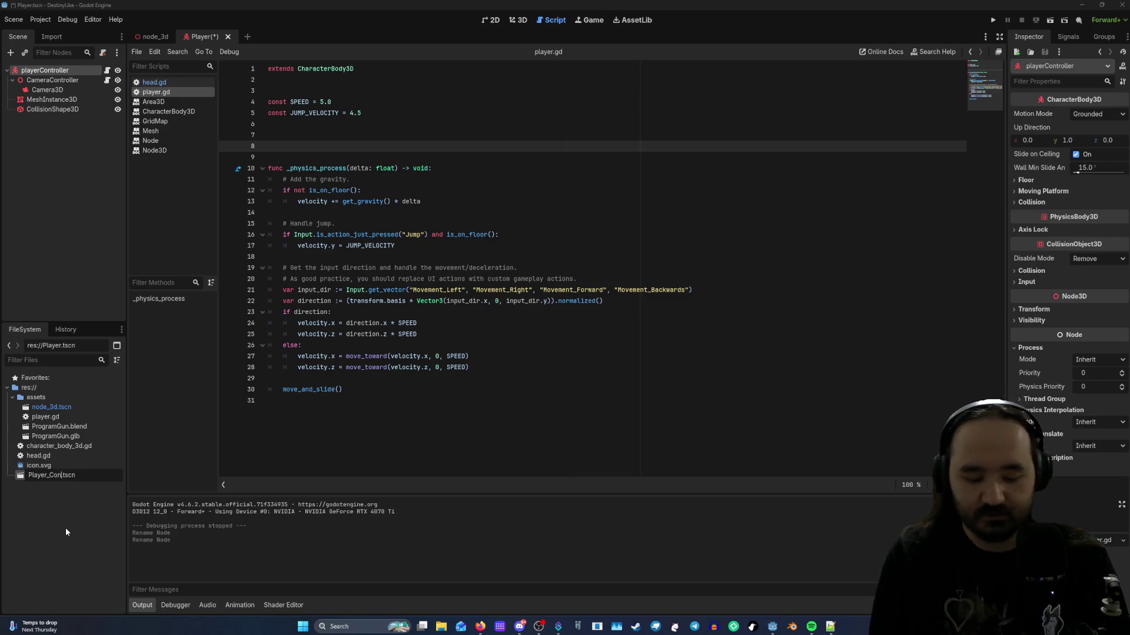
pyautogui.write('ller')
pyautogui.press('Return')
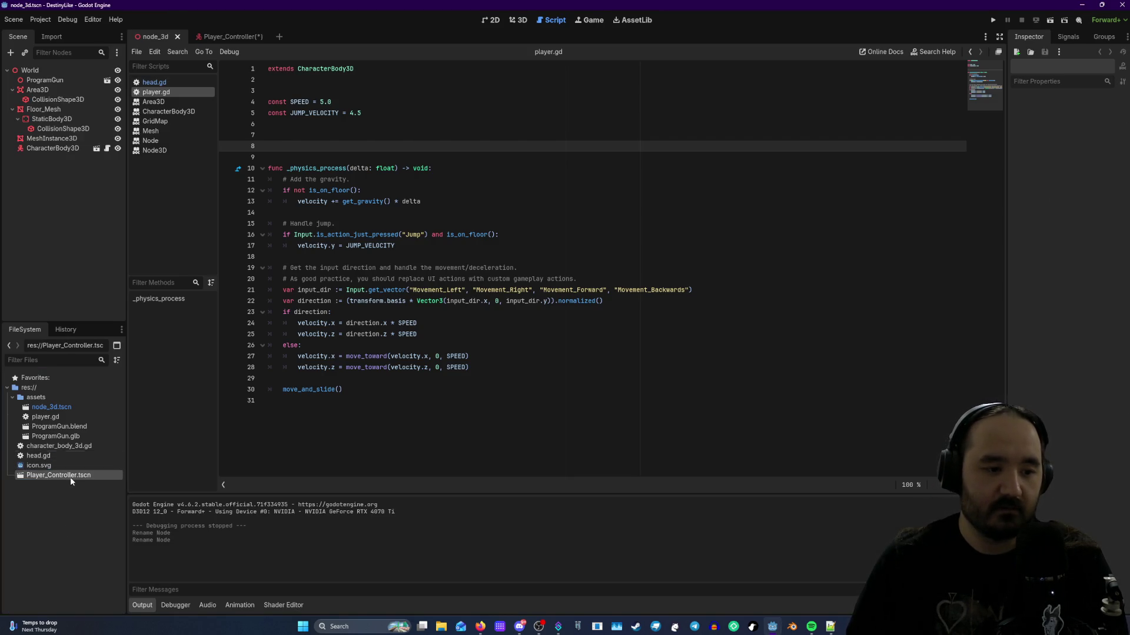
pyautogui.click(223, 37)
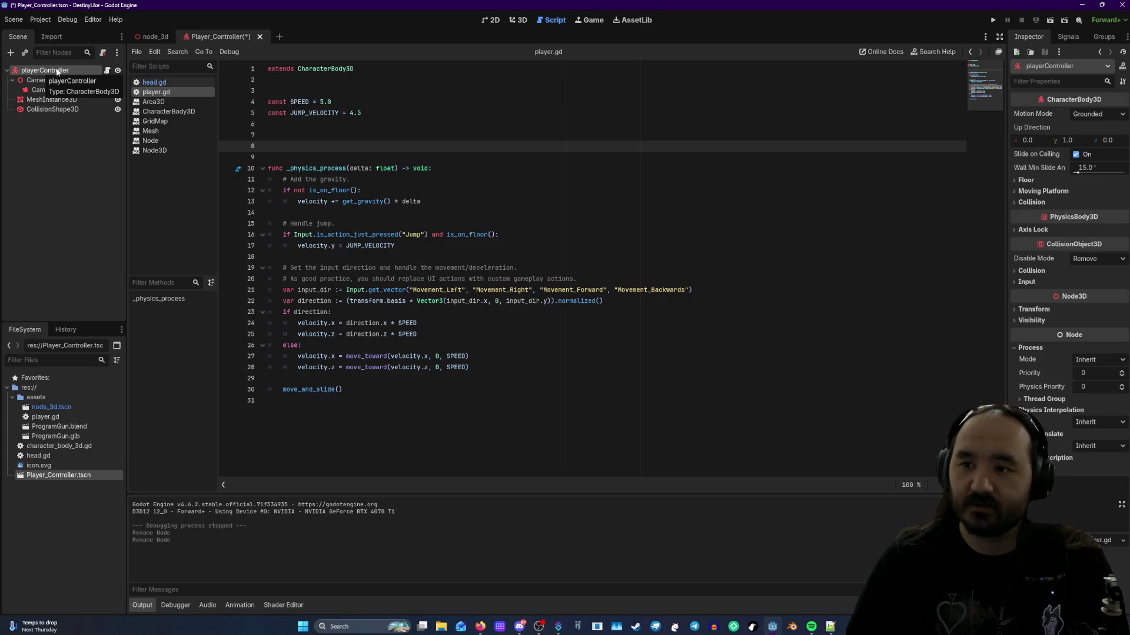
# Capitalise the root node name to PlayerController.
pyautogui.doubleClick(24, 70)
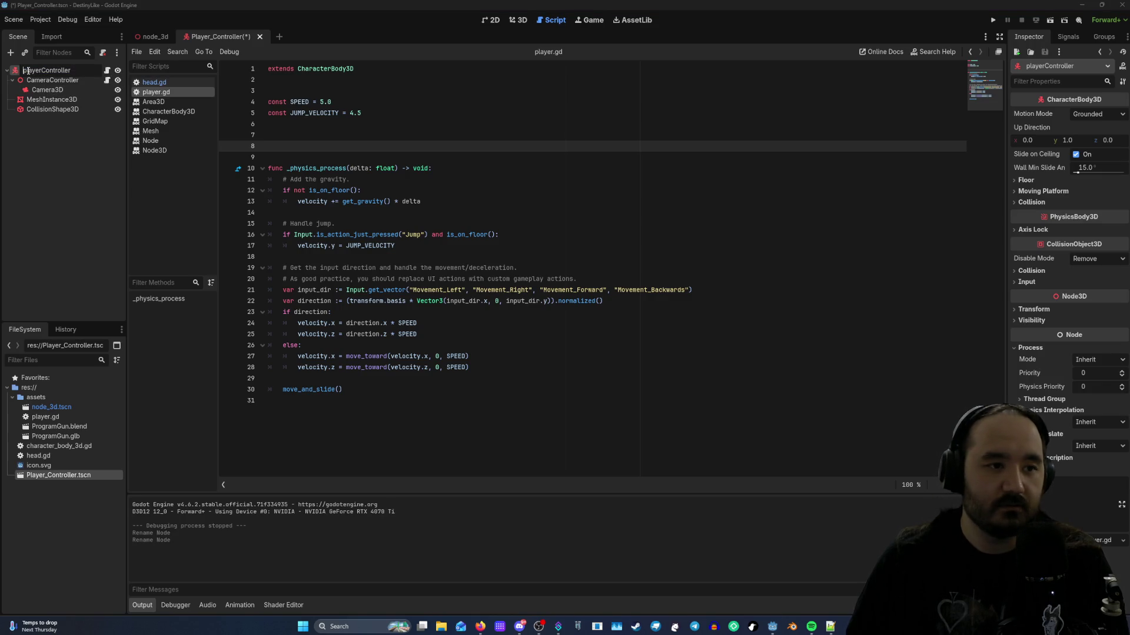
pyautogui.press('BackSpace')
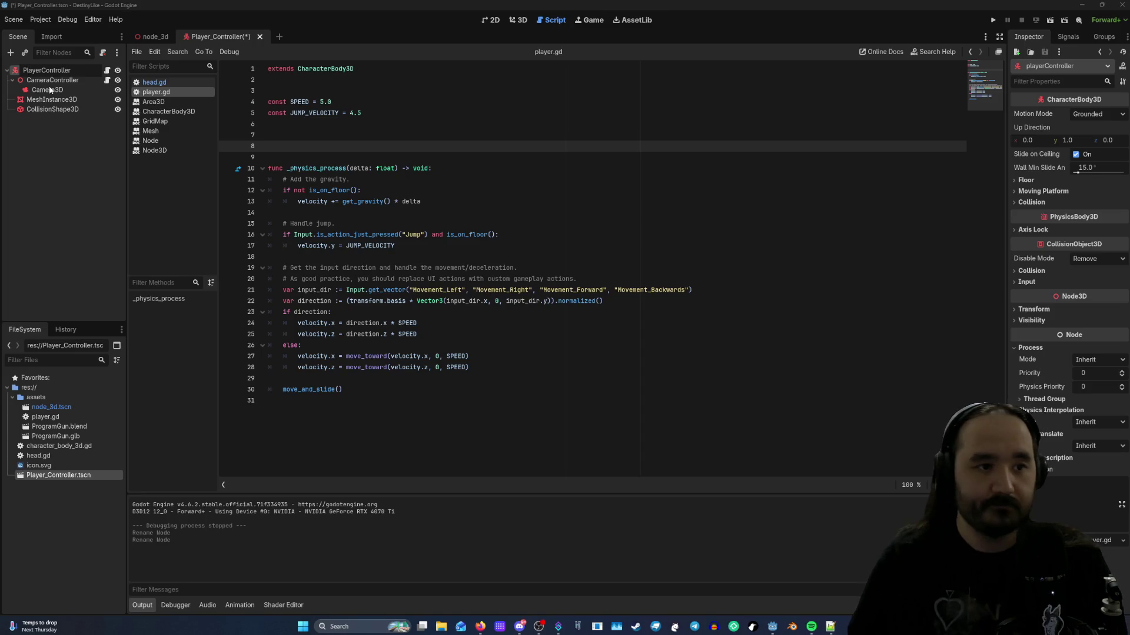
pyautogui.write('P')
pyautogui.press('Return')
# Move CameraController with its Camera3D below CollisionShape3D and show the 3D workspace.
pyautogui.click(53, 80)
pyautogui.click(45, 70)
pyautogui.click(64, 83)
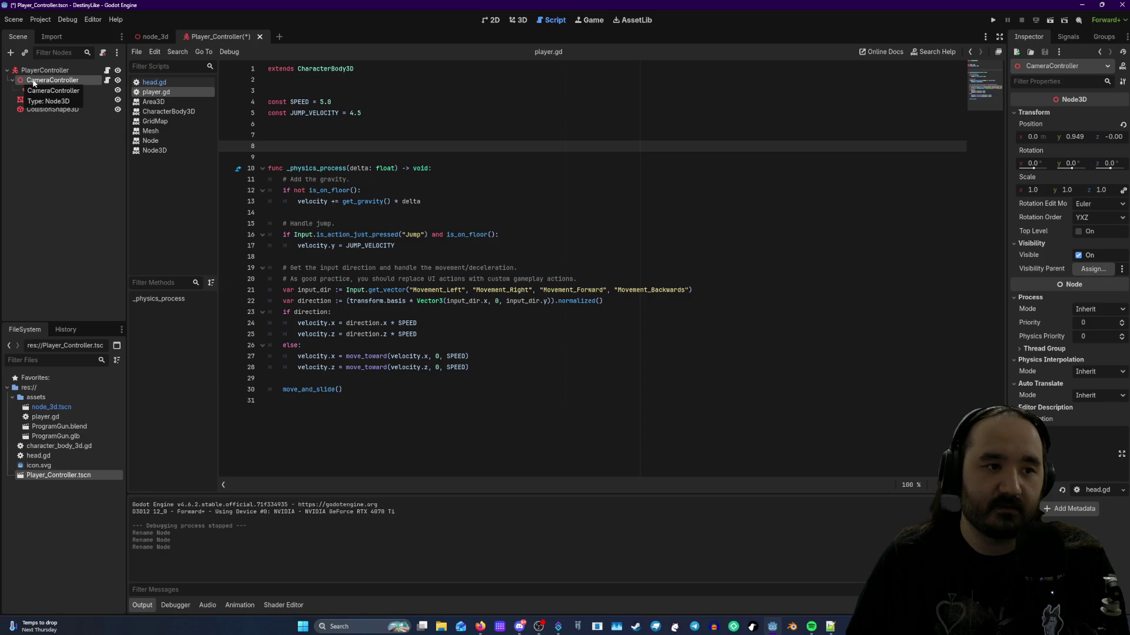
pyautogui.doubleClick(59, 80)
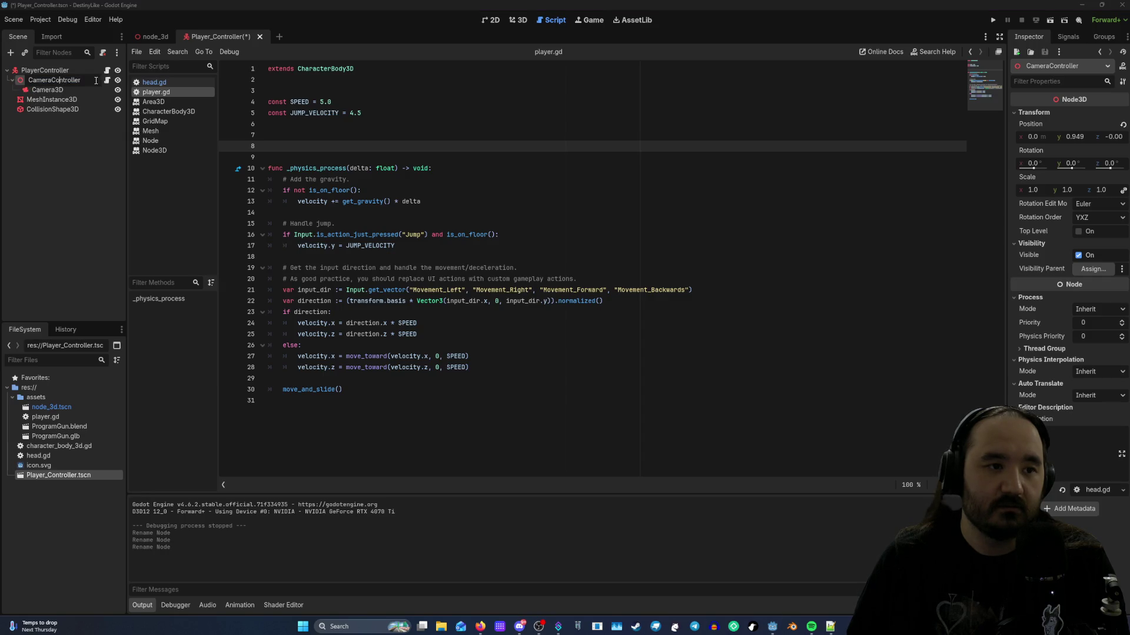
pyautogui.press('Return')
pyautogui.moveTo(21, 80); pyautogui.dragTo(20, 137)
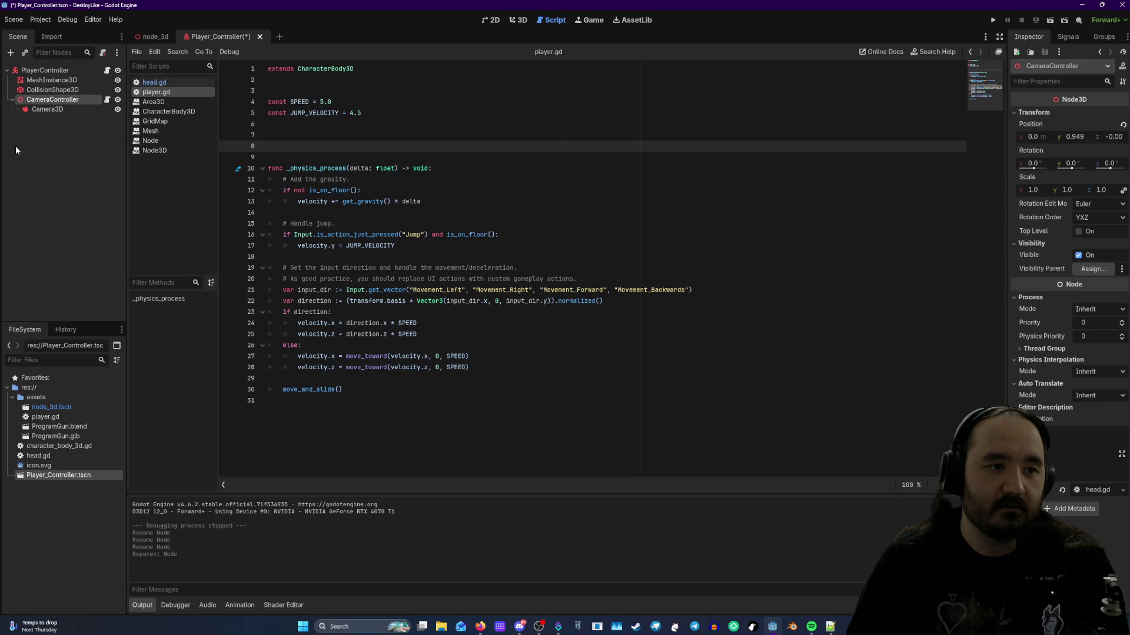
pyautogui.moveTo(23, 80); pyautogui.dragTo(25, 76)
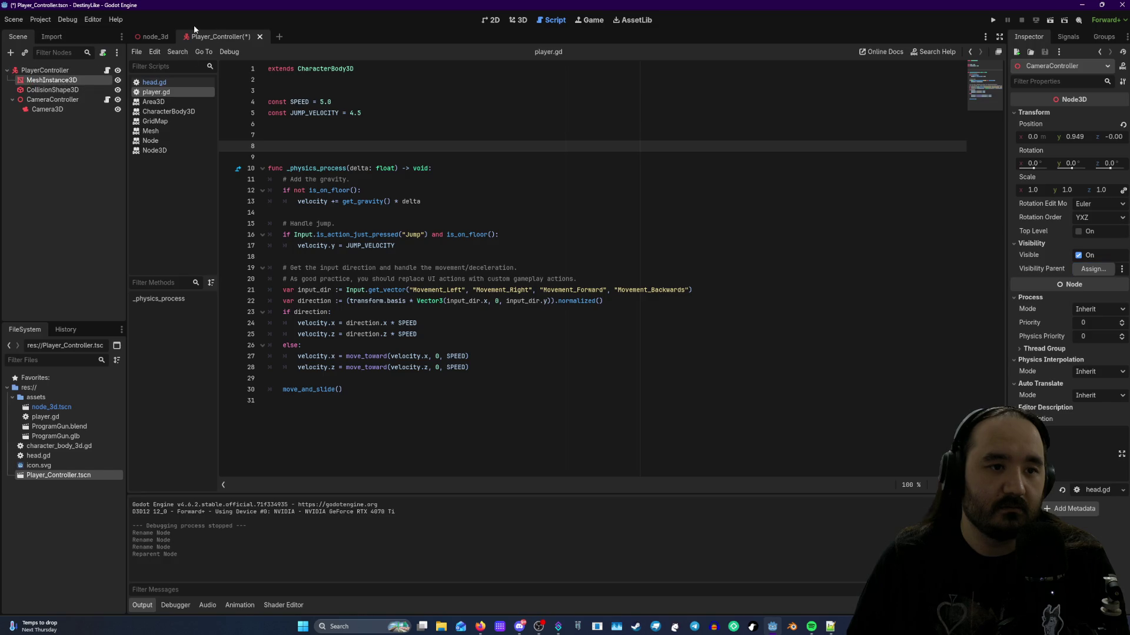
pyautogui.click(520, 21)
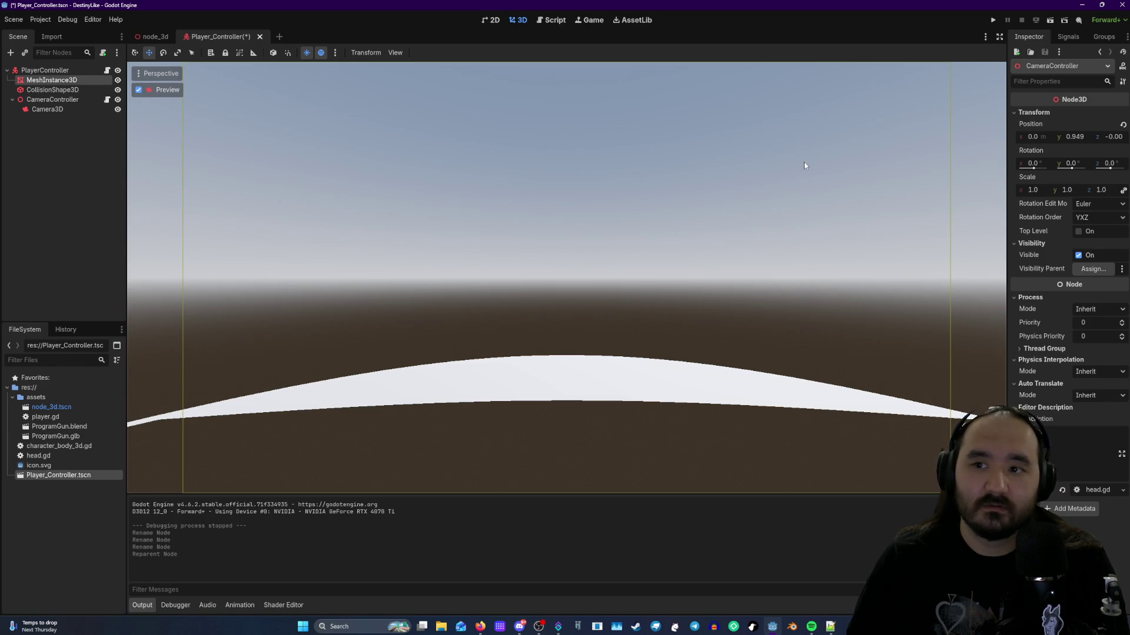
# Leave the camera preview, orbit around the capsule, and reselect the CameraController rig.
pyautogui.click(138, 90)
pyautogui.moveTo(644, 251)
pyautogui.mouseDown()
pyautogui.moveTo(411, 259)
pyautogui.moveTo(236, 176)
pyautogui.mouseUp()
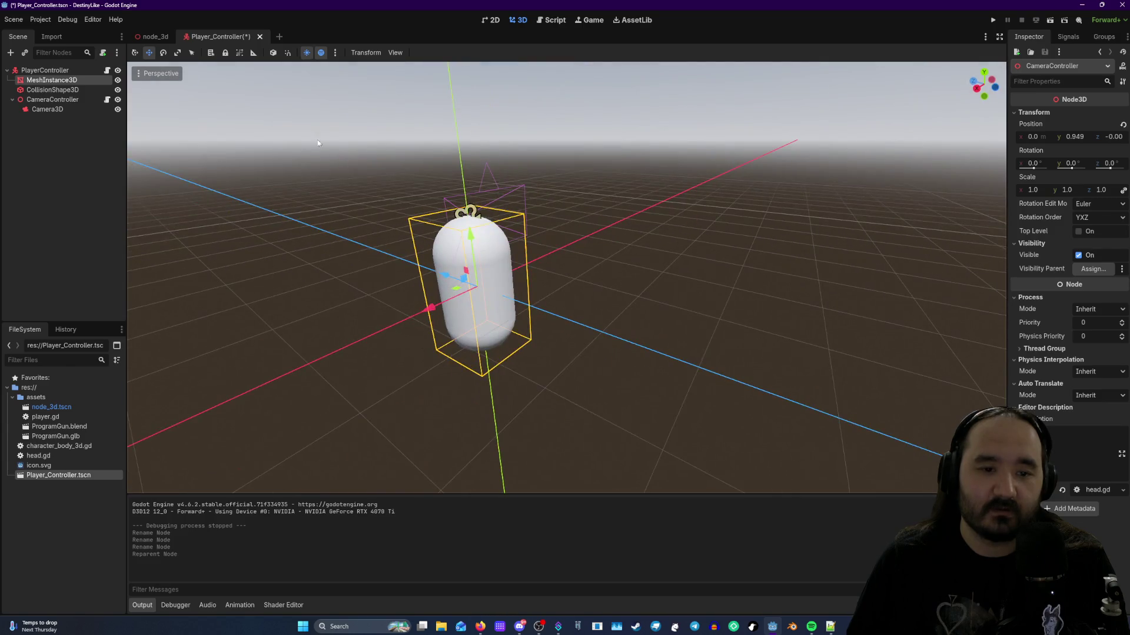
pyautogui.click(34, 91)
pyautogui.click(14, 99)
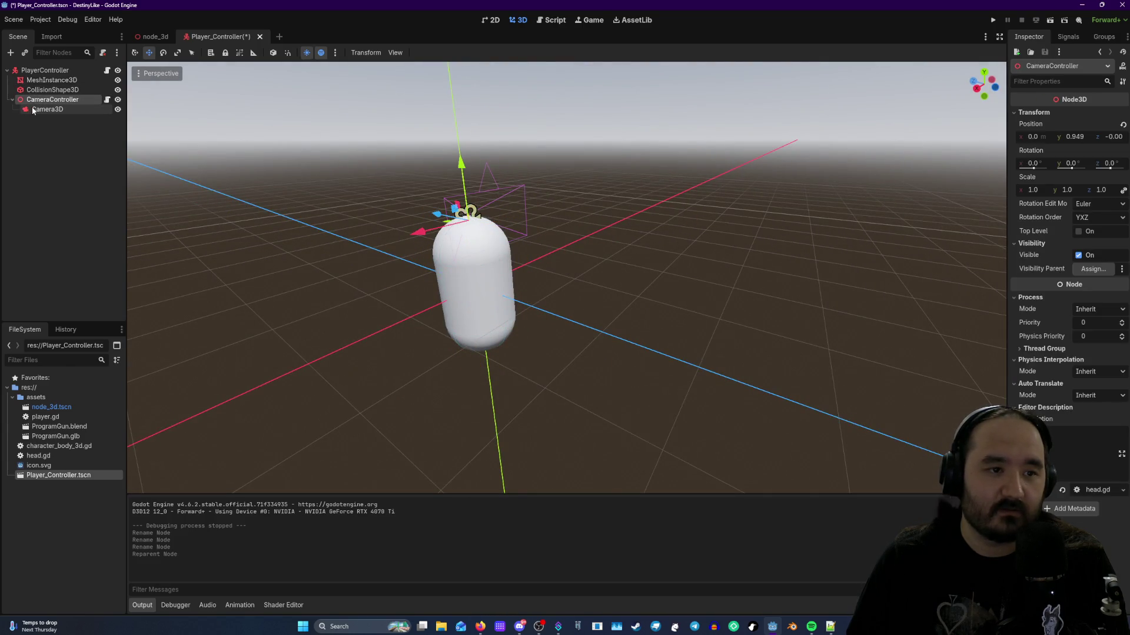
pyautogui.click(34, 109)
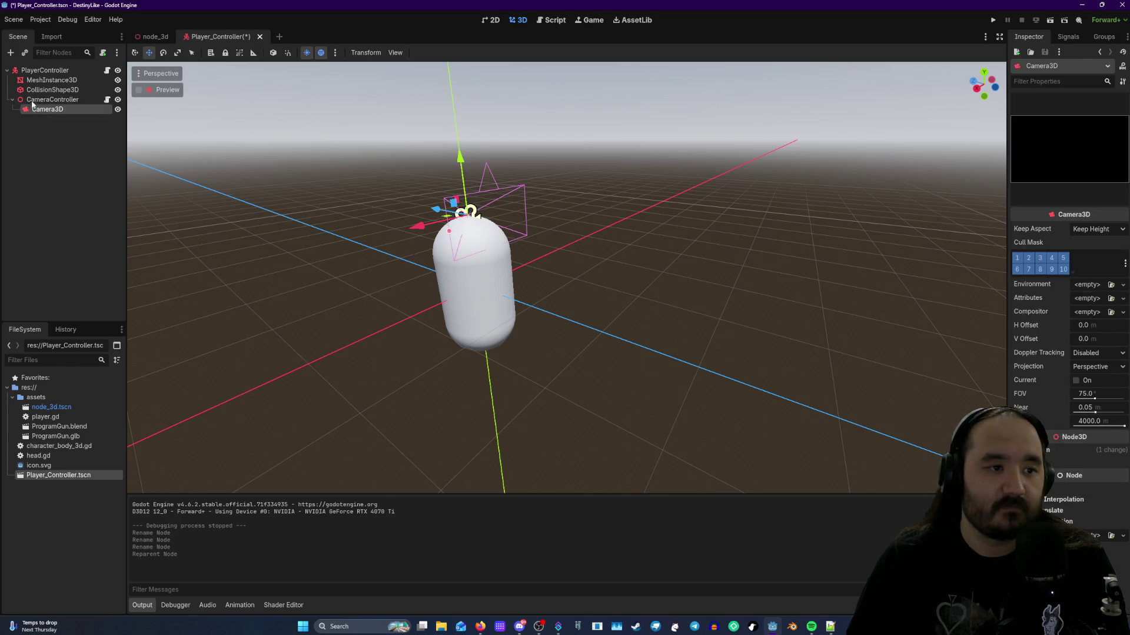
pyautogui.click(34, 100)
pyautogui.click(36, 108)
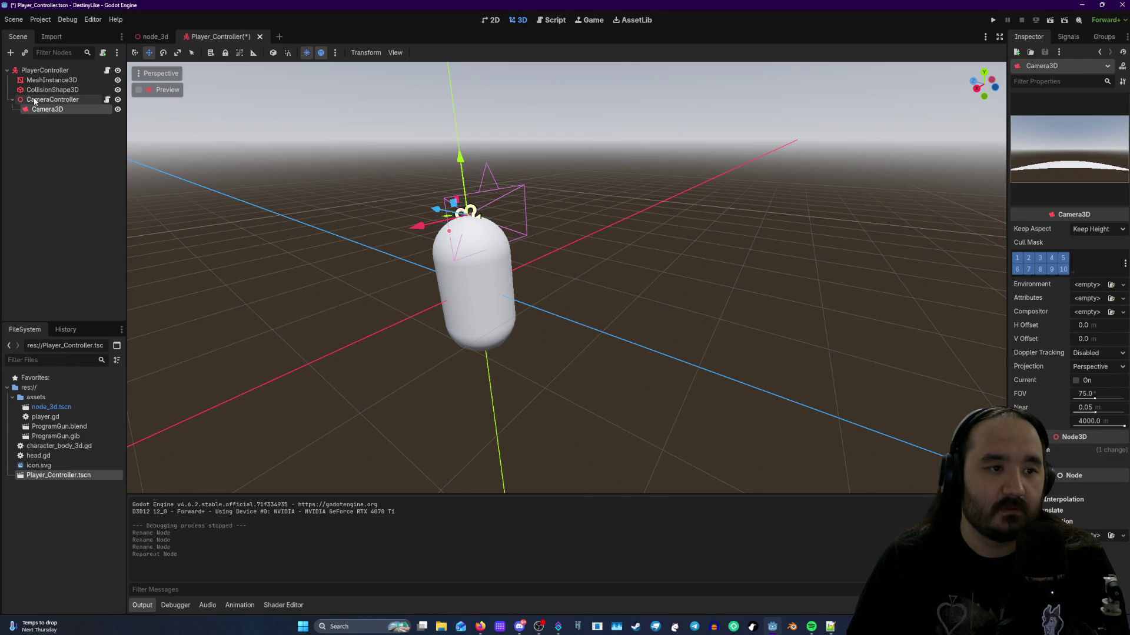
pyautogui.click(34, 100)
pyautogui.moveTo(474, 272); pyautogui.dragTo(555, 284)
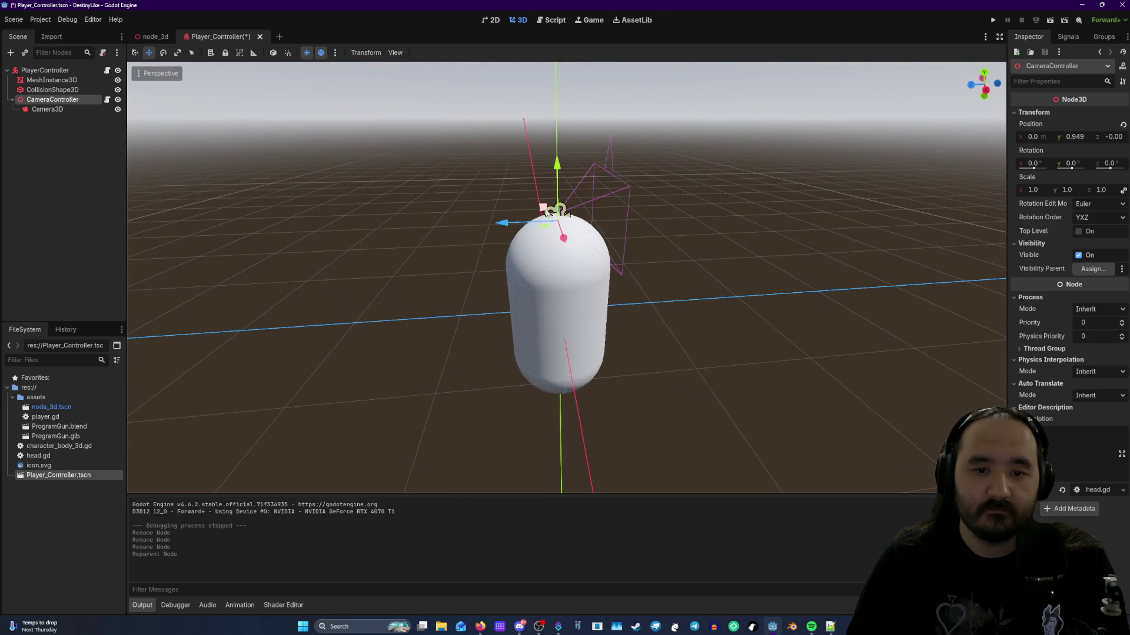
# Move the CameraController rig to Y 0.561, Z 1.702 and preview through Camera3D.
pyautogui.moveTo(509, 226)
pyautogui.mouseDown()
pyautogui.moveTo(548, 212)
pyautogui.moveTo(530, 202)
pyautogui.moveTo(480, 213)
pyautogui.moveTo(518, 213)
pyautogui.mouseUp()
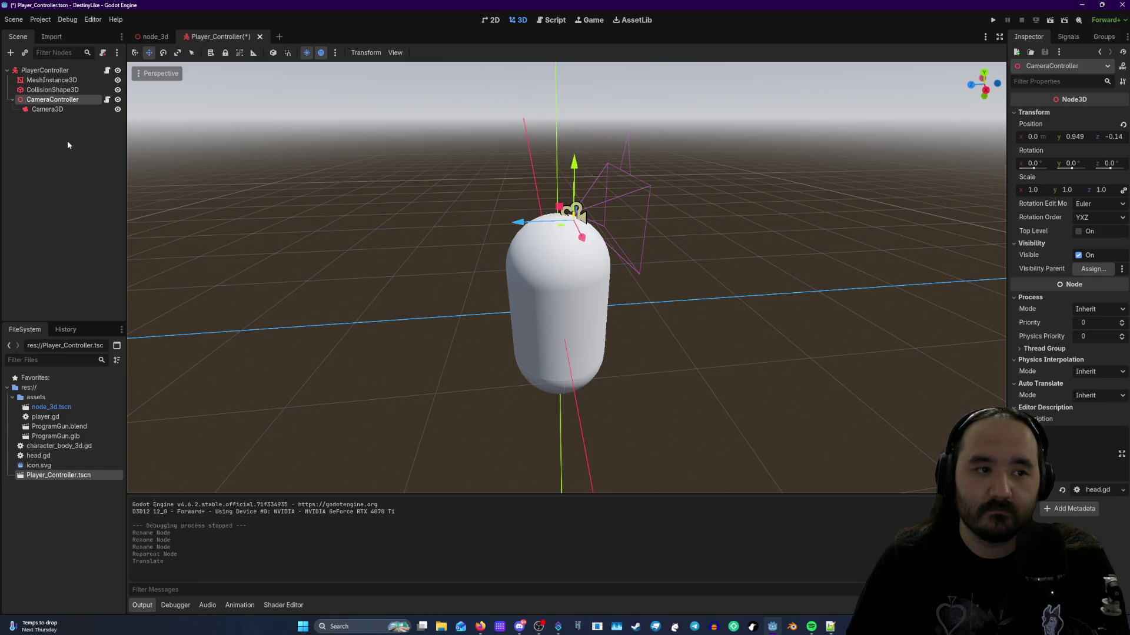
pyautogui.click(53, 110)
pyautogui.click(62, 101)
pyautogui.moveTo(521, 222)
pyautogui.mouseDown()
pyautogui.moveTo(581, 223)
pyautogui.moveTo(306, 232)
pyautogui.moveTo(381, 247)
pyautogui.moveTo(365, 253)
pyautogui.mouseUp()
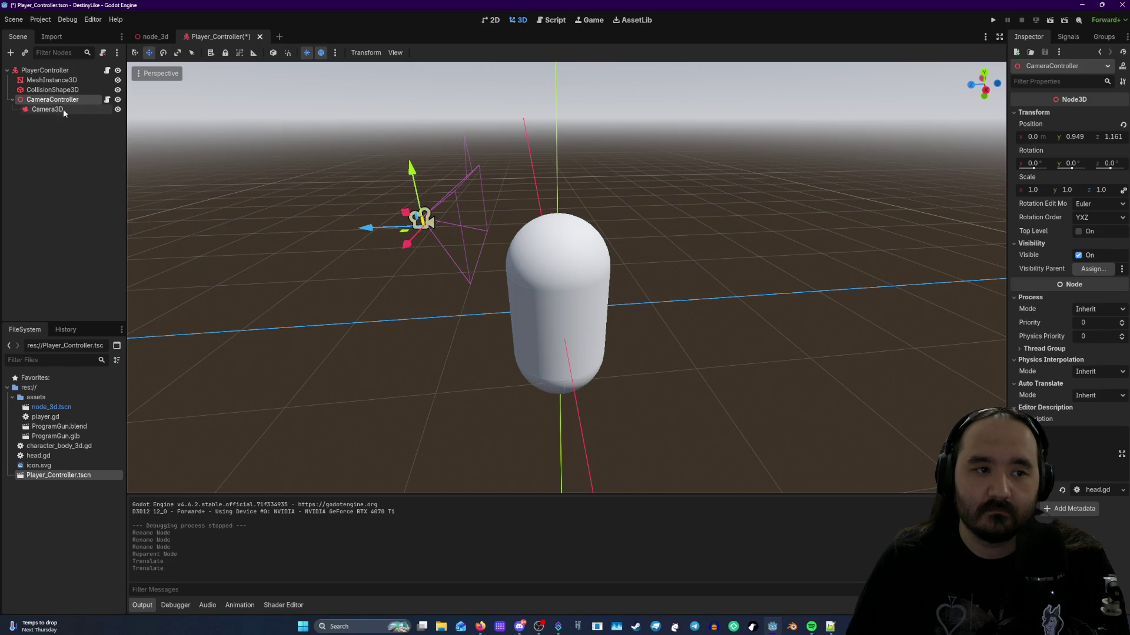
pyautogui.click(57, 110)
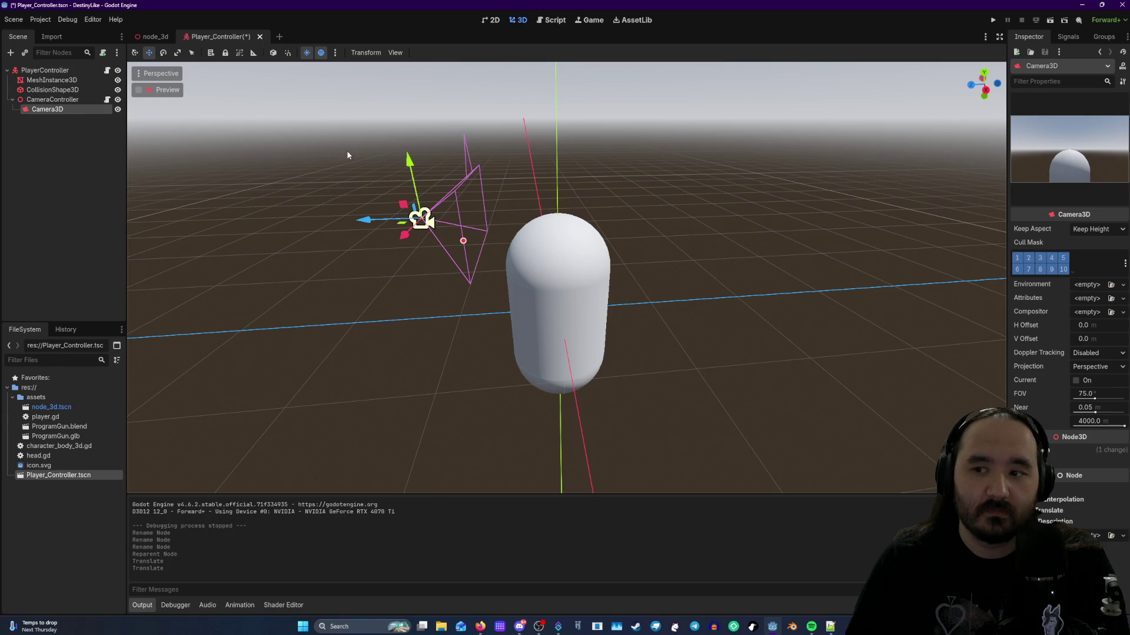
pyautogui.click(50, 99)
pyautogui.moveTo(368, 227); pyautogui.dragTo(331, 229)
pyautogui.moveTo(377, 169); pyautogui.dragTo(388, 223)
pyautogui.moveTo(341, 263); pyautogui.dragTo(318, 274)
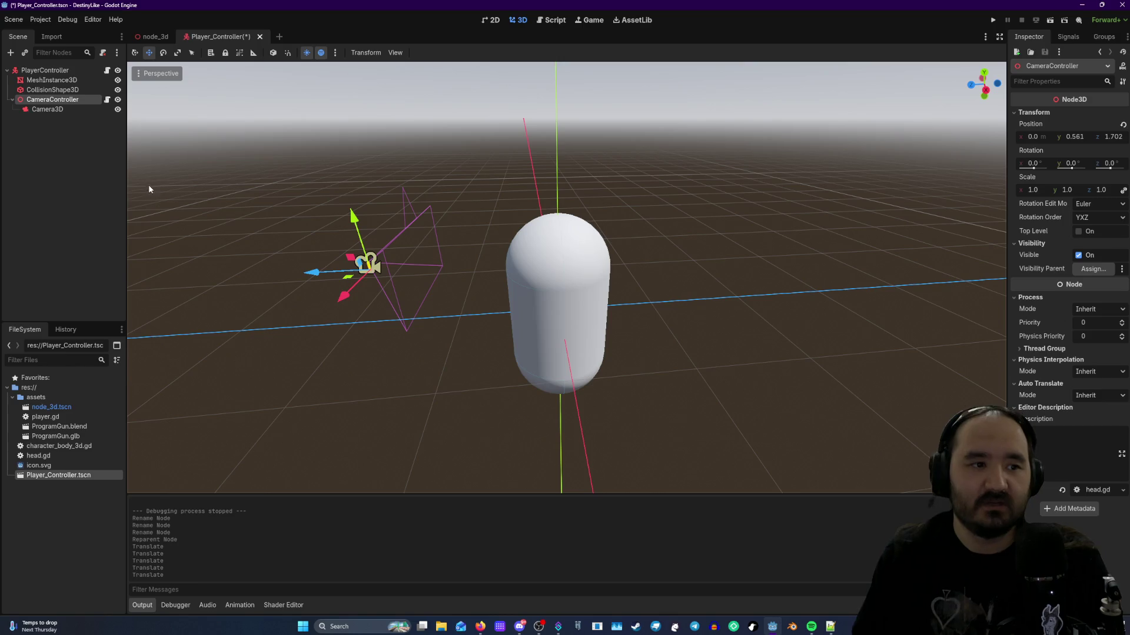
pyautogui.click(47, 109)
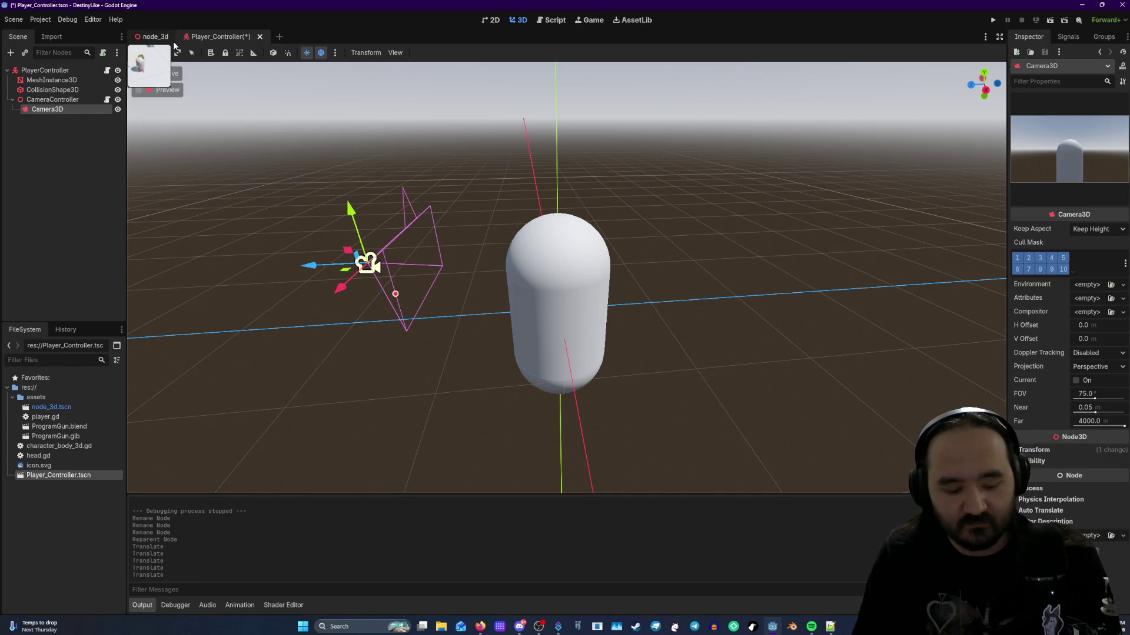
# Save all open scenes, including Player_Controller, instead of using Save As.
pyautogui.hotkey('ctrl', 'shift', 's')
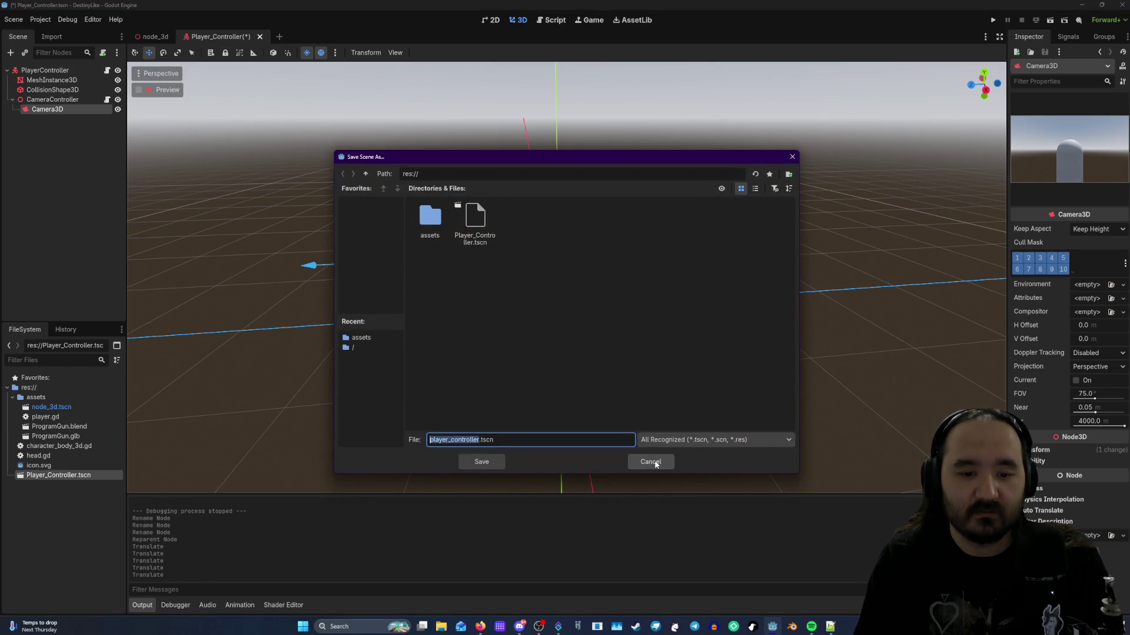
pyautogui.click(650, 462)
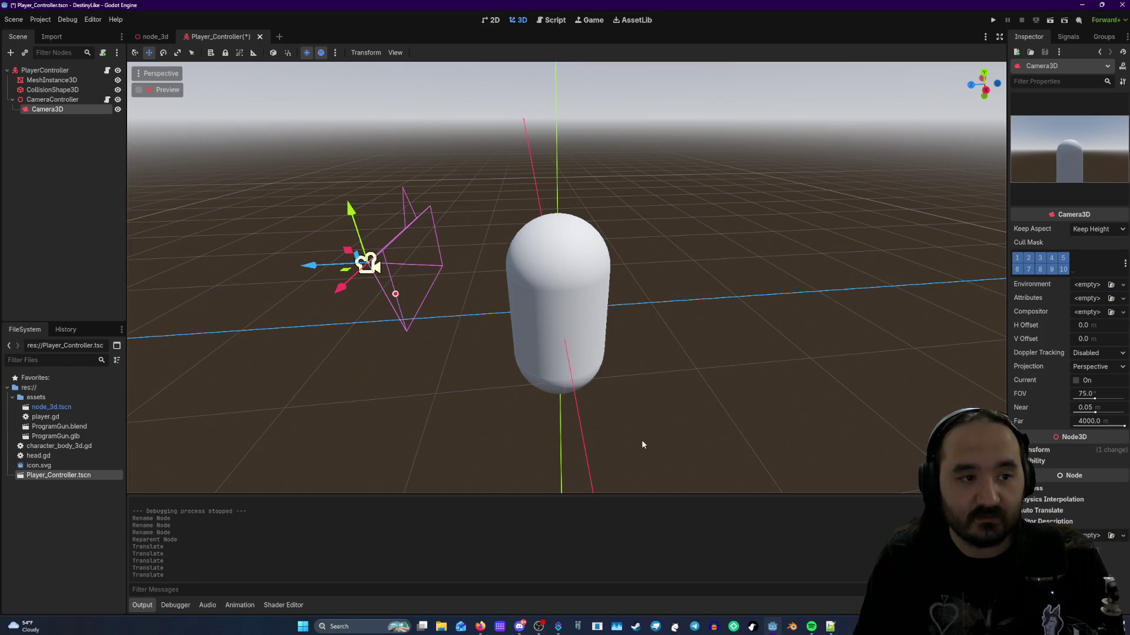
pyautogui.click(14, 19)
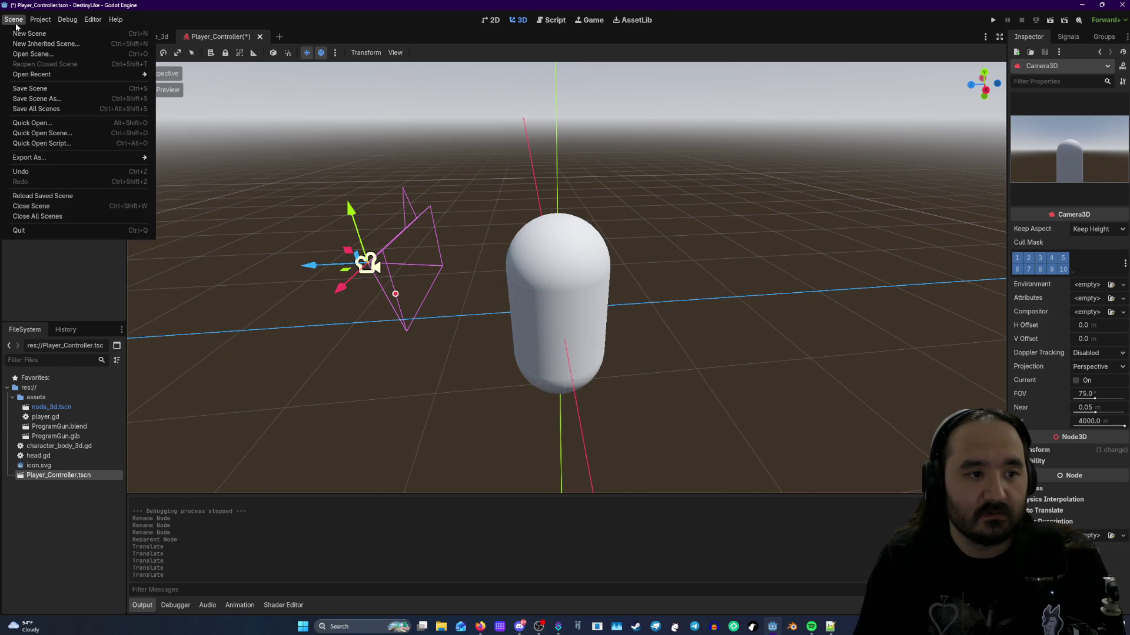
pyautogui.click(51, 109)
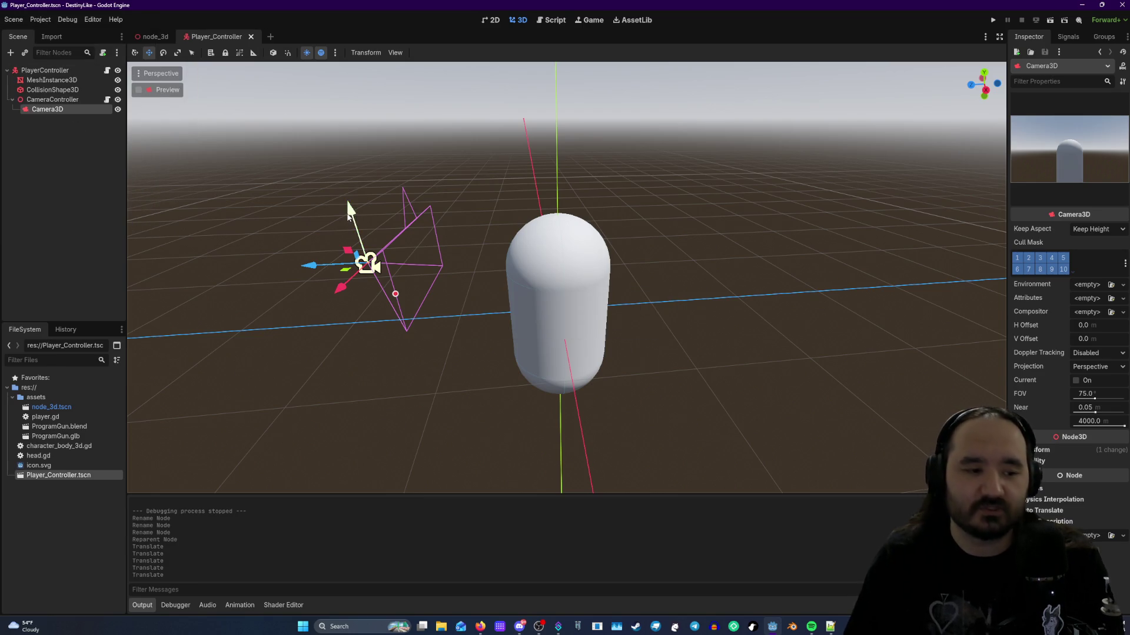
# Run the project to test the camera view, then stop the game.
pyautogui.click(992, 22)
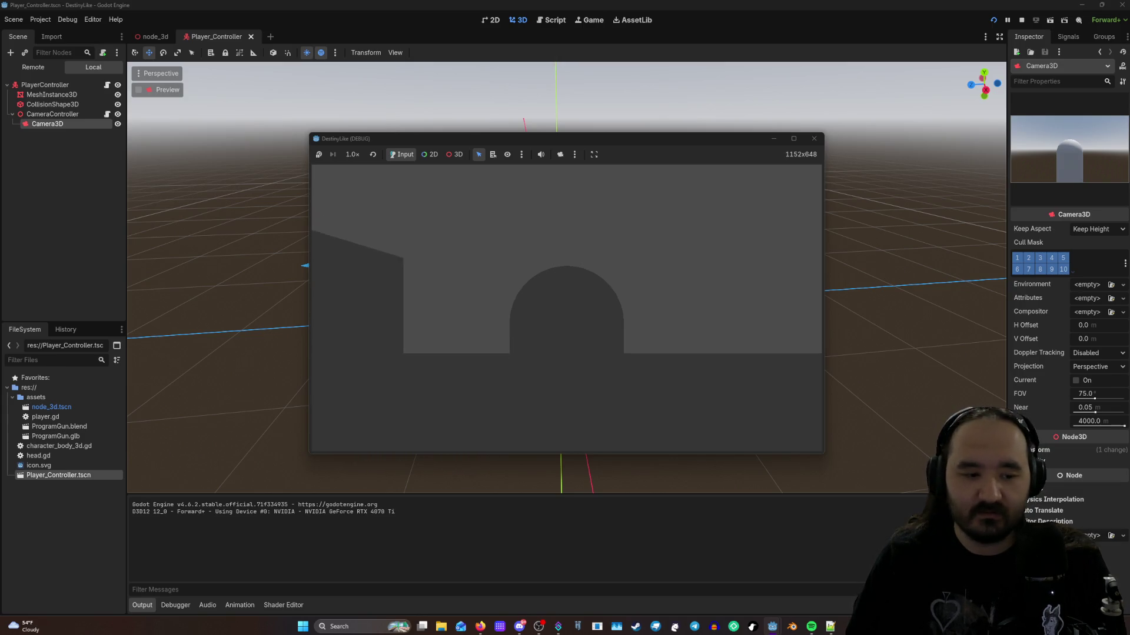
pyautogui.press('super')
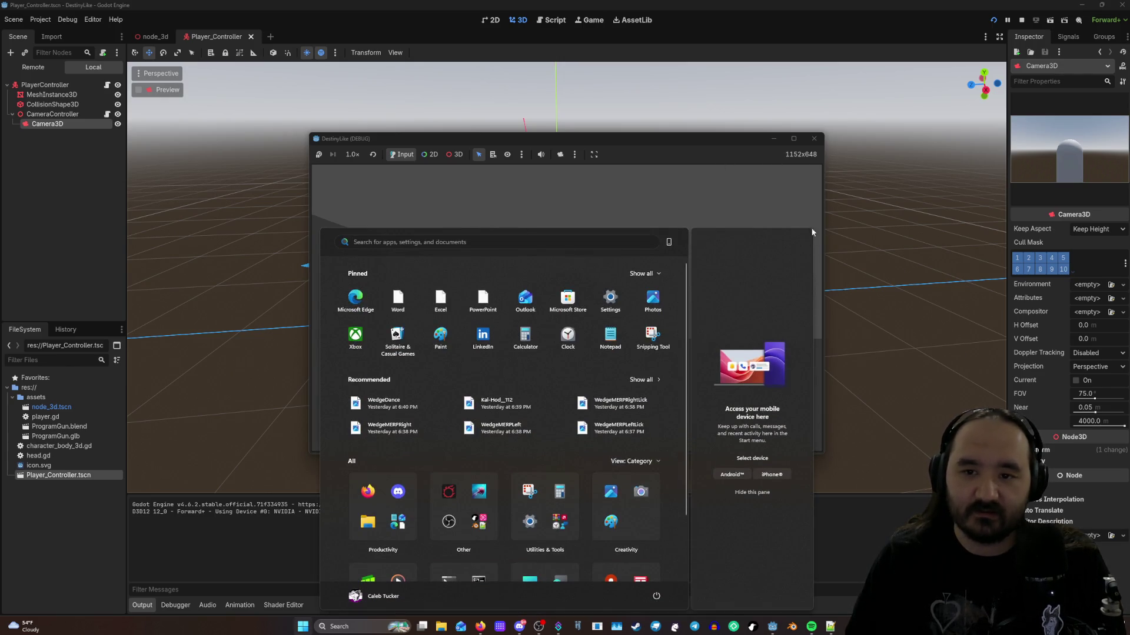
pyautogui.press('super')
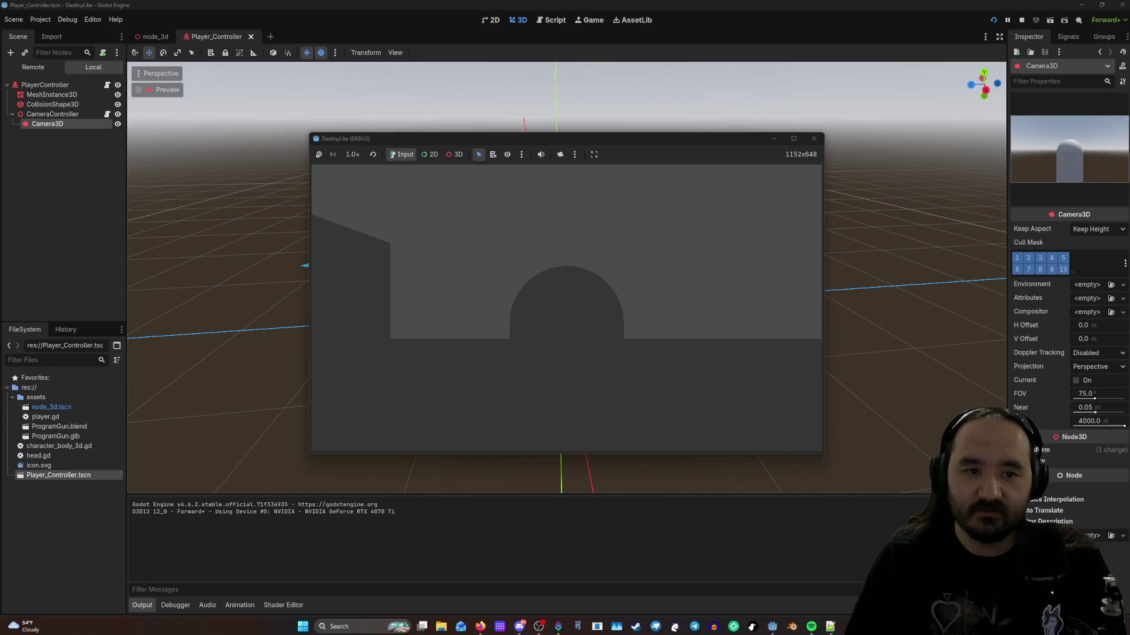
pyautogui.press('Escape')
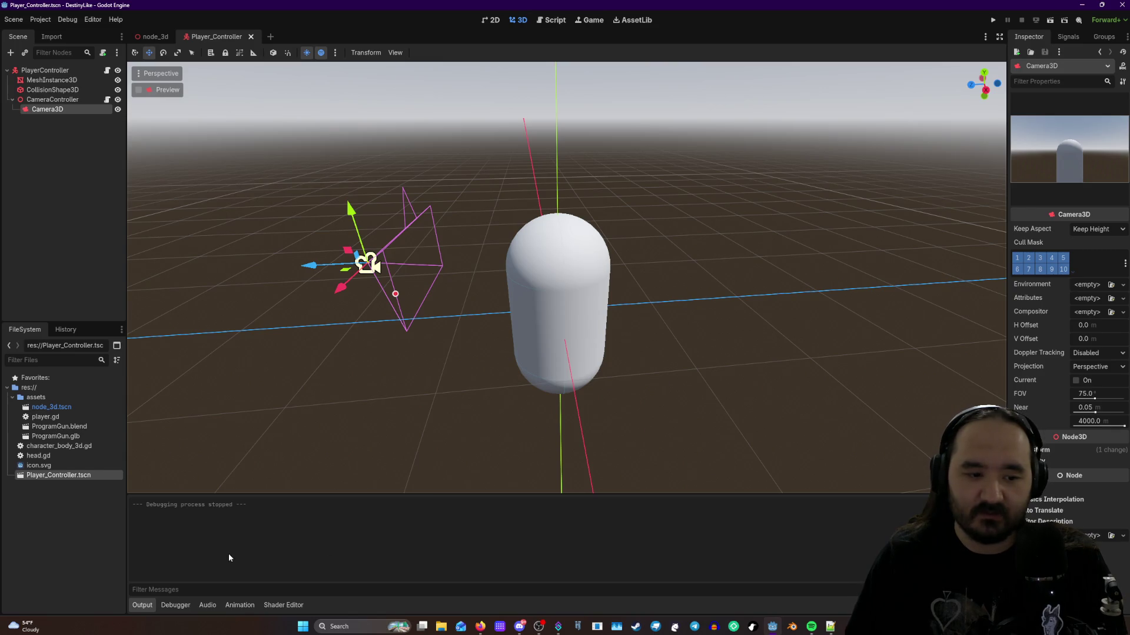
pyautogui.click(170, 608)
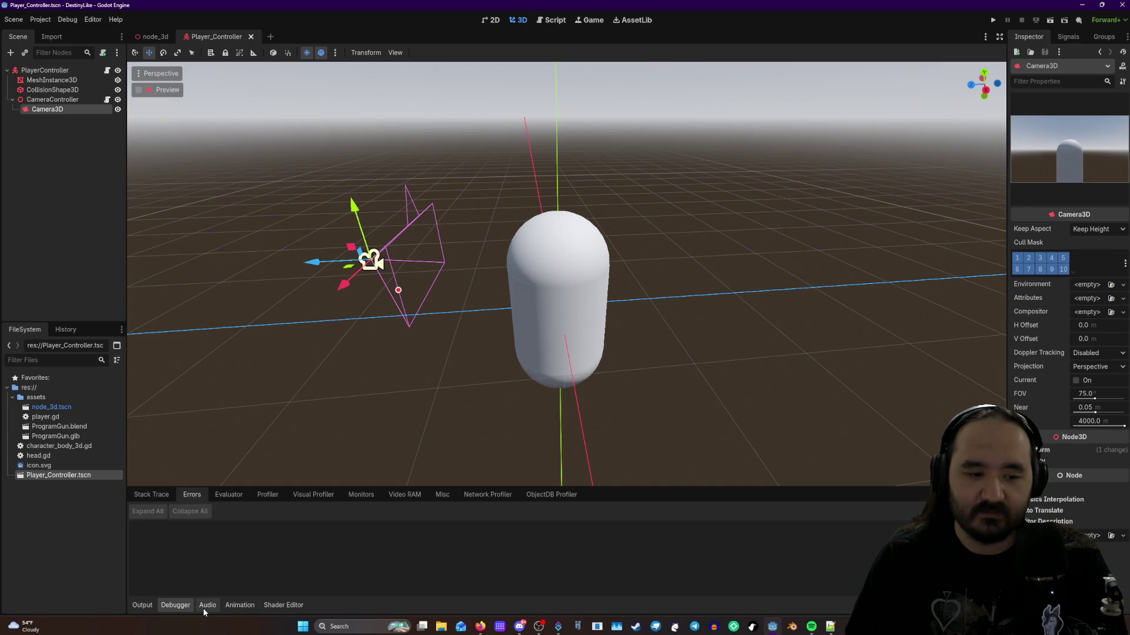
pyautogui.click(203, 608)
pyautogui.click(240, 606)
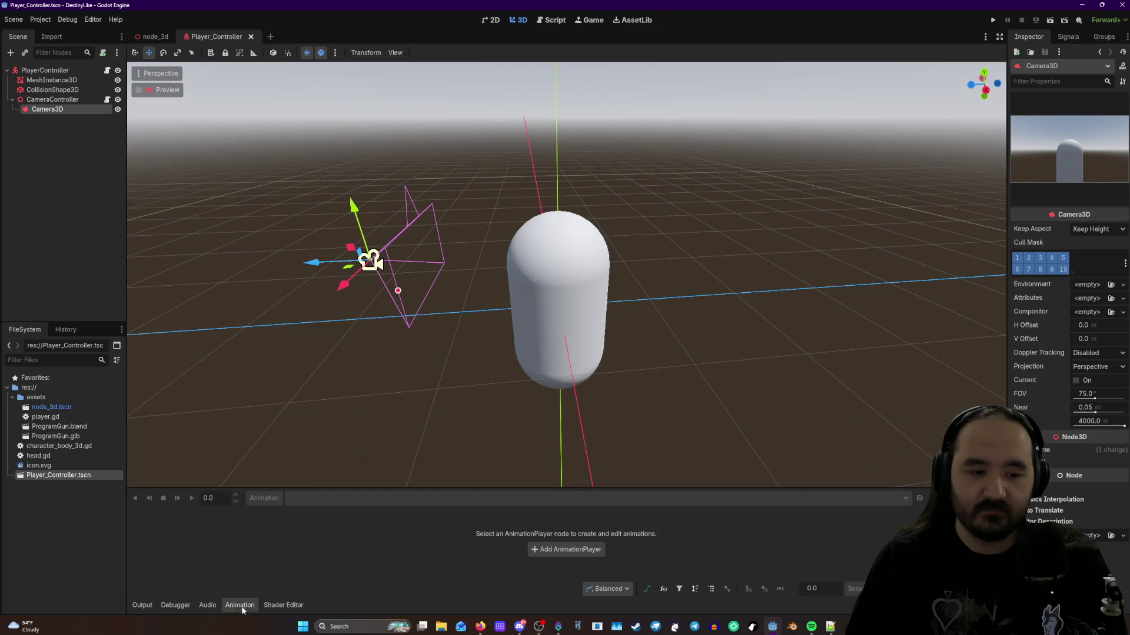
pyautogui.click(283, 605)
pyautogui.click(147, 606)
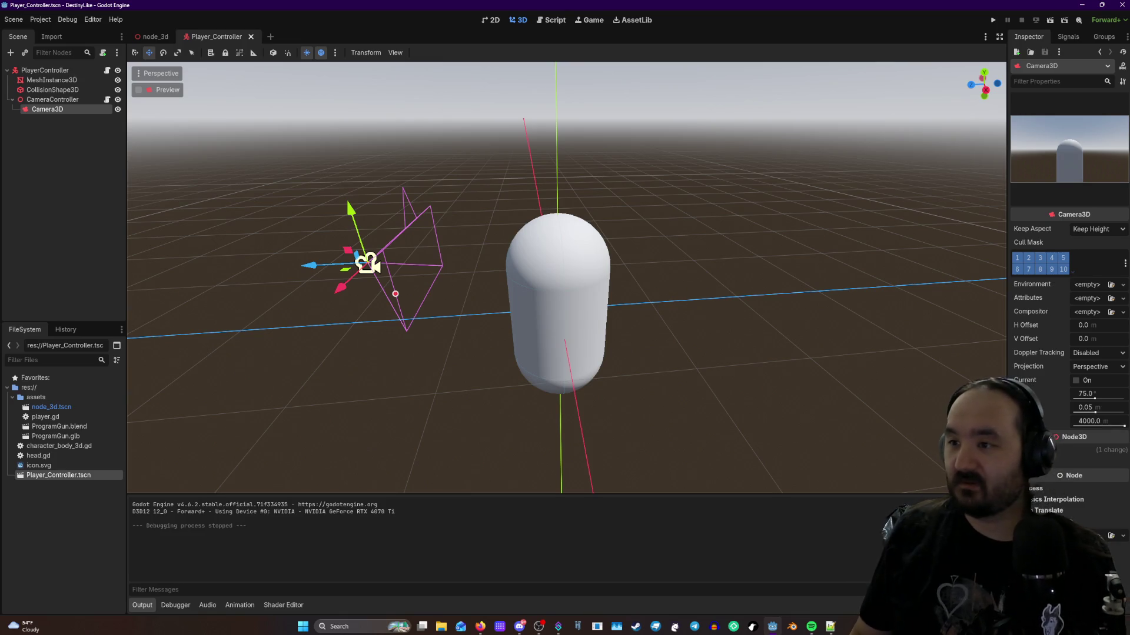
pyautogui.hotkey('alt', 'Tab')
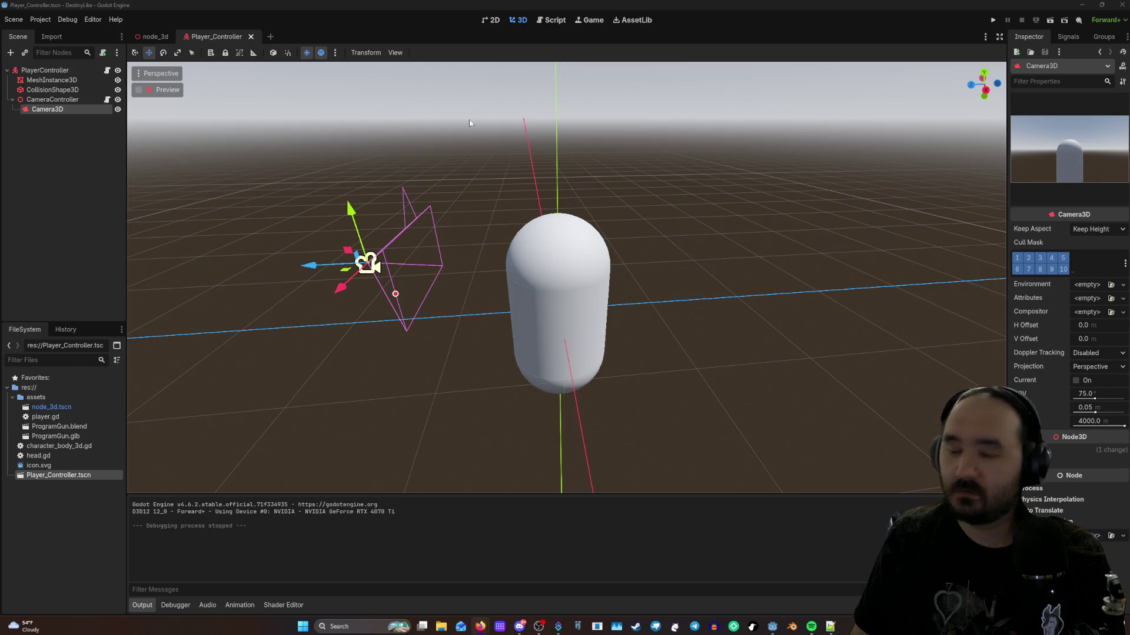
pyautogui.click(46, 100)
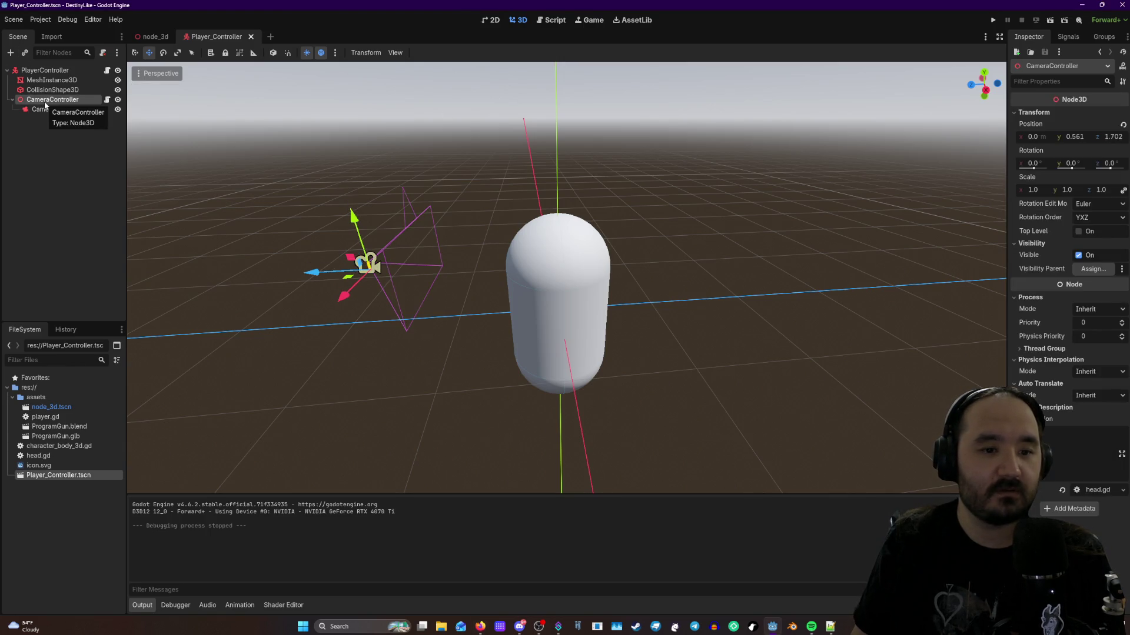
# Open CameraController's head.gd script and delete set_ before mouse_mode on line 8.
pyautogui.click(107, 100)
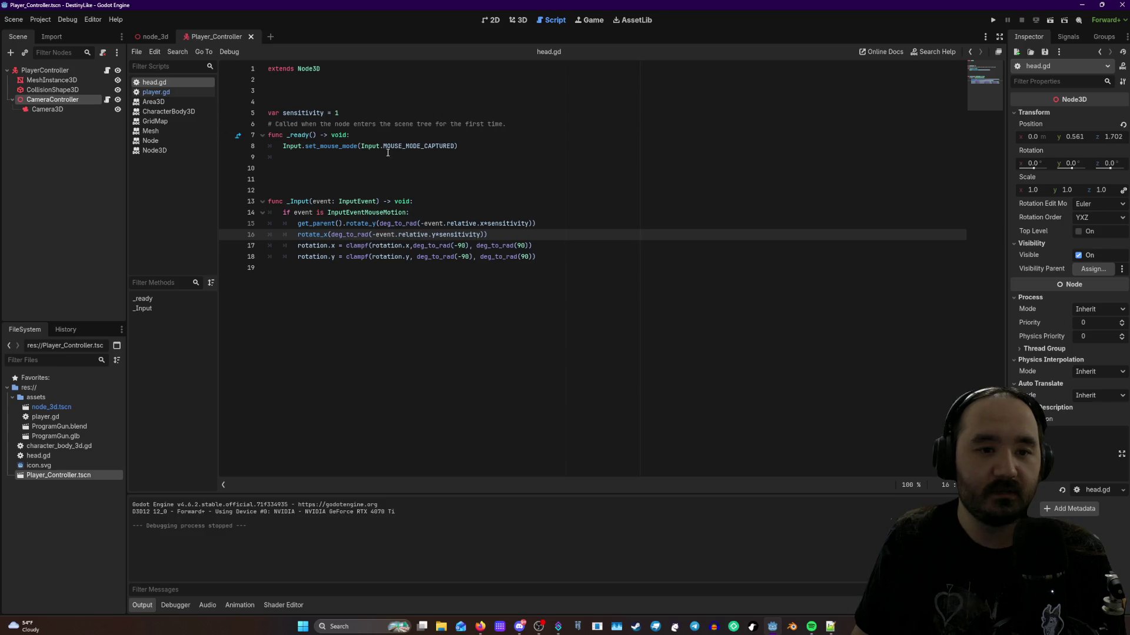
pyautogui.moveTo(386, 216)
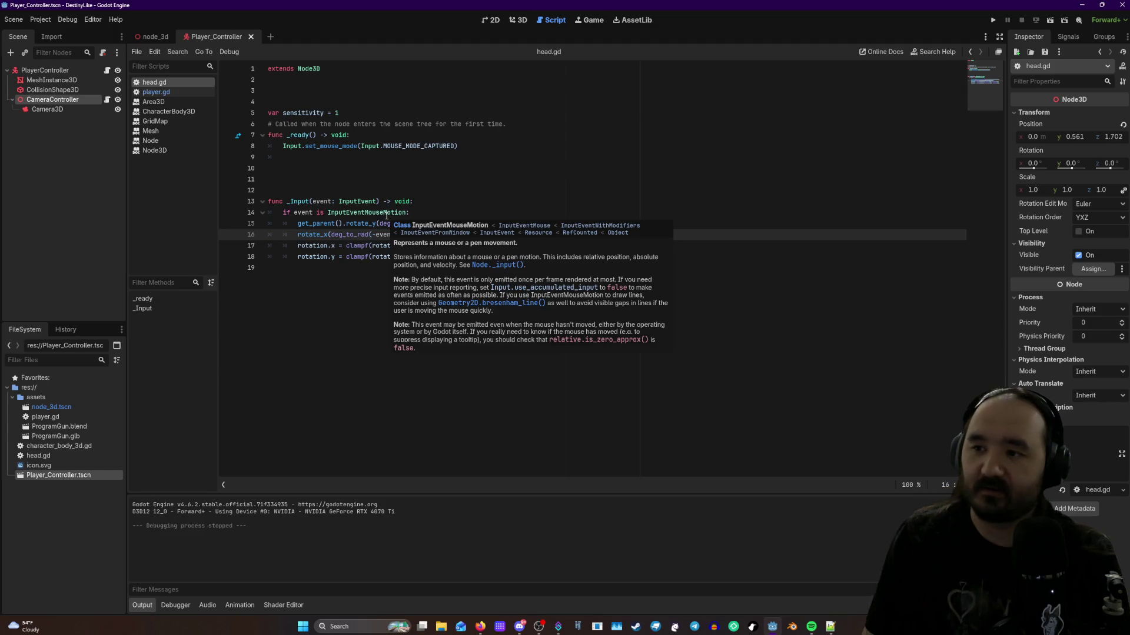
pyautogui.click(312, 215)
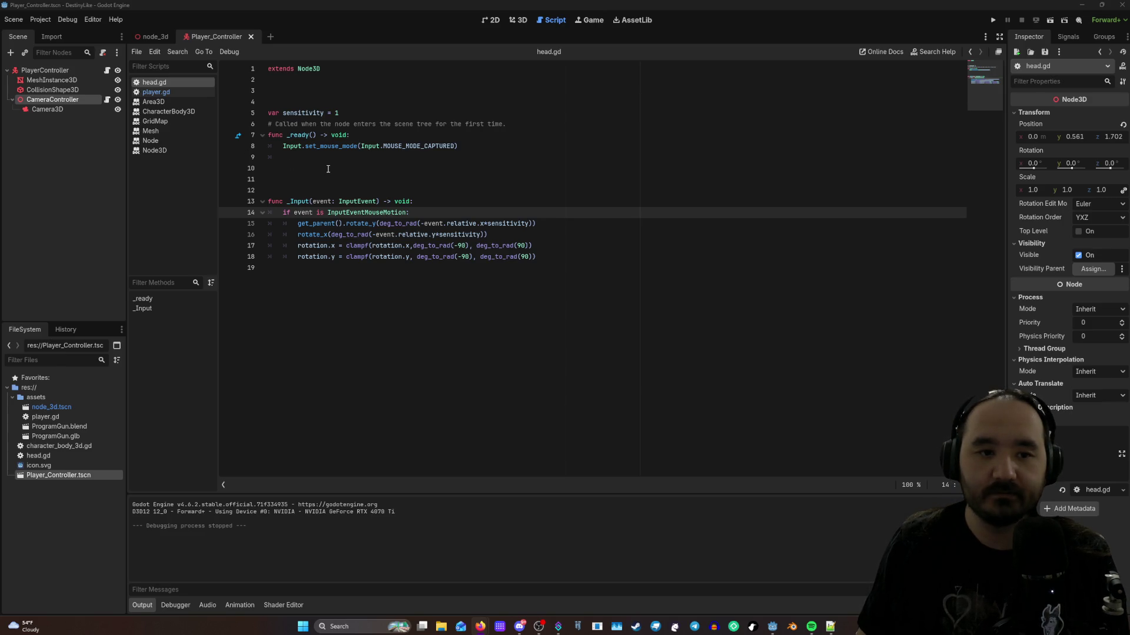
pyautogui.click(466, 146)
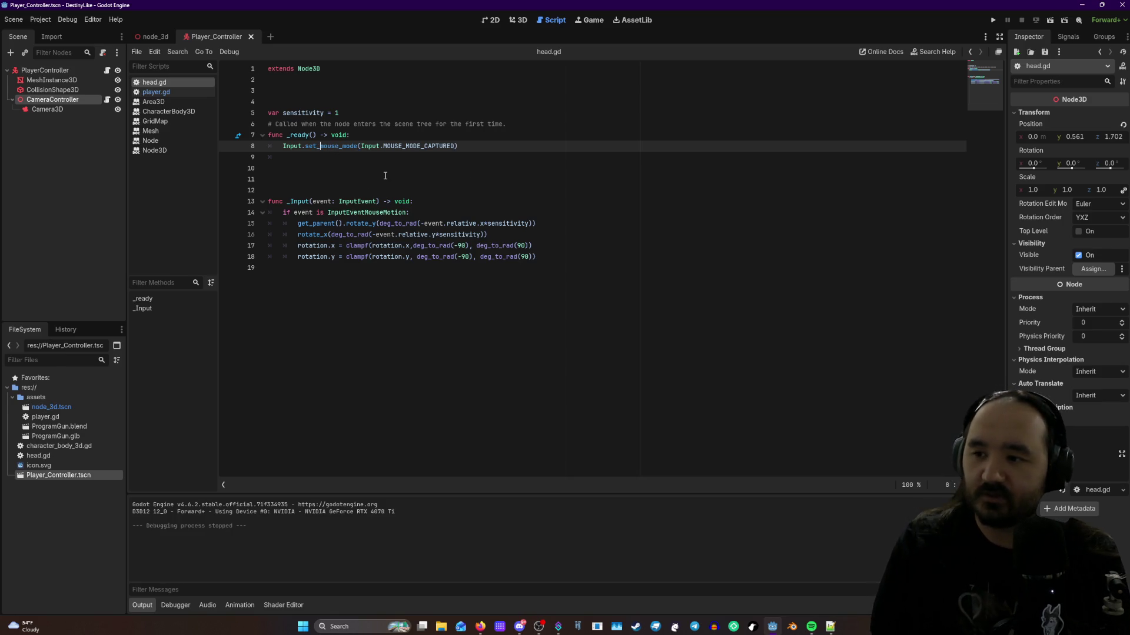
pyautogui.press('BackSpace')
pyautogui.press('BackSpace')
pyautogui.press('BackSpace')
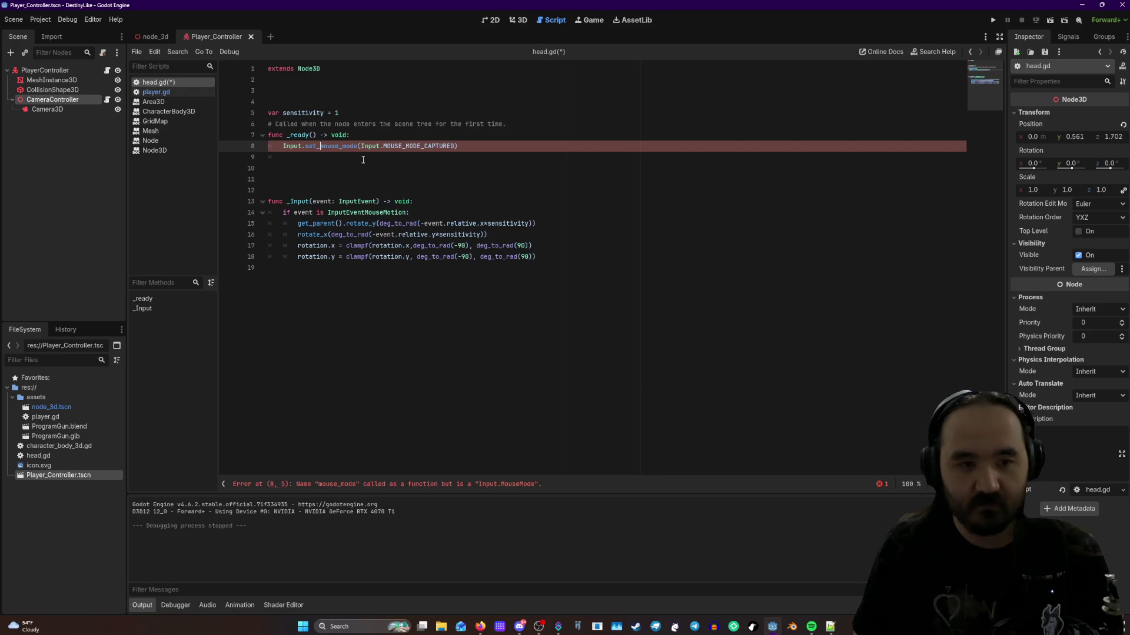
# Restore set_ on line 8 and add Player_Controller = get_parent() on line 9.
pyautogui.write('set_')
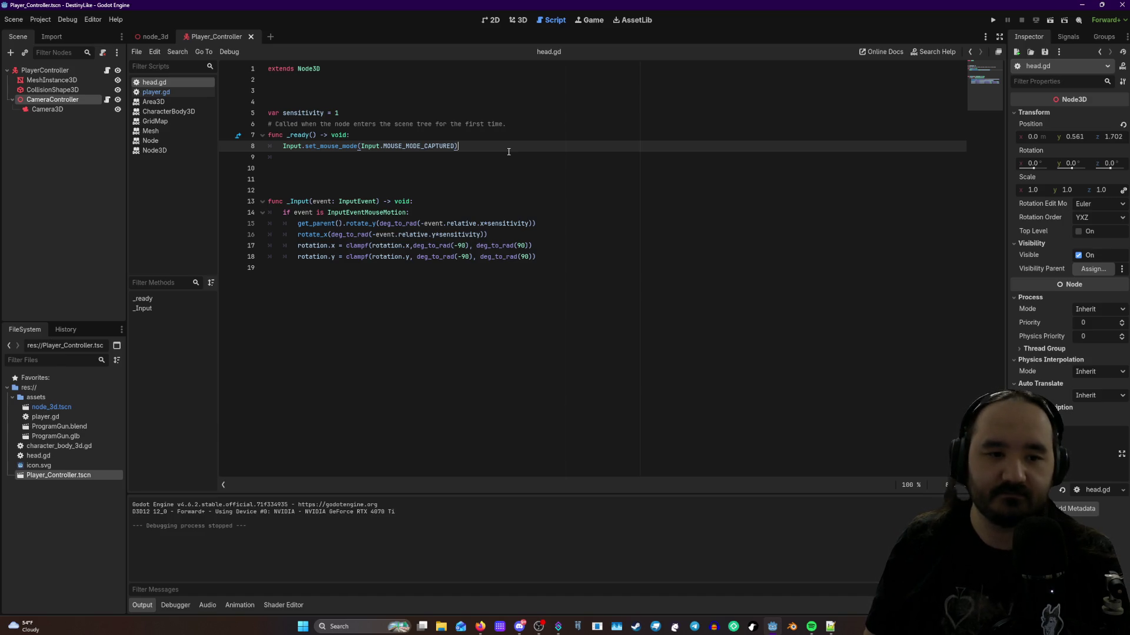
pyautogui.press('Return')
pyautogui.write('player_c')
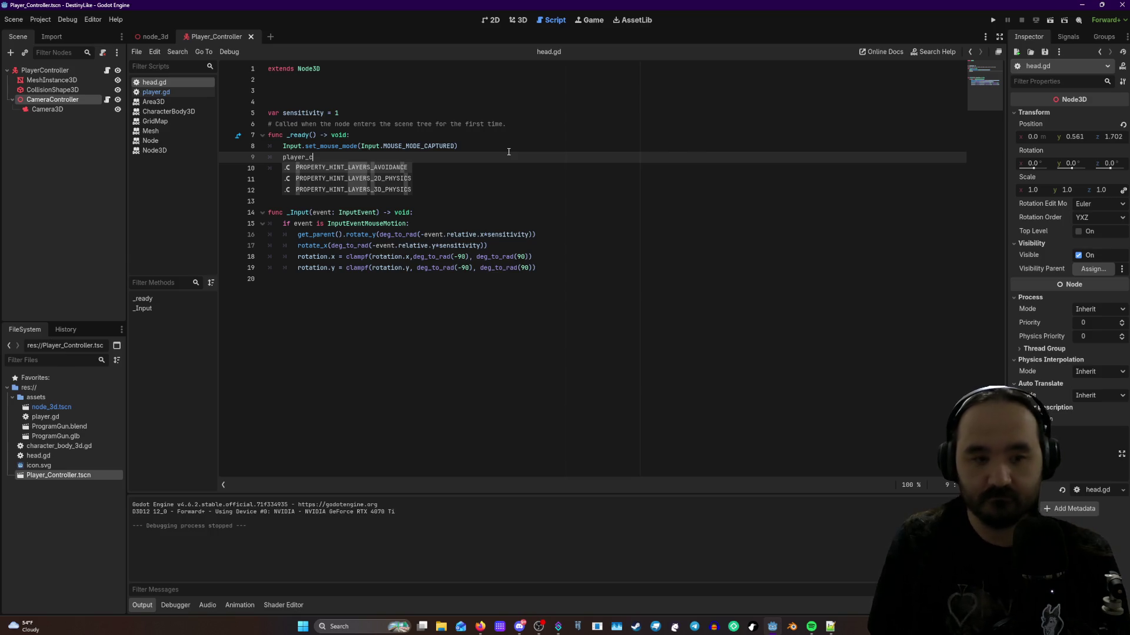
pyautogui.press('BackSpace')
pyautogui.press('BackSpace')
pyautogui.press('BackSpace')
pyautogui.press('BackSpace')
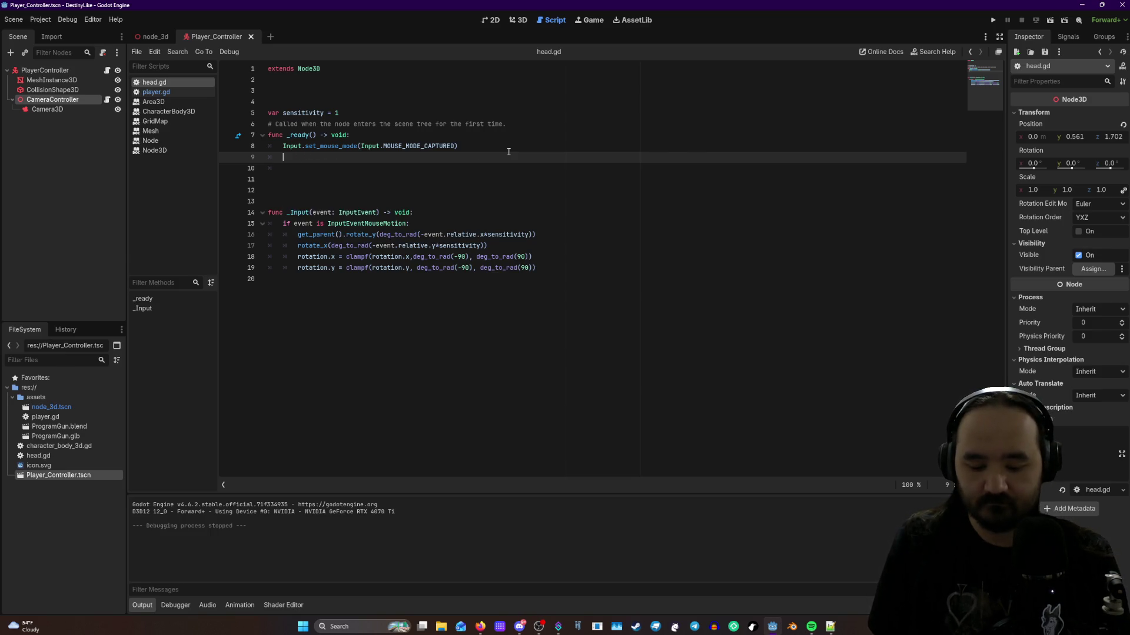
pyautogui.write('Player')
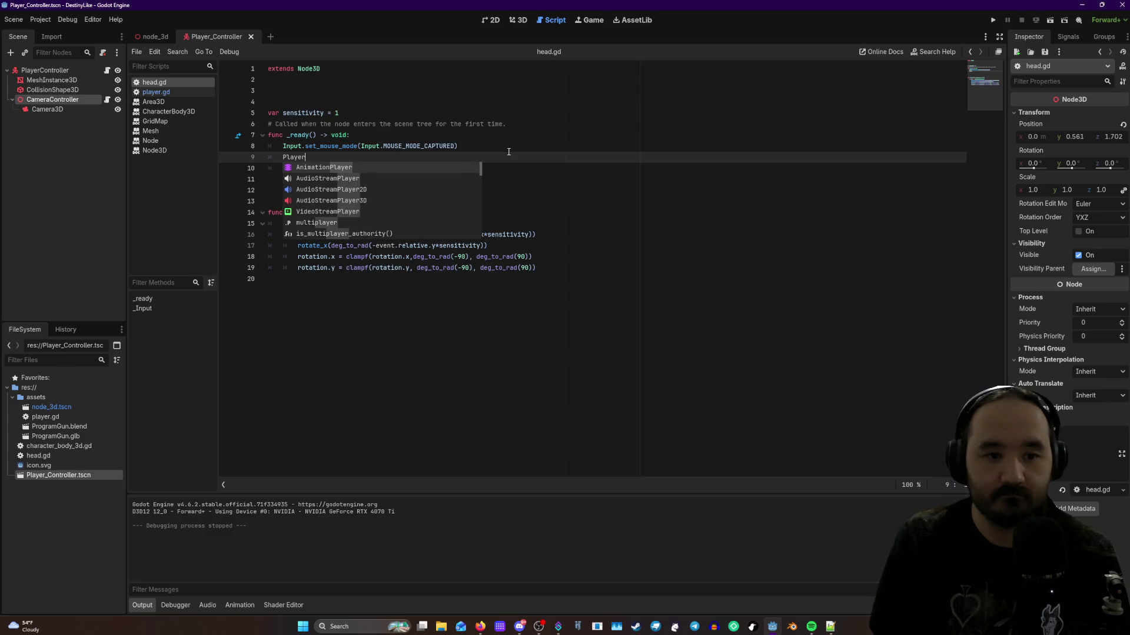
pyautogui.write('_')
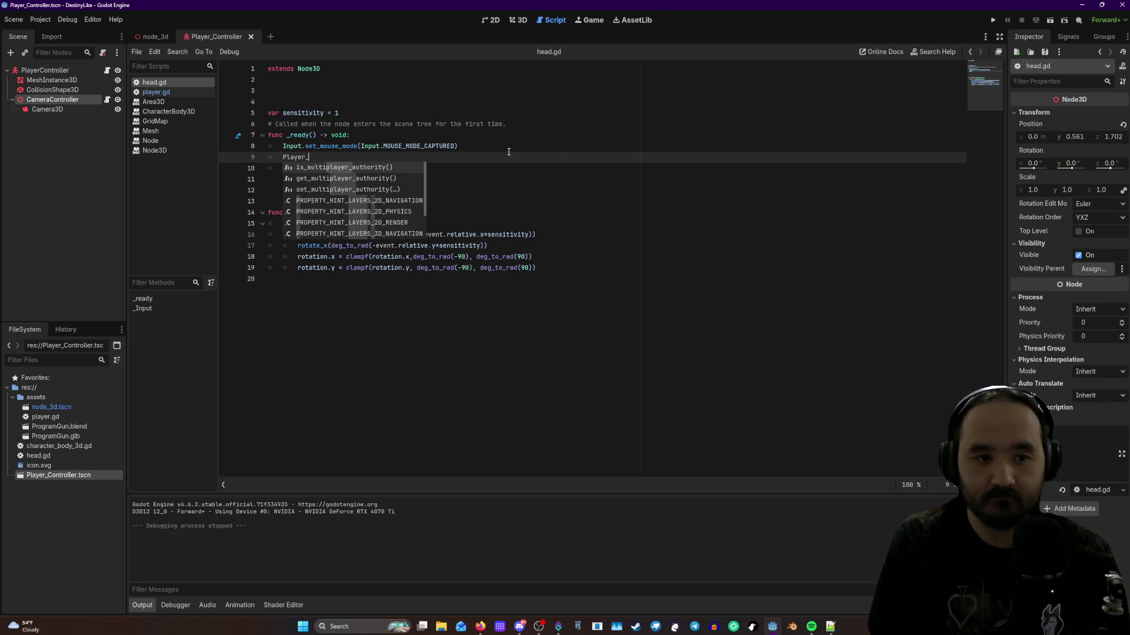
pyautogui.write('contro')
pyautogui.write('l')
pyautogui.press('BackSpace')
pyautogui.press('BackSpace')
pyautogui.press('BackSpace')
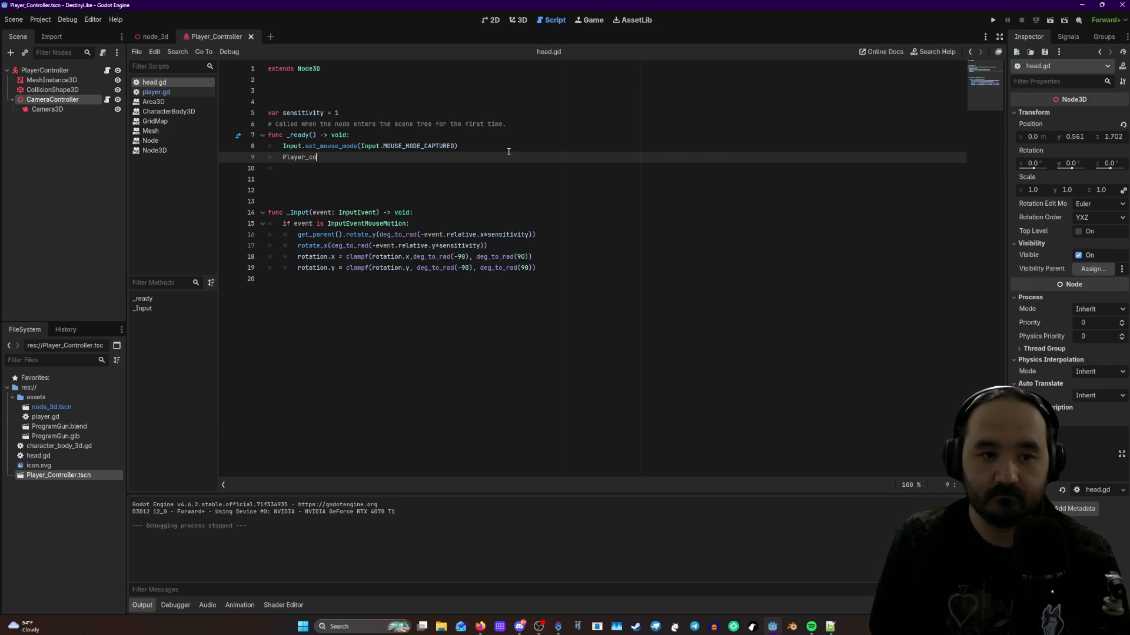
pyautogui.write('Control')
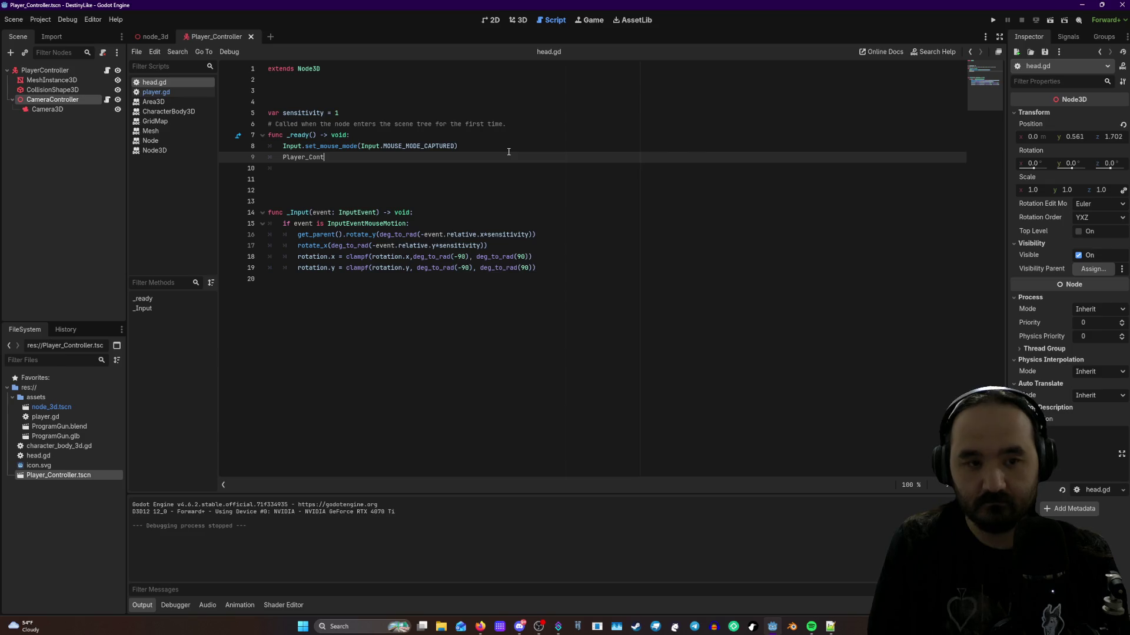
pyautogui.write('ler')
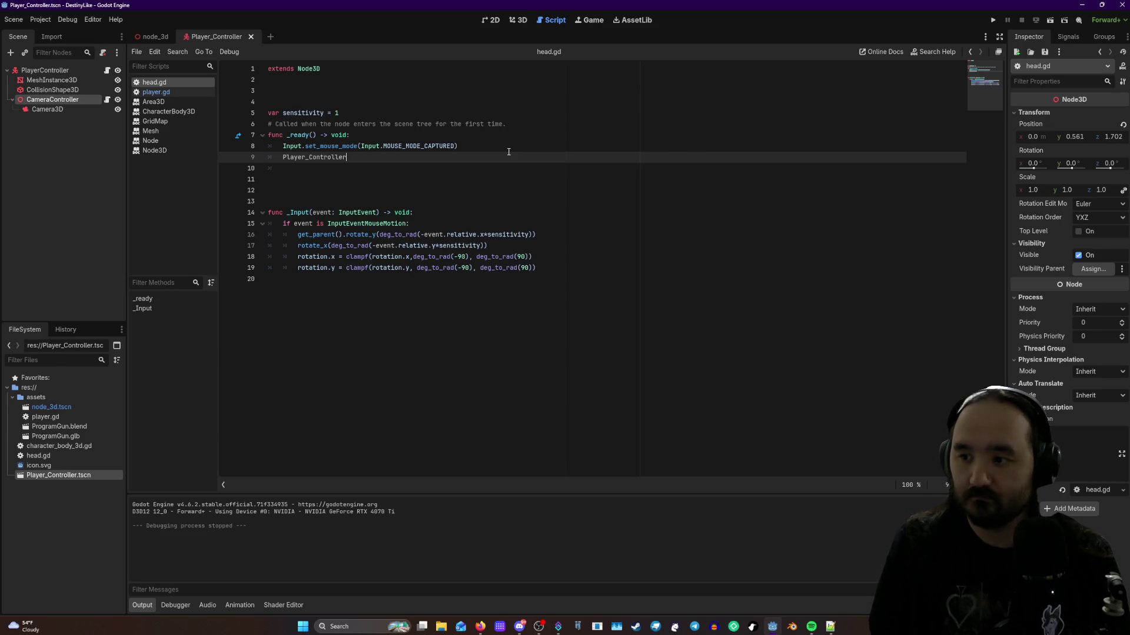
pyautogui.write(' = get')
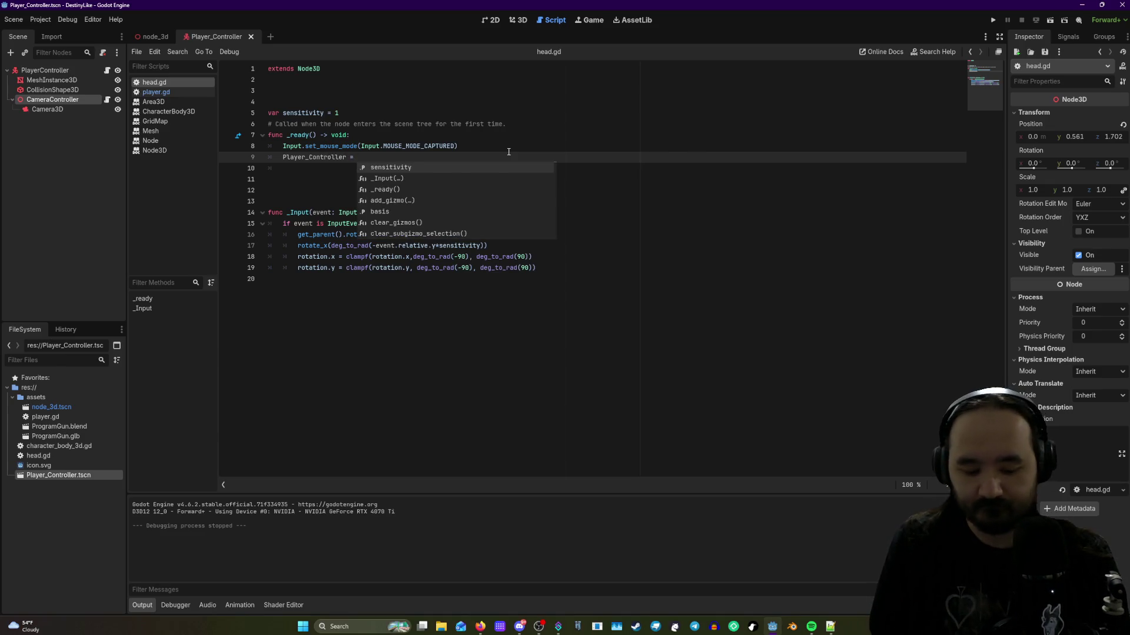
pyautogui.write('_paren')
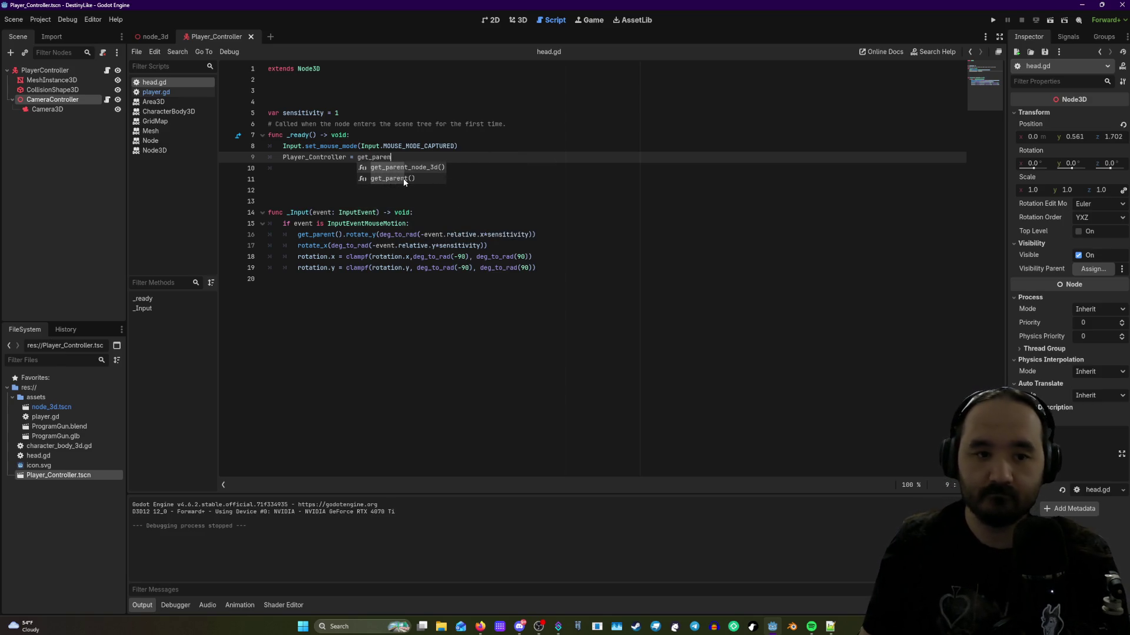
pyautogui.click(411, 180)
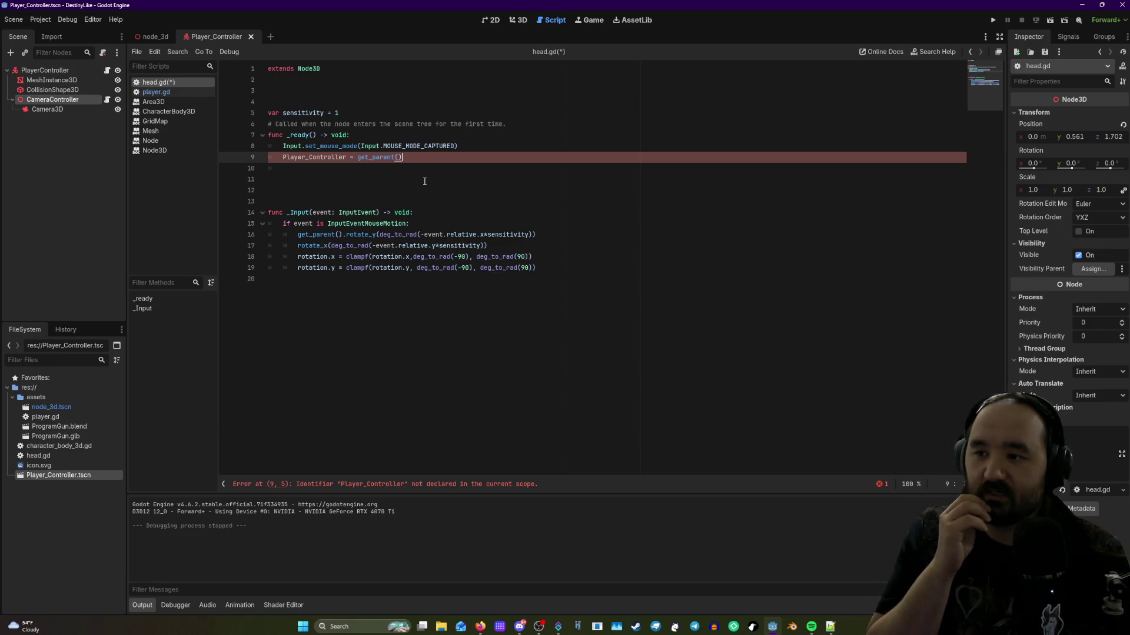
# Place the caret on empty line 4 above the variables.
pyautogui.click(302, 91)
pyautogui.press('Up')
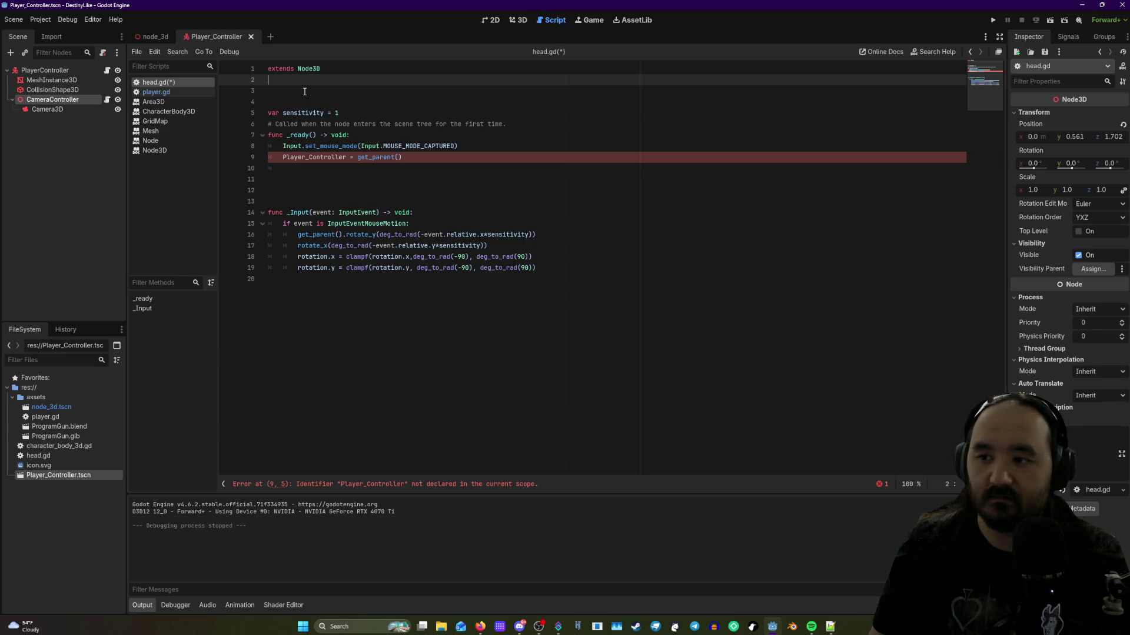
pyautogui.press('Down')
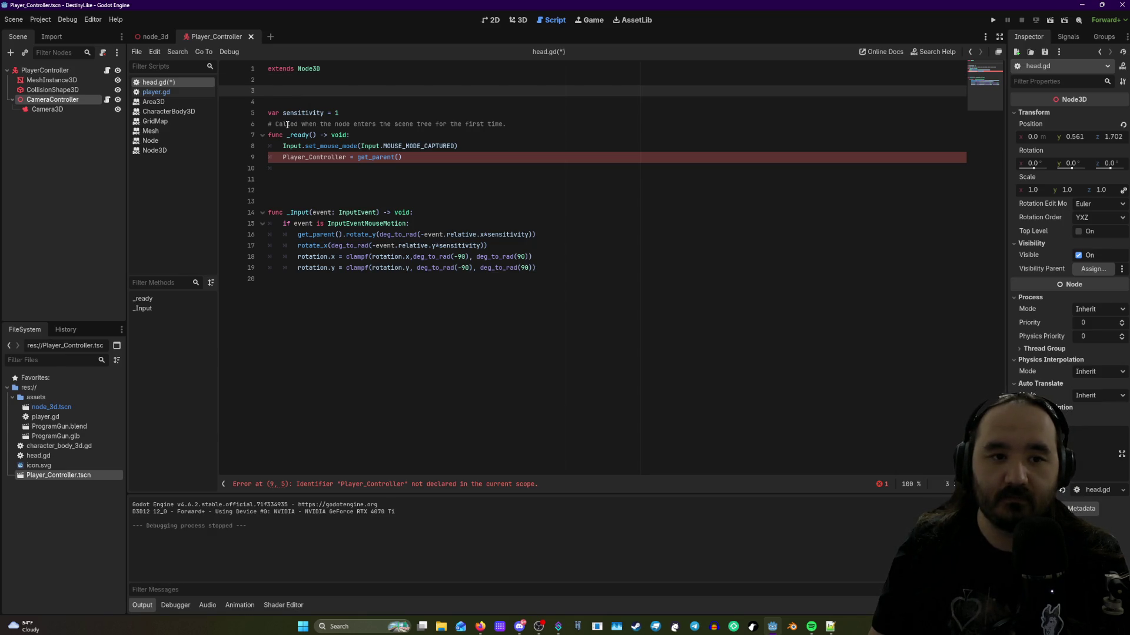
pyautogui.click(290, 104)
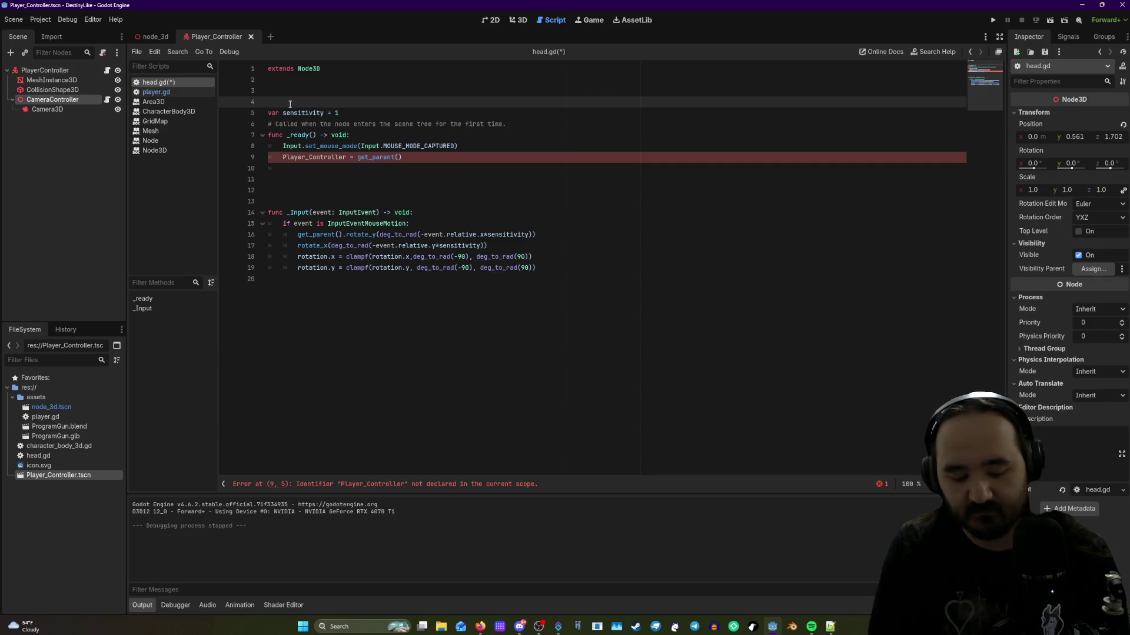
# Declare var player_controller on line 4 of head.gd.
pyautogui.write('var Player_con')
pyautogui.press('BackSpace')
pyautogui.write('ntroller')
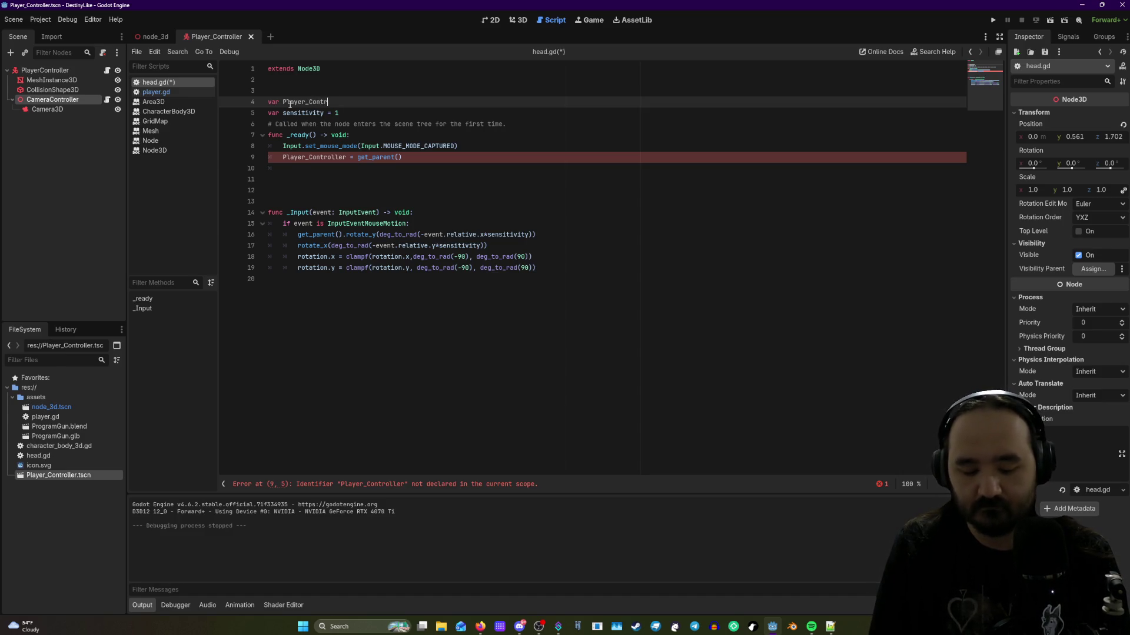
pyautogui.click(311, 102)
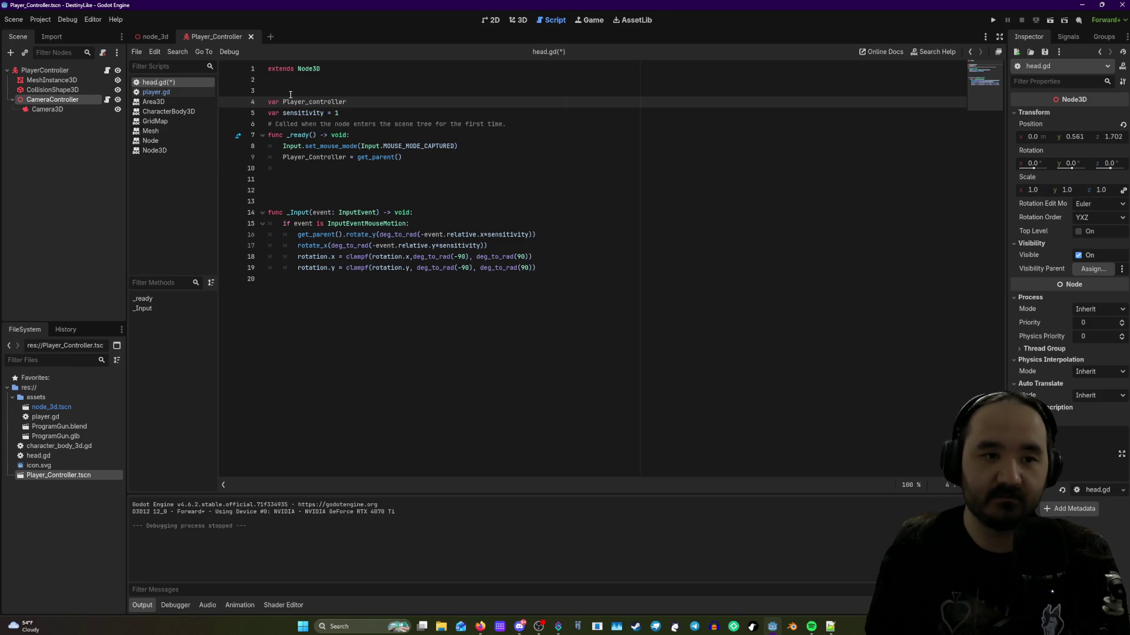
pyautogui.hotkey('ctrl', 'Left')
pyautogui.press('Delete')
pyautogui.write('p')
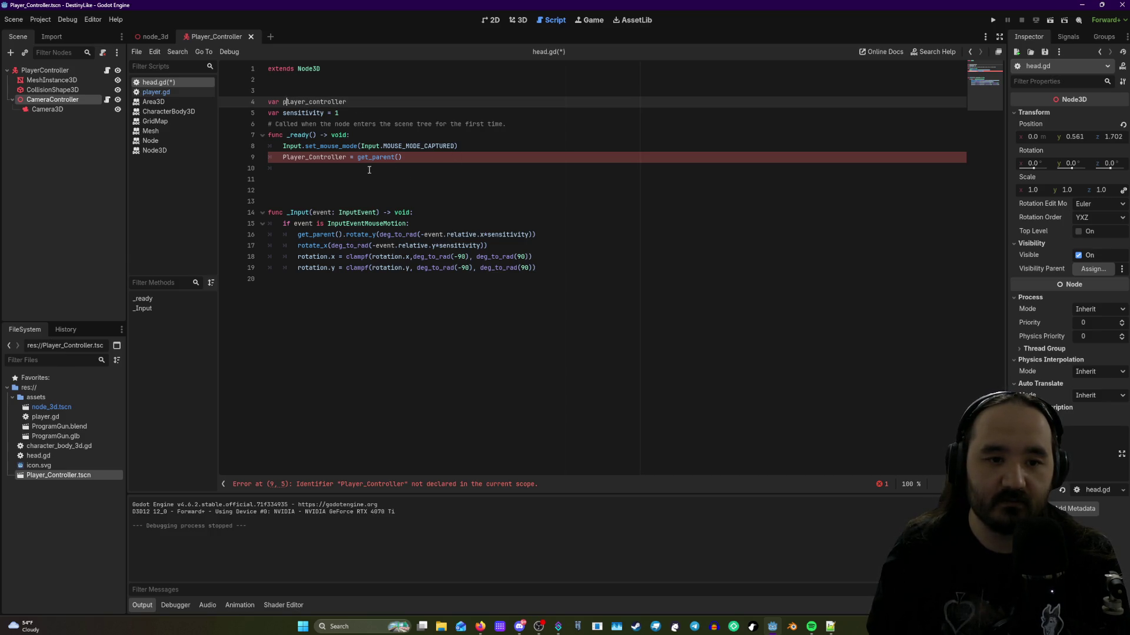
# Lowercase line 9's assignment to player_controller and assign PlayerController in the line 4 declaration.
pyautogui.click(312, 157)
pyautogui.press('BackSpace')
pyautogui.write('c')
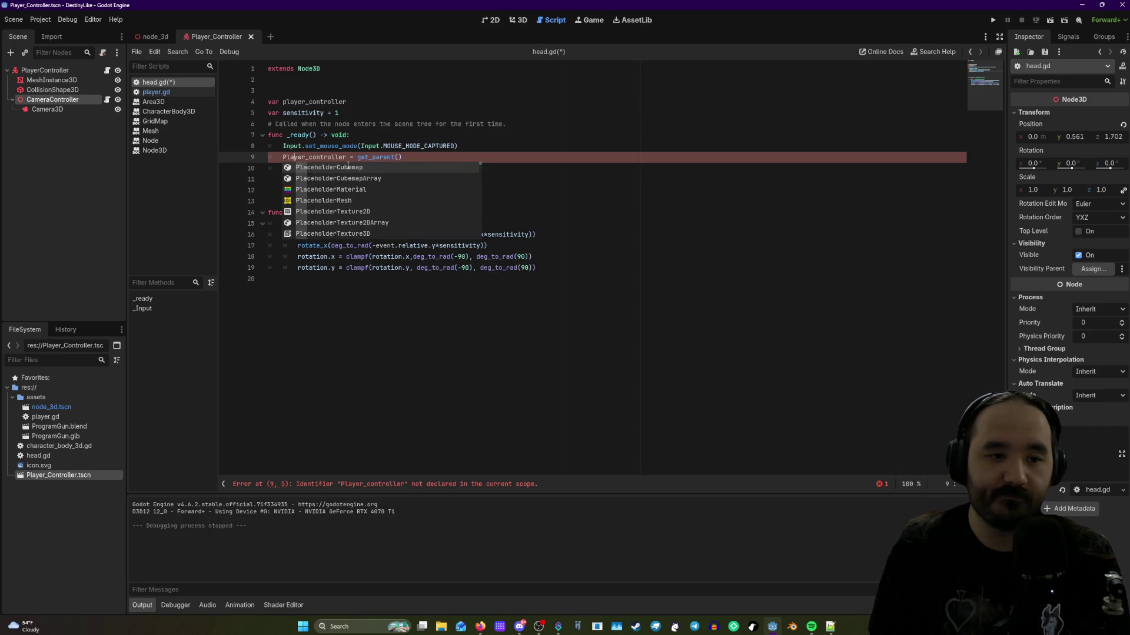
pyautogui.hotkey('ctrl', 'Left')
pyautogui.press('Delete')
pyautogui.write('p')
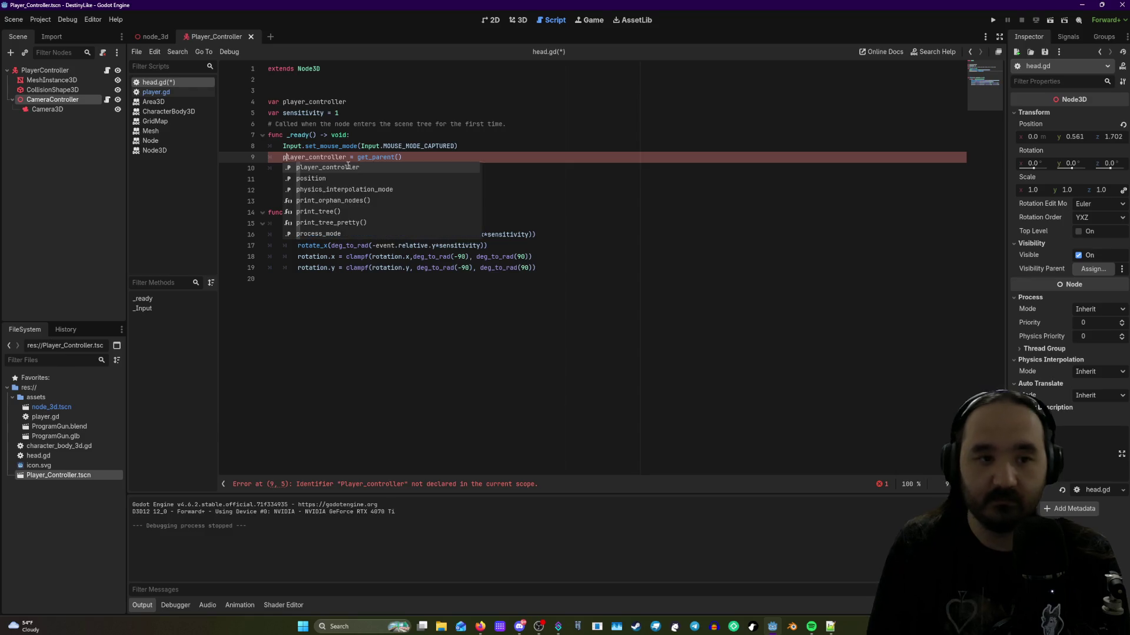
pyautogui.click(374, 98)
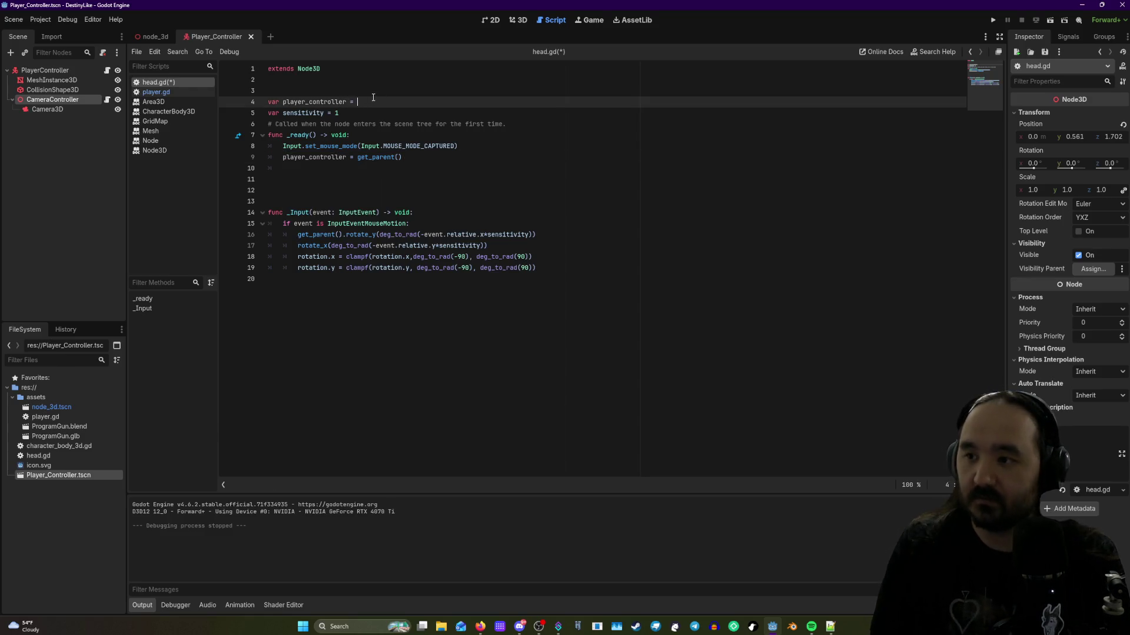
pyautogui.write('= ')
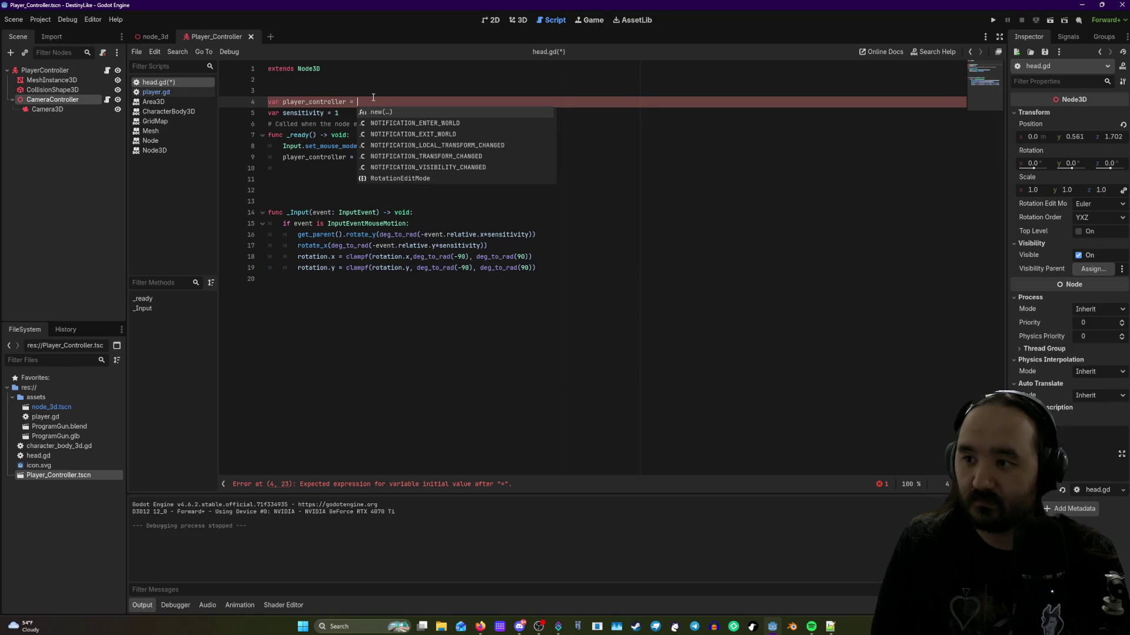
pyautogui.write('Player')
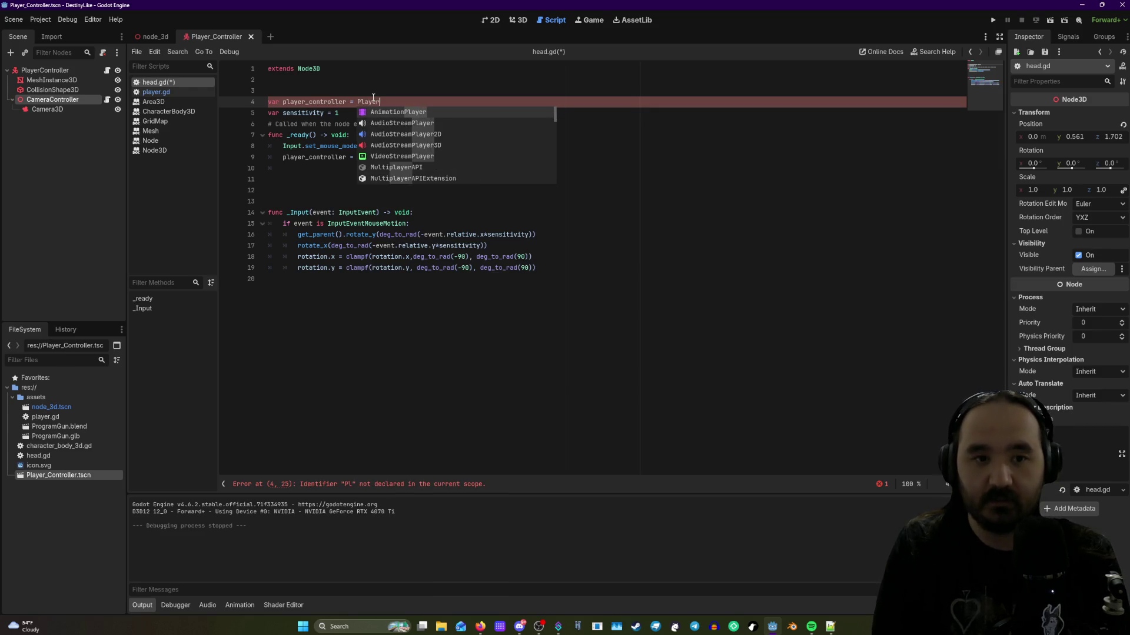
pyautogui.write('Con')
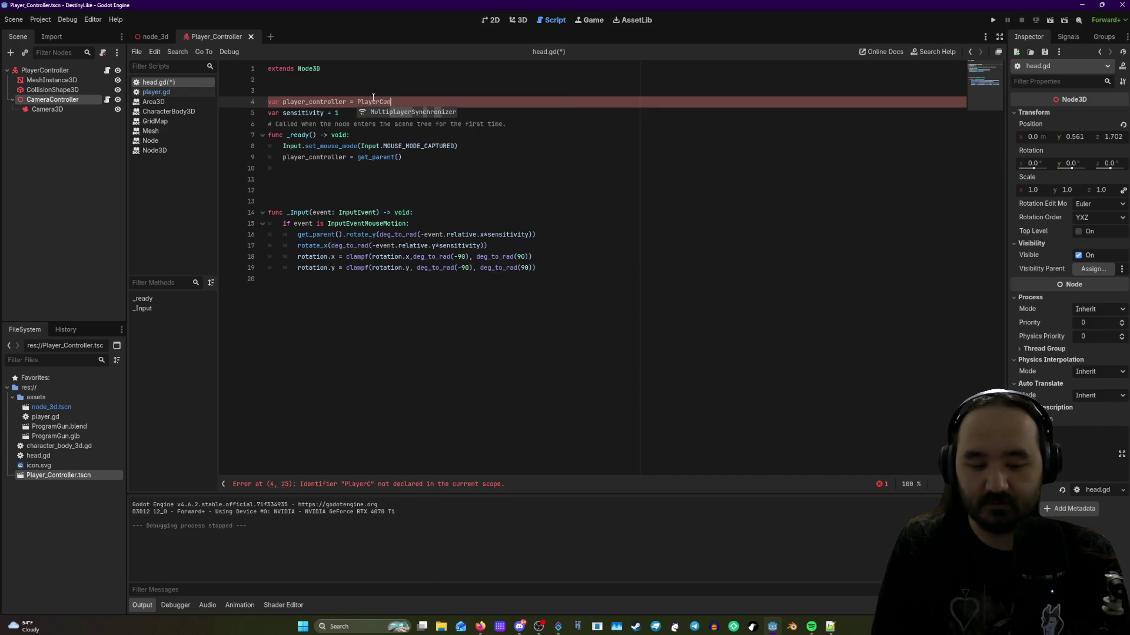
pyautogui.write('tro')
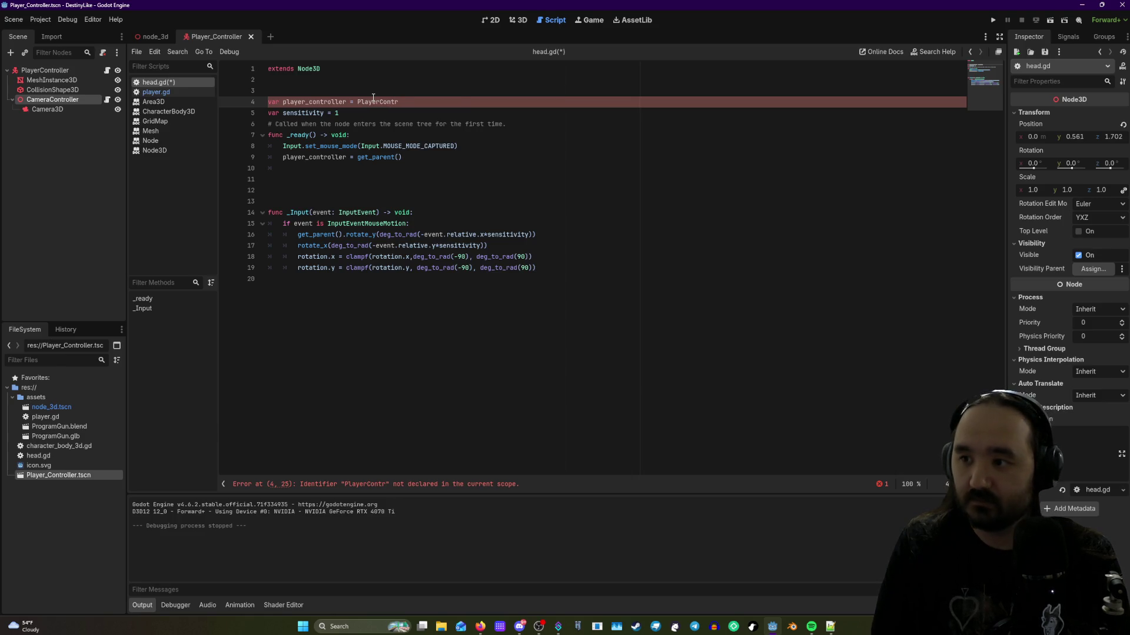
pyautogui.write('ller')
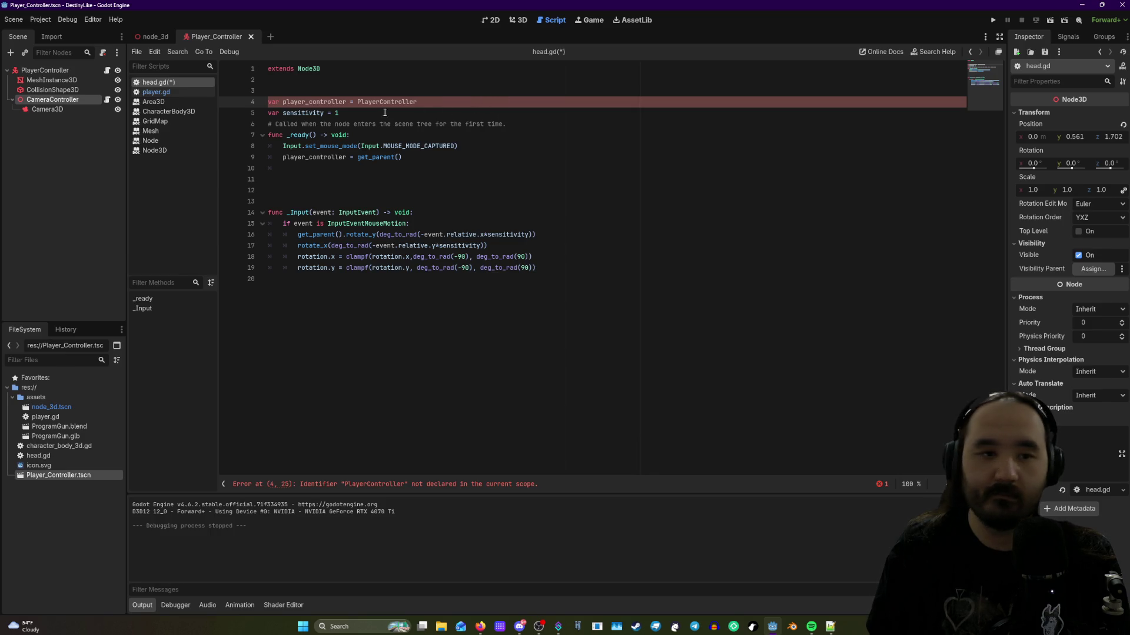
# Select the PlayerController node and open player.gd, comparing it with head.gd.
pyautogui.click(45, 71)
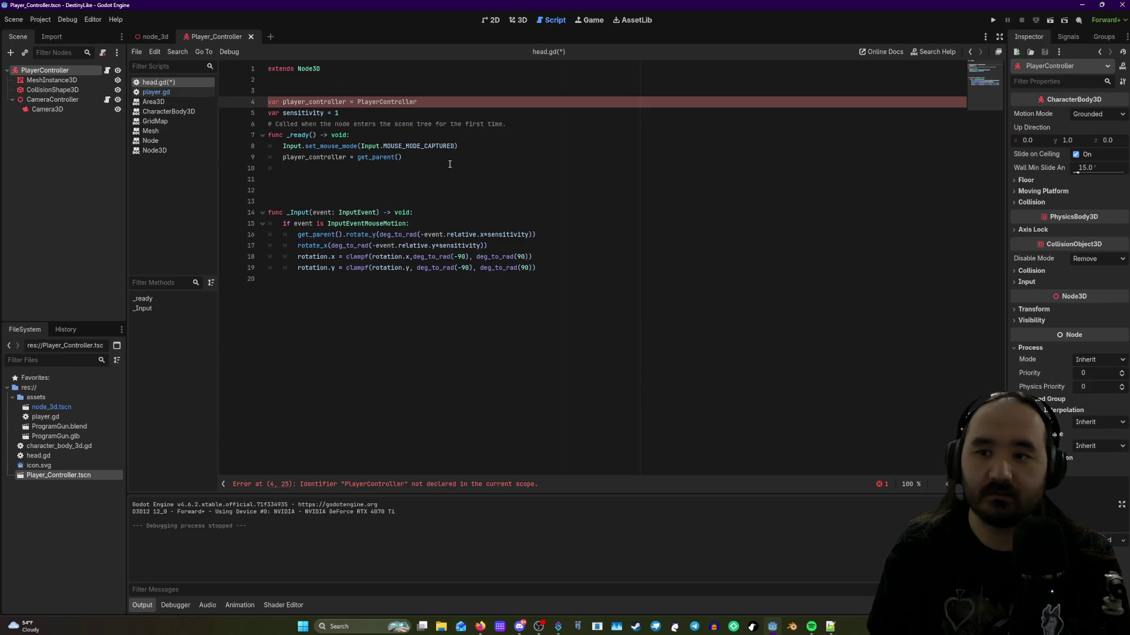
pyautogui.click(159, 93)
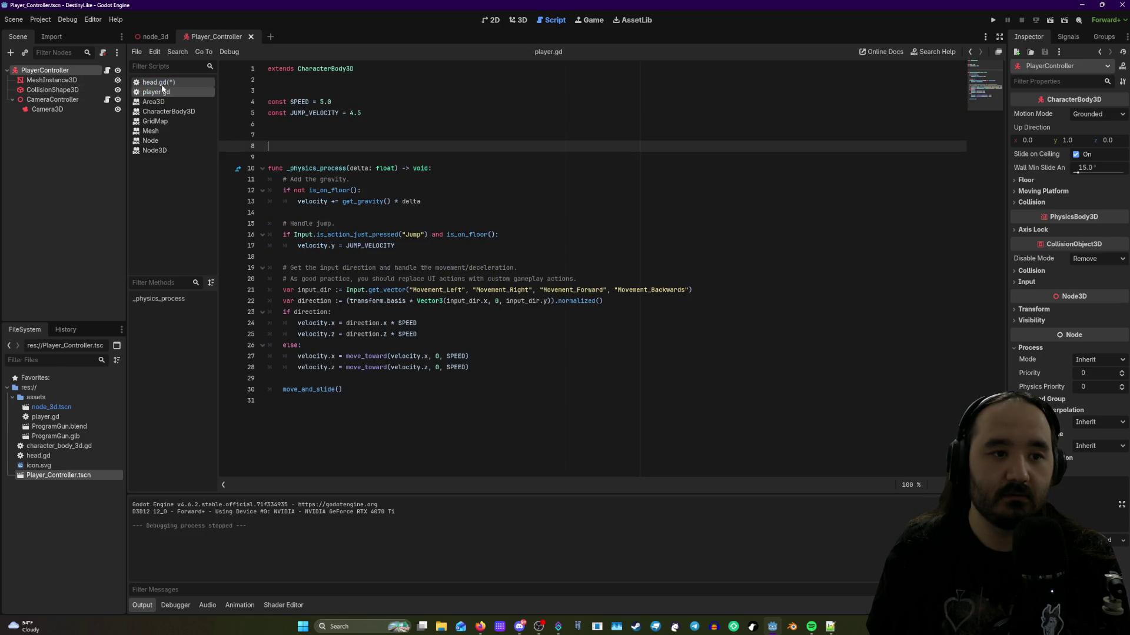
pyautogui.click(162, 83)
pyautogui.click(163, 92)
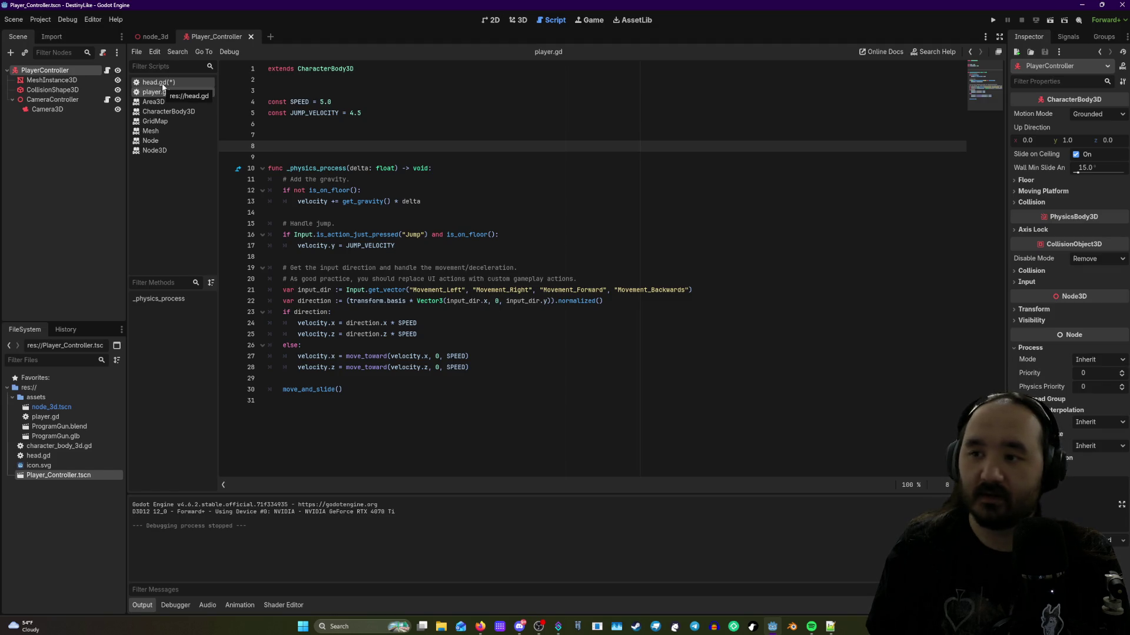
pyautogui.click(160, 84)
pyautogui.click(159, 93)
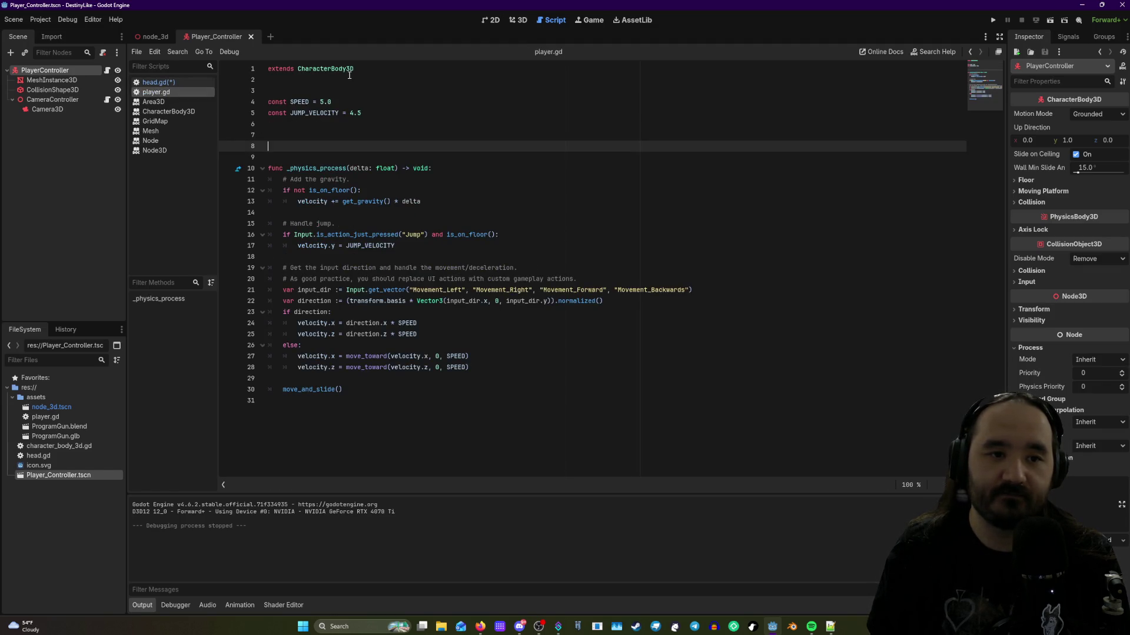
# Add class_name PlayerController as the first line of player.gd.
pyautogui.click(269, 70)
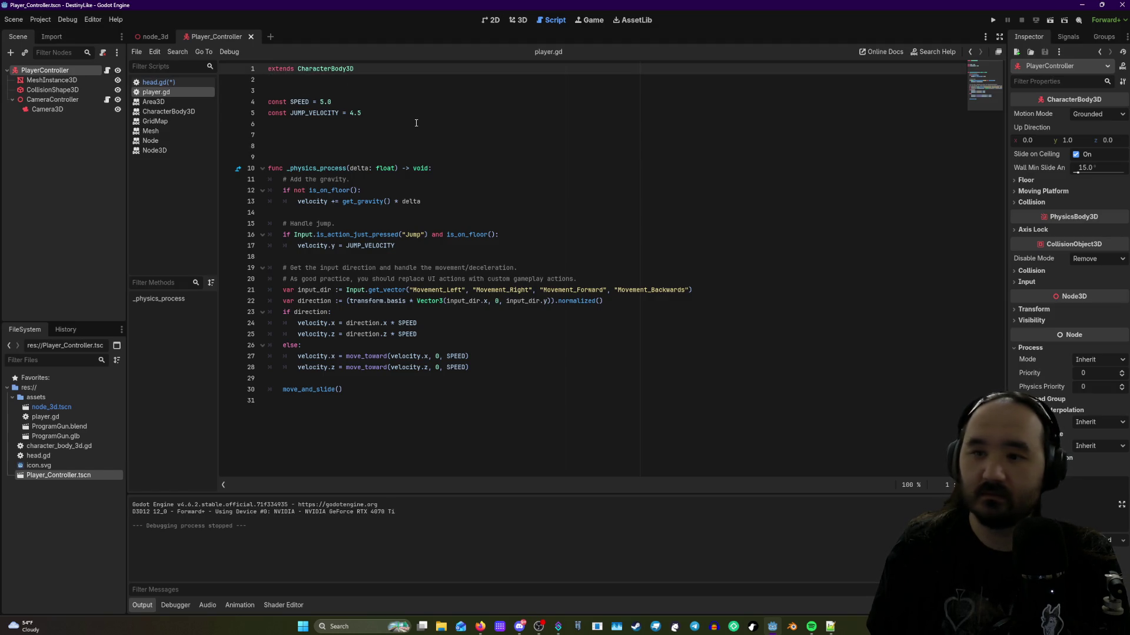
pyautogui.press('Return')
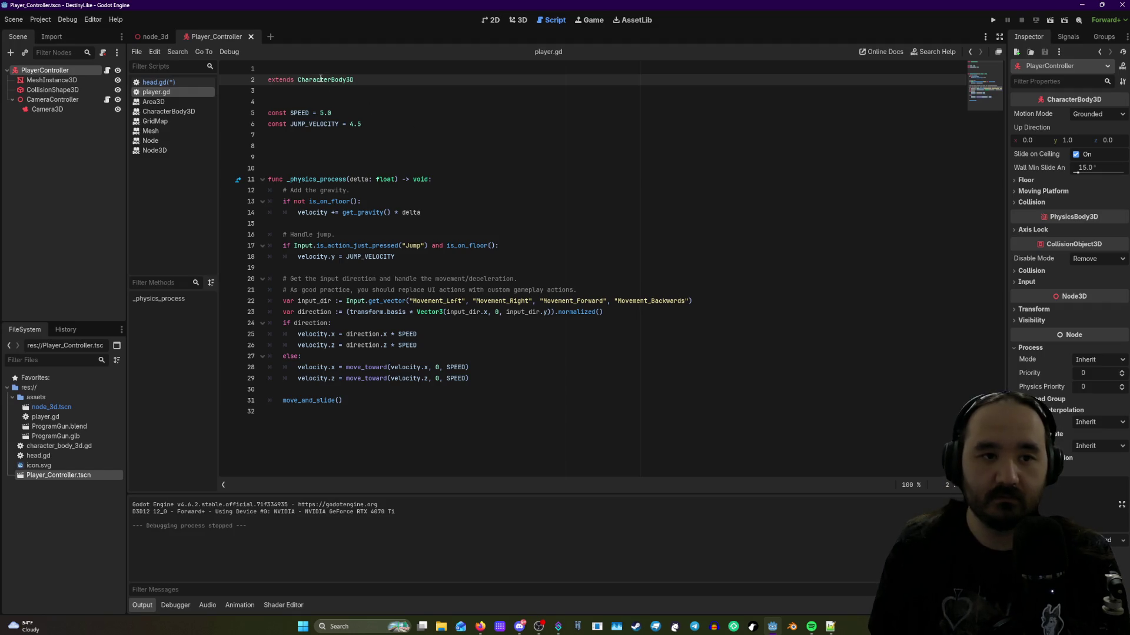
pyautogui.click(320, 70)
pyautogui.write('class')
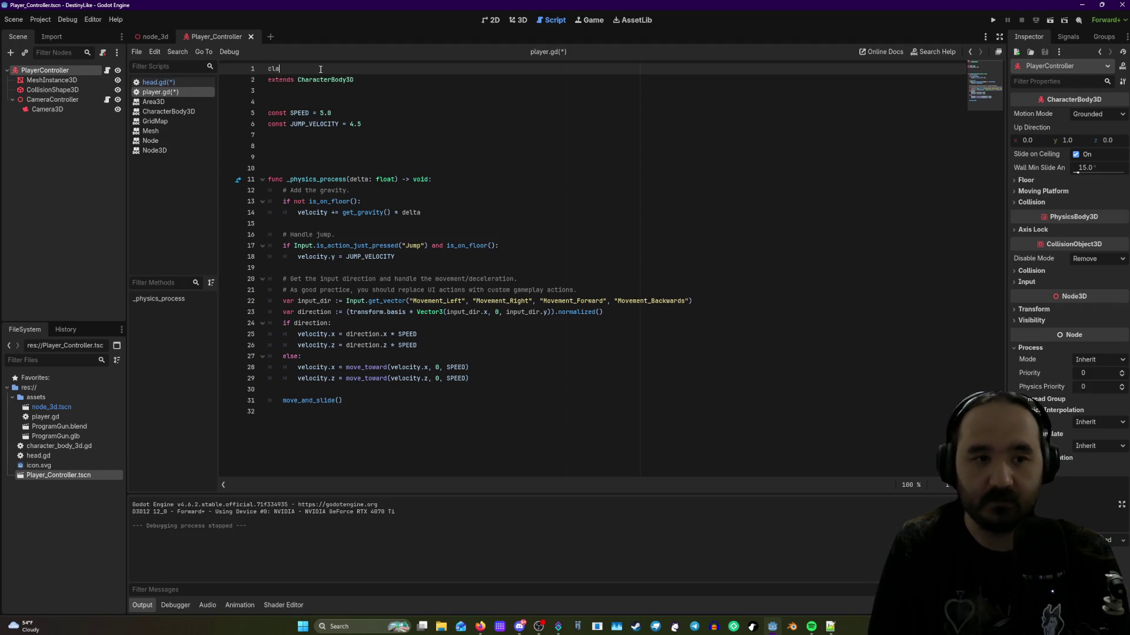
pyautogui.press('Escape')
pyautogui.write('_name P')
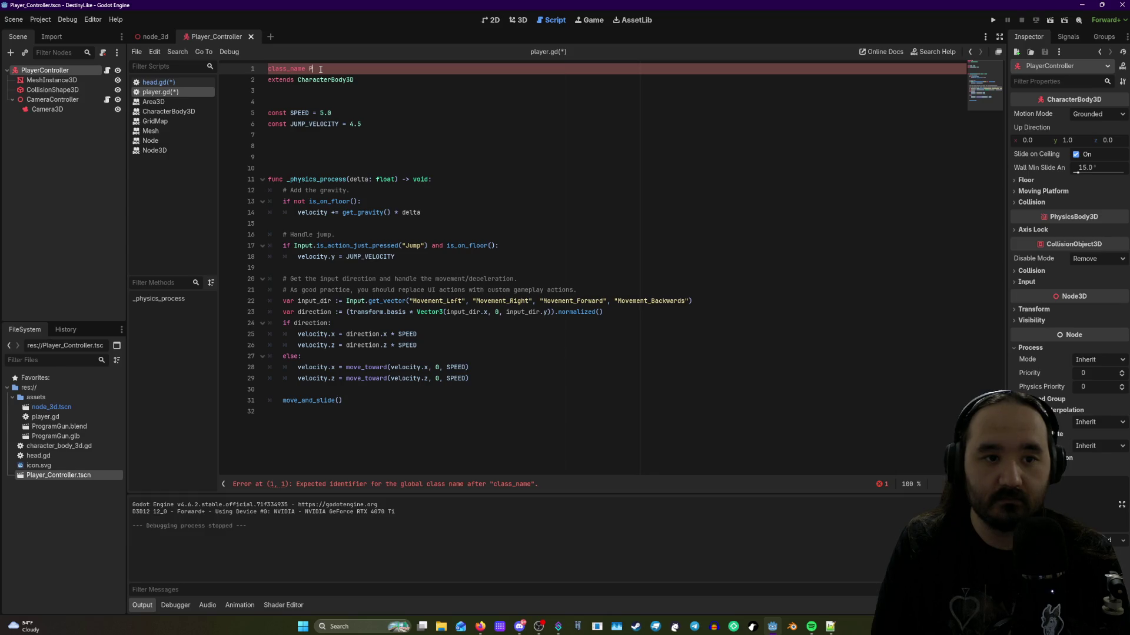
pyautogui.write('layer')
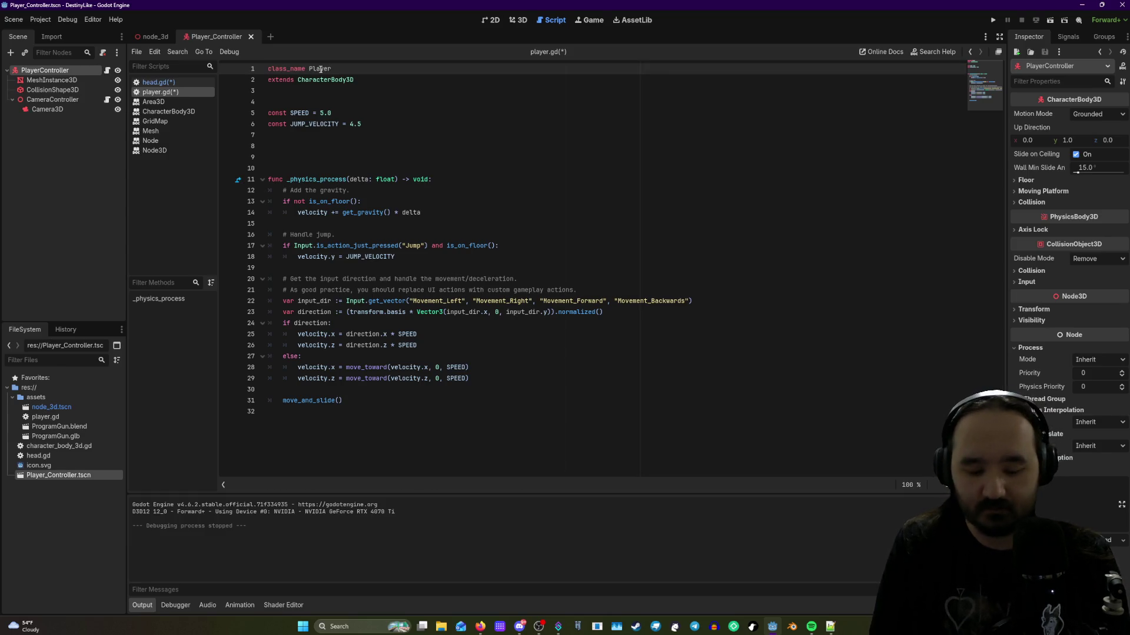
pyautogui.write('Controller')
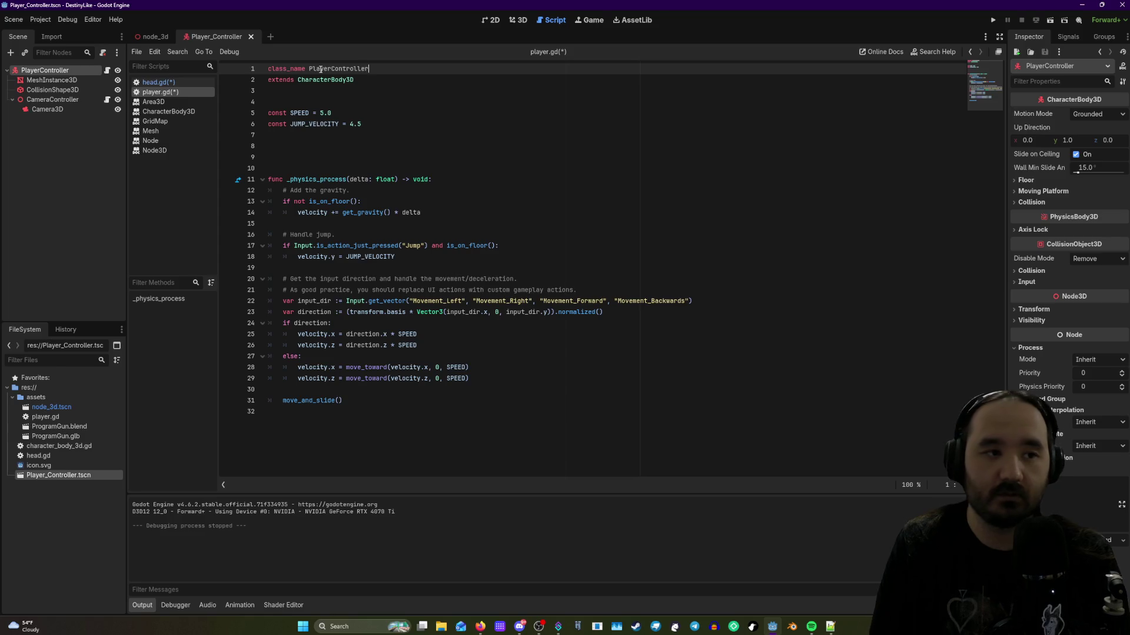
pyautogui.click(419, 77)
pyautogui.click(411, 73)
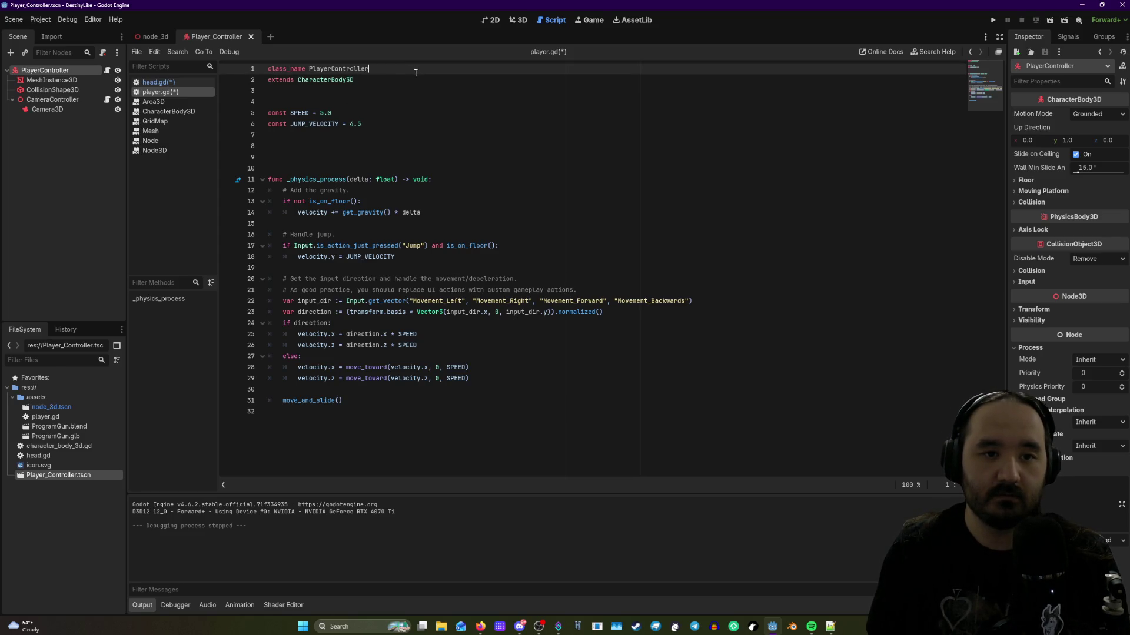
pyautogui.click(323, 79)
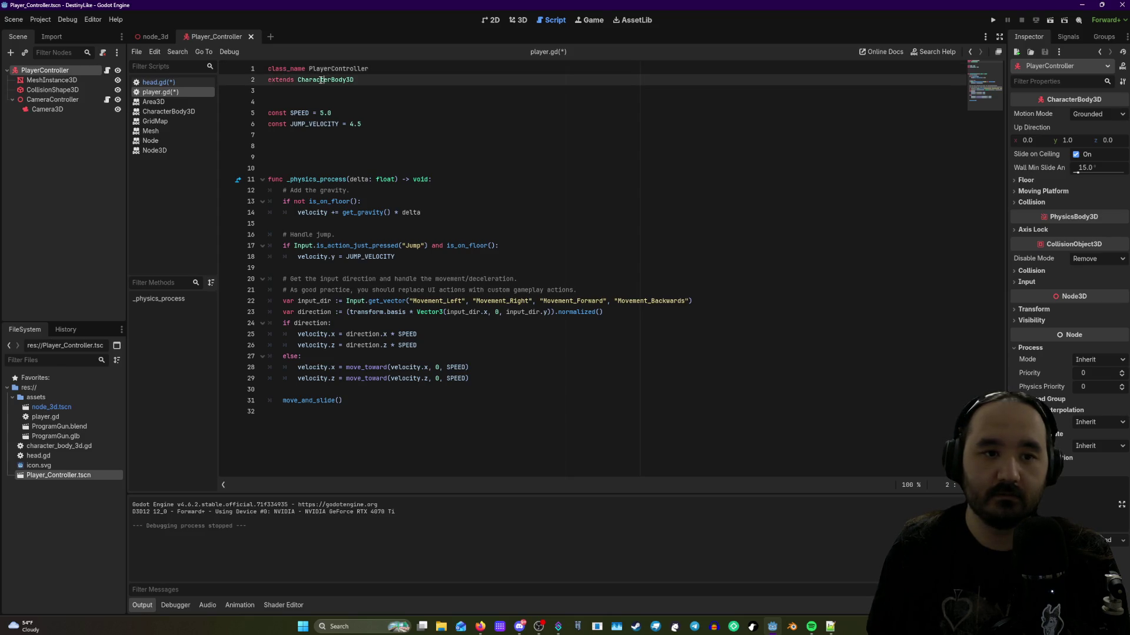
# Check head.gd's line 4 PlayerController error, then return to player.gd.
pyautogui.click(151, 82)
pyautogui.click(166, 93)
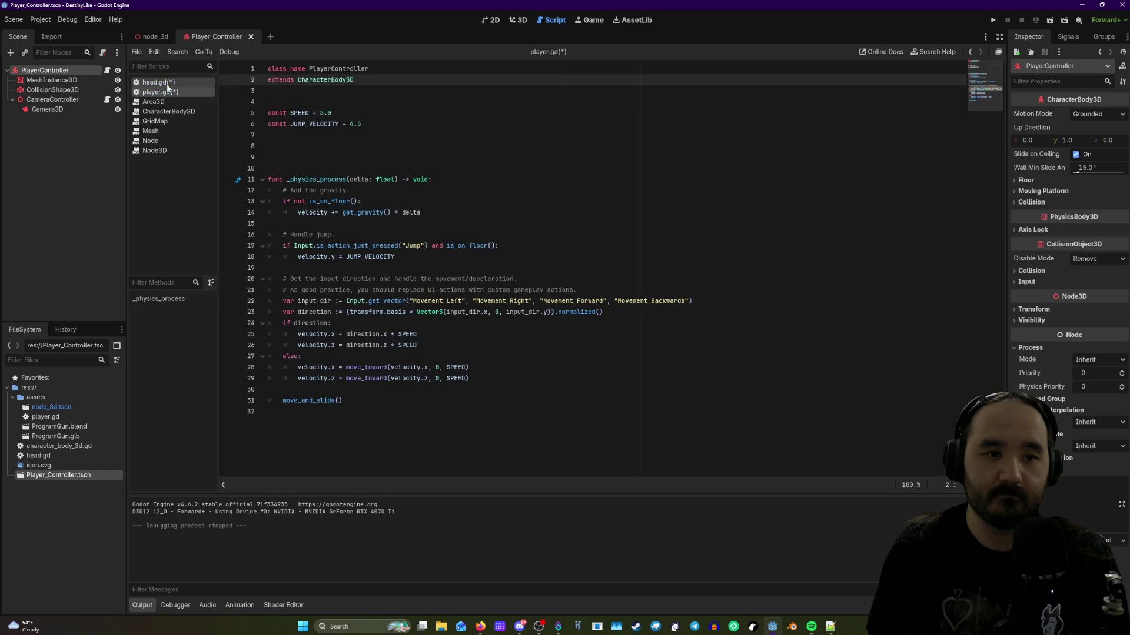
pyautogui.click(185, 86)
pyautogui.click(398, 122)
pyautogui.click(409, 104)
pyautogui.click(169, 93)
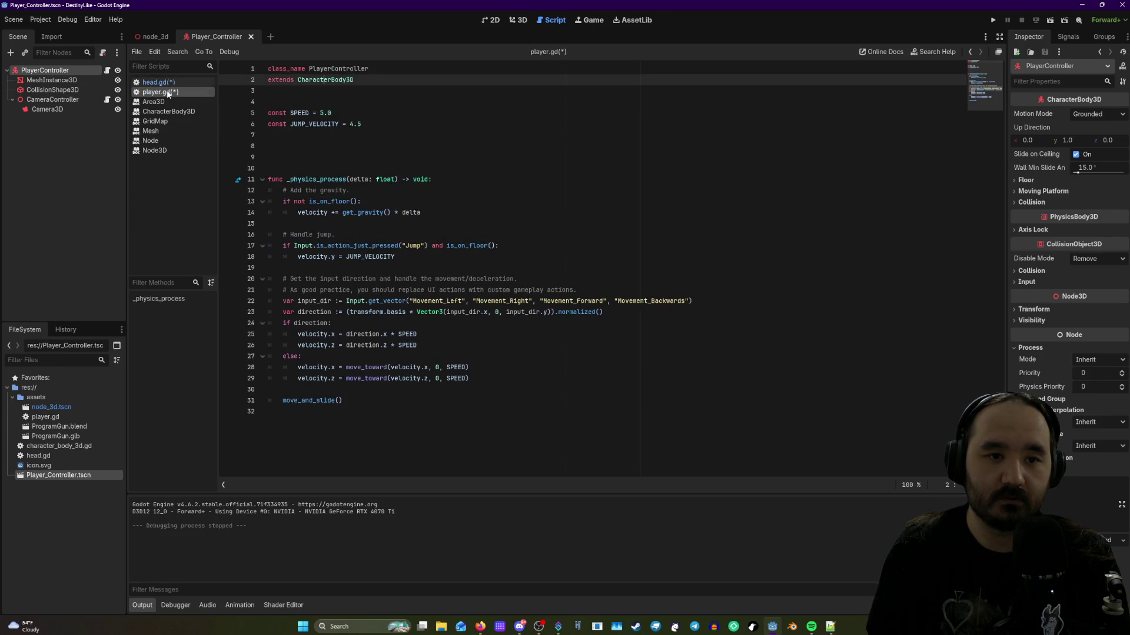
pyautogui.click(156, 83)
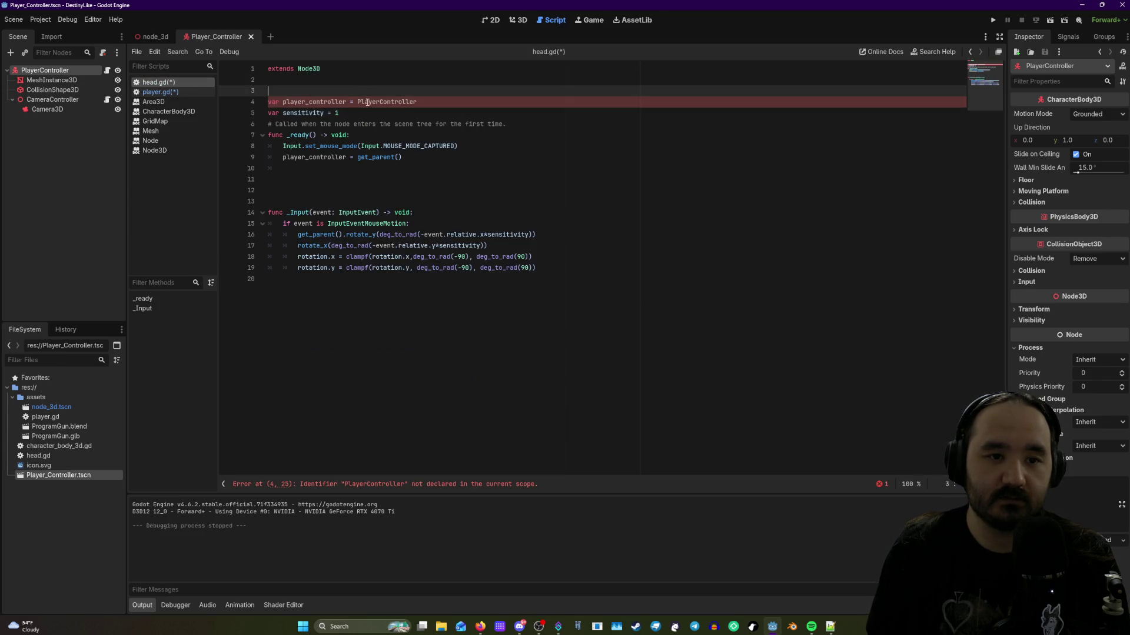
# Add 'class_name CameraController' as the new first line of head.gd, above extends Node3D.
pyautogui.click(306, 78)
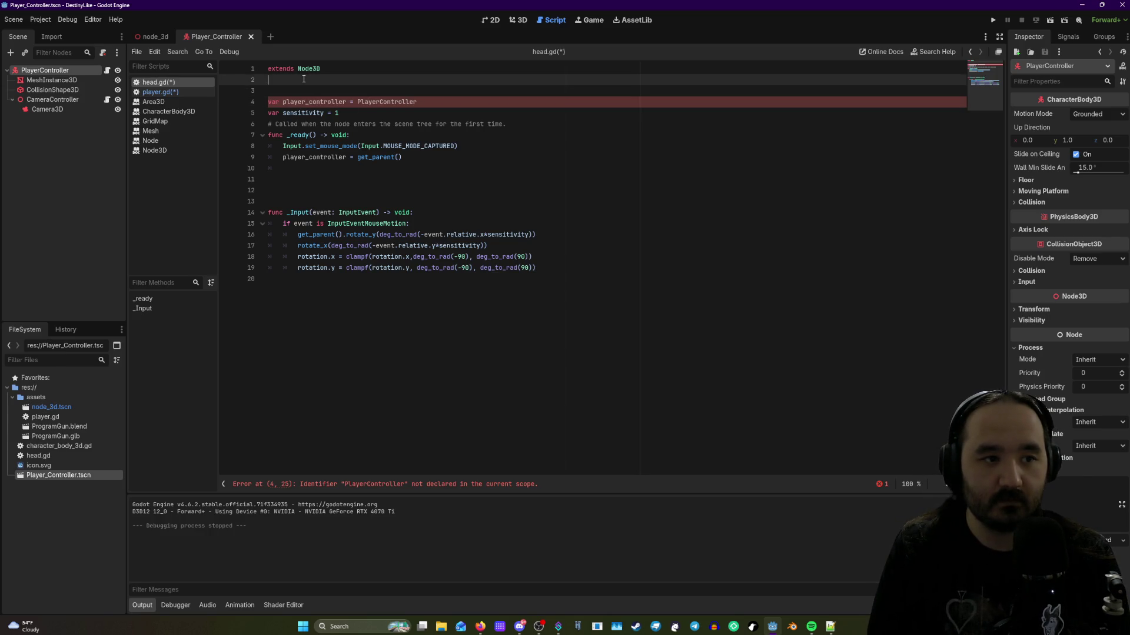
pyautogui.write('e')
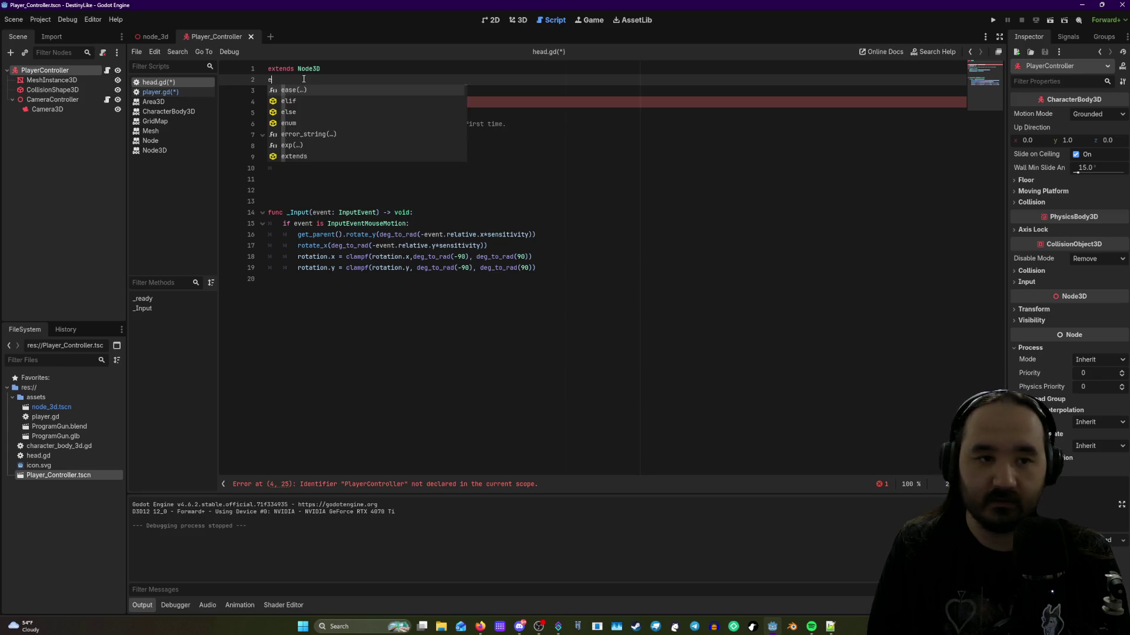
pyautogui.press('BackSpace')
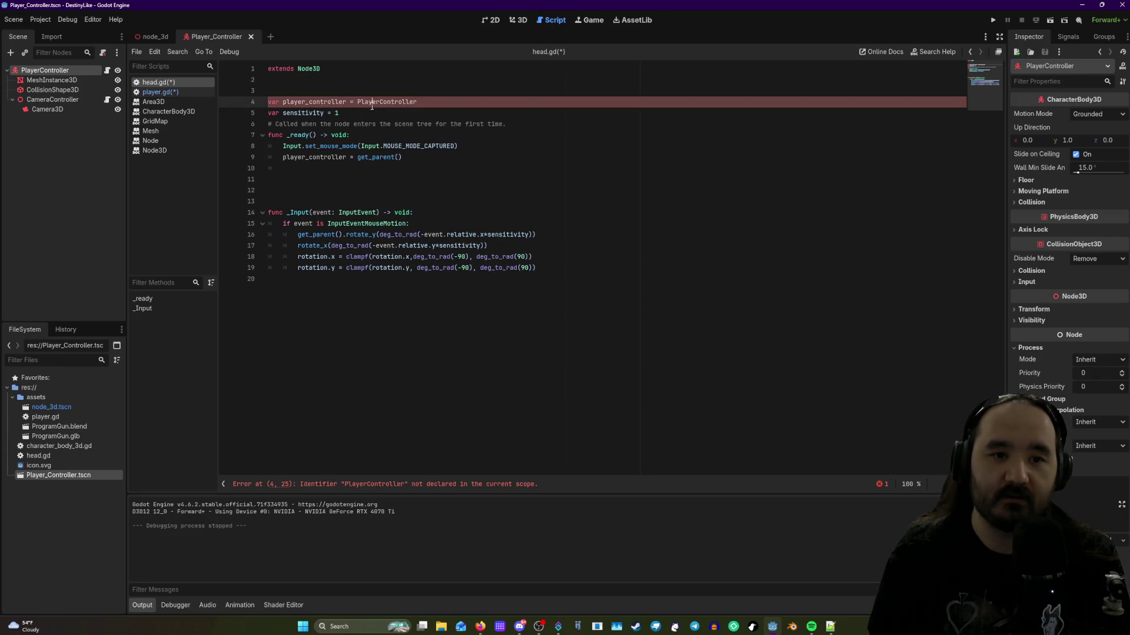
pyautogui.click(271, 69)
pyautogui.press('Return')
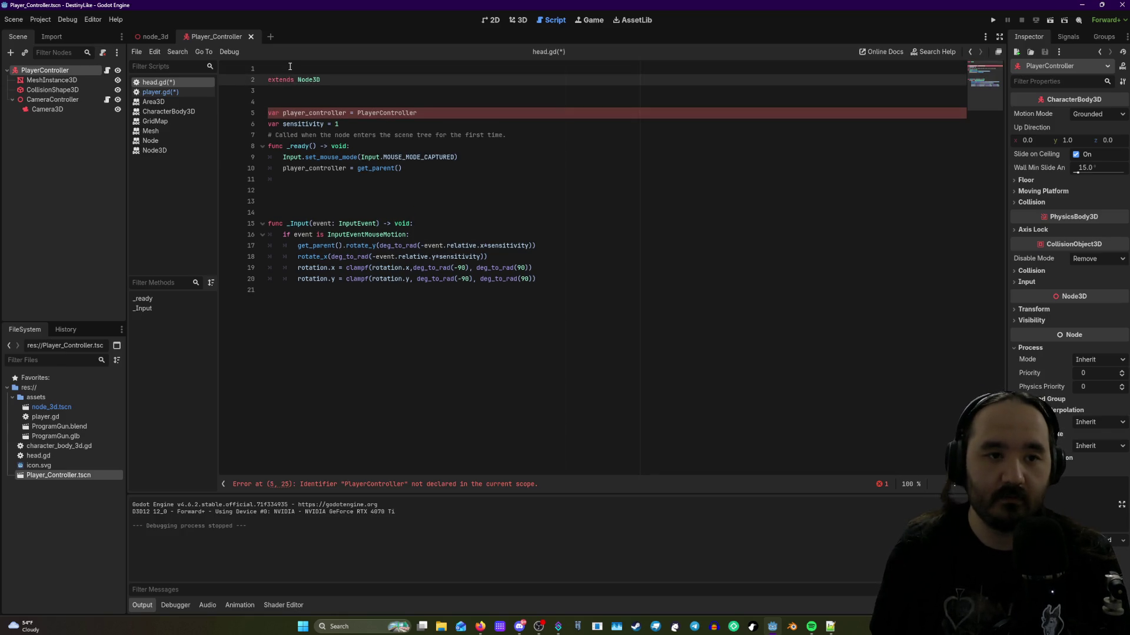
pyautogui.write('cla')
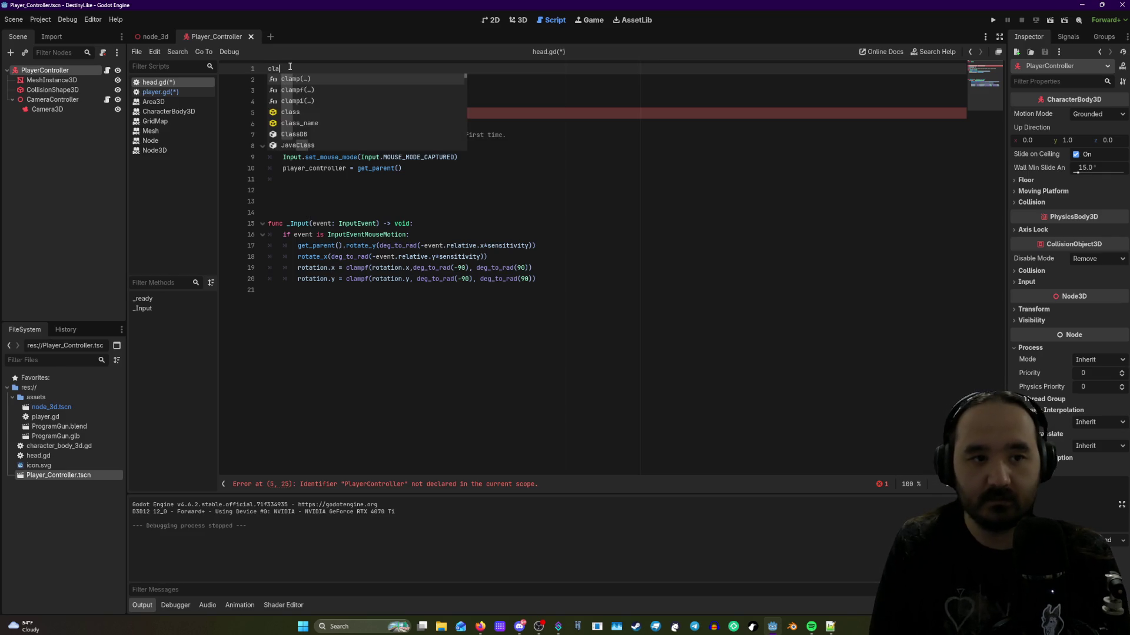
pyautogui.write('ss_')
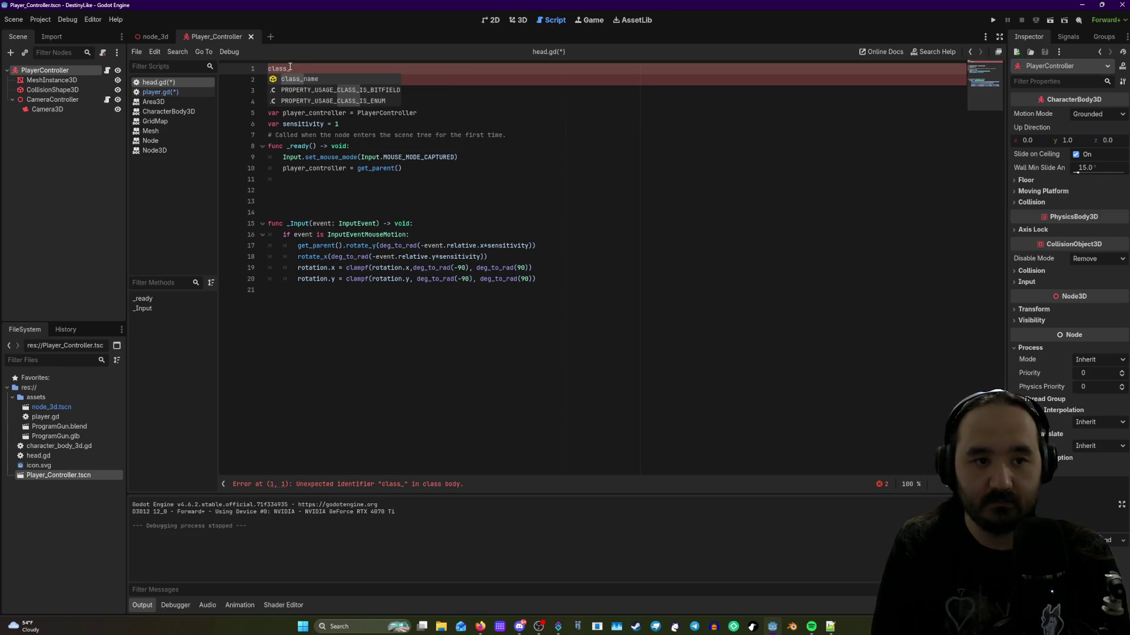
pyautogui.write('name')
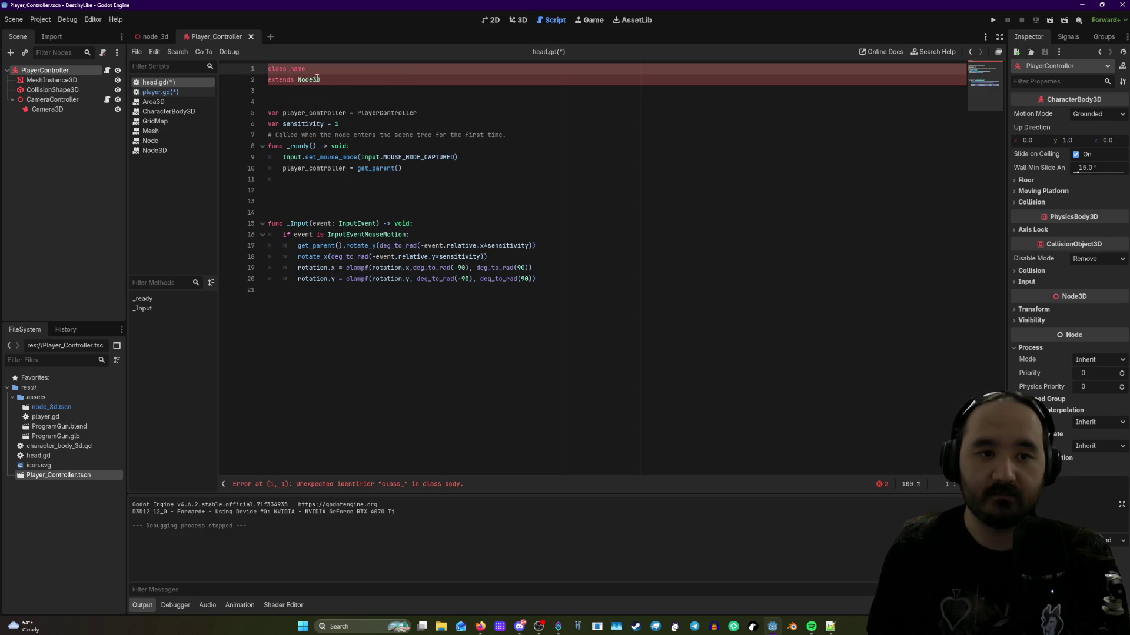
pyautogui.moveTo(404, 88)
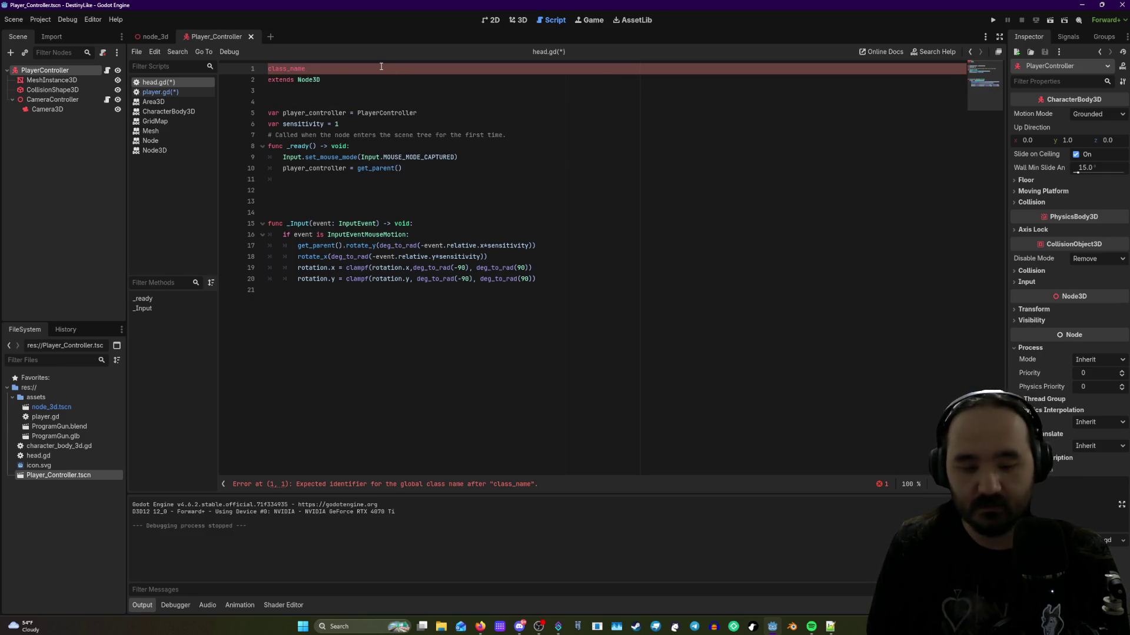
pyautogui.write('Camera')
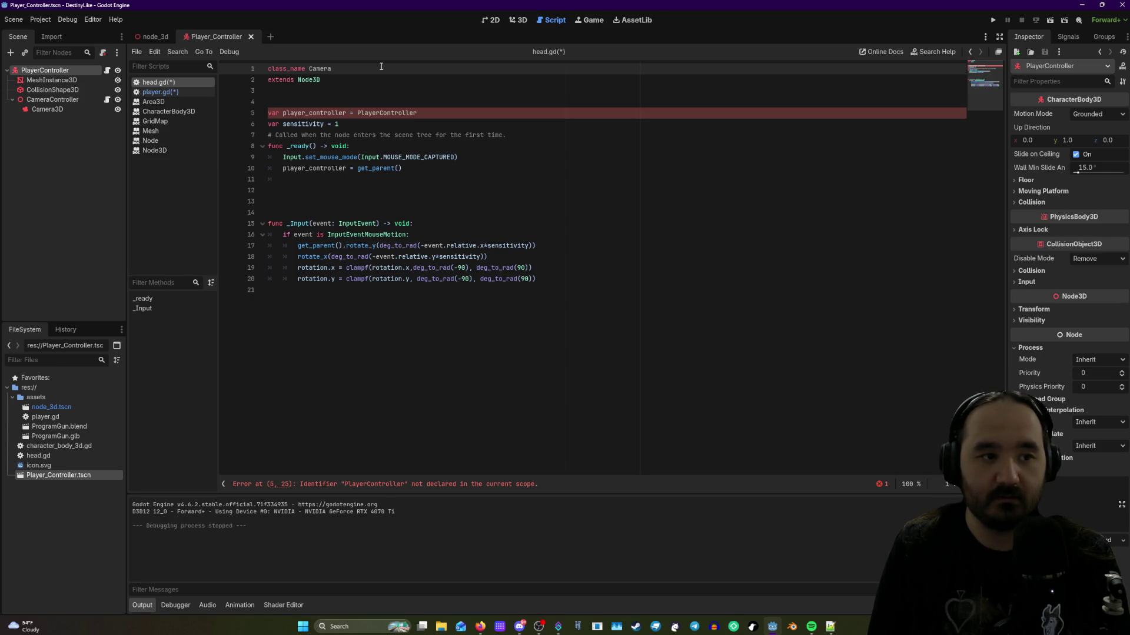
pyautogui.write('Controller')
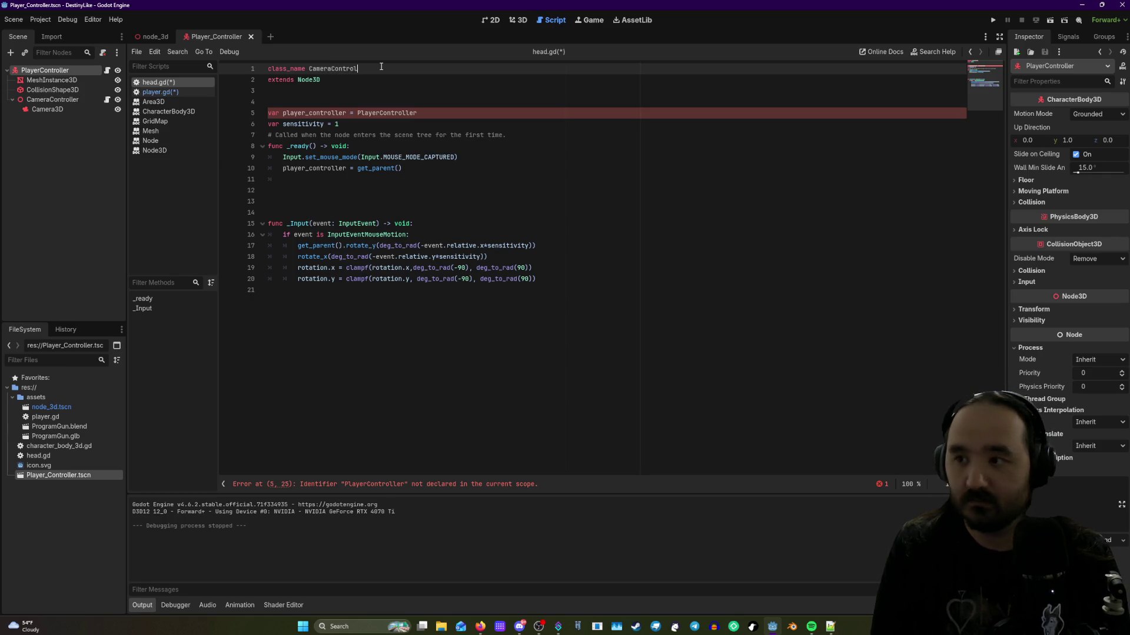
pyautogui.press('Down')
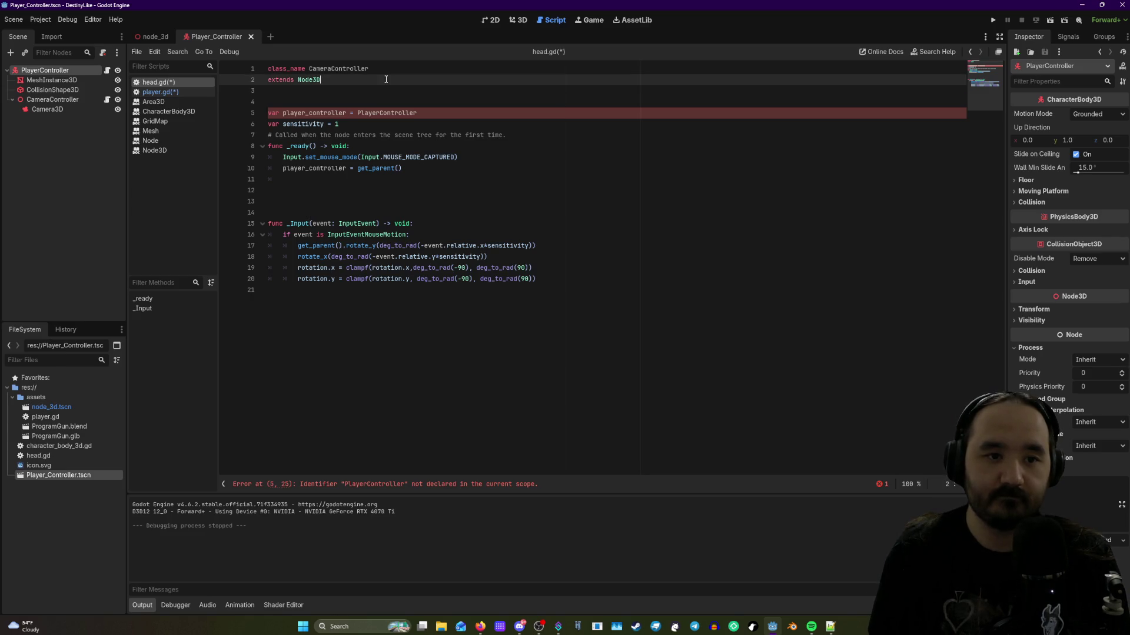
pyautogui.click(63, 101)
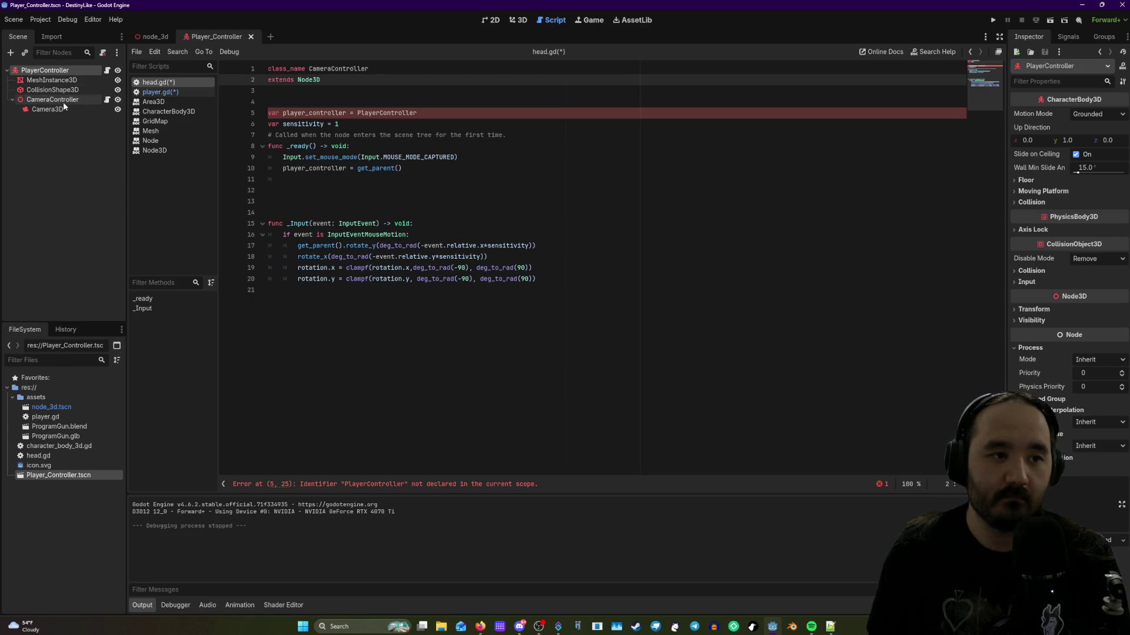
# Switch back and forth between player.gd and head.gd to compare the two scripts.
pyautogui.click(107, 71)
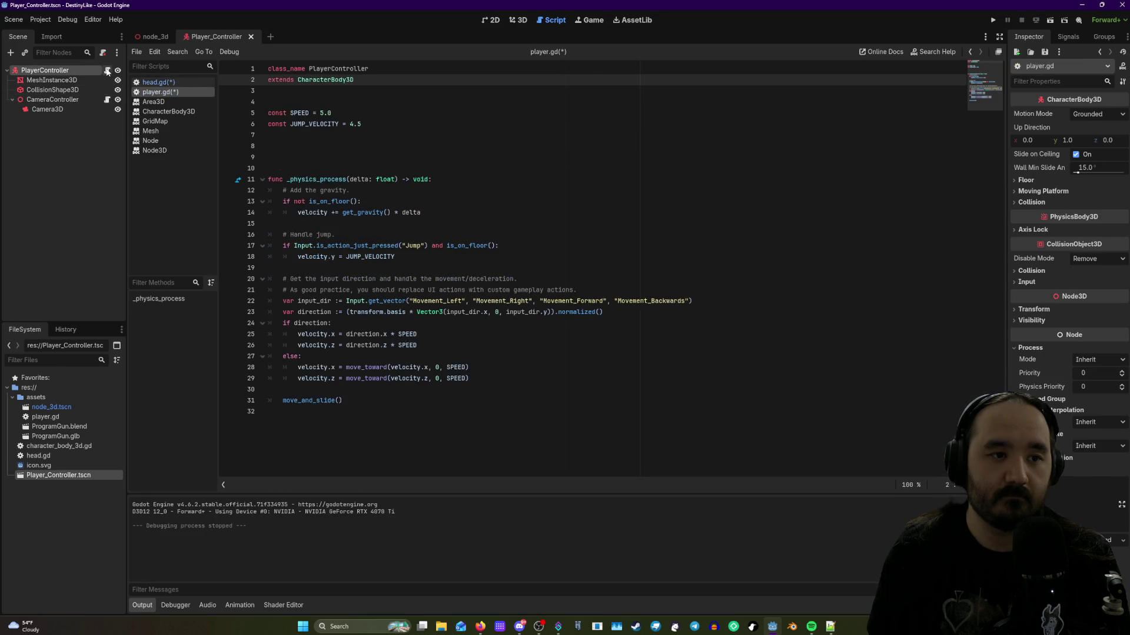
pyautogui.click(106, 101)
pyautogui.click(108, 71)
pyautogui.click(107, 100)
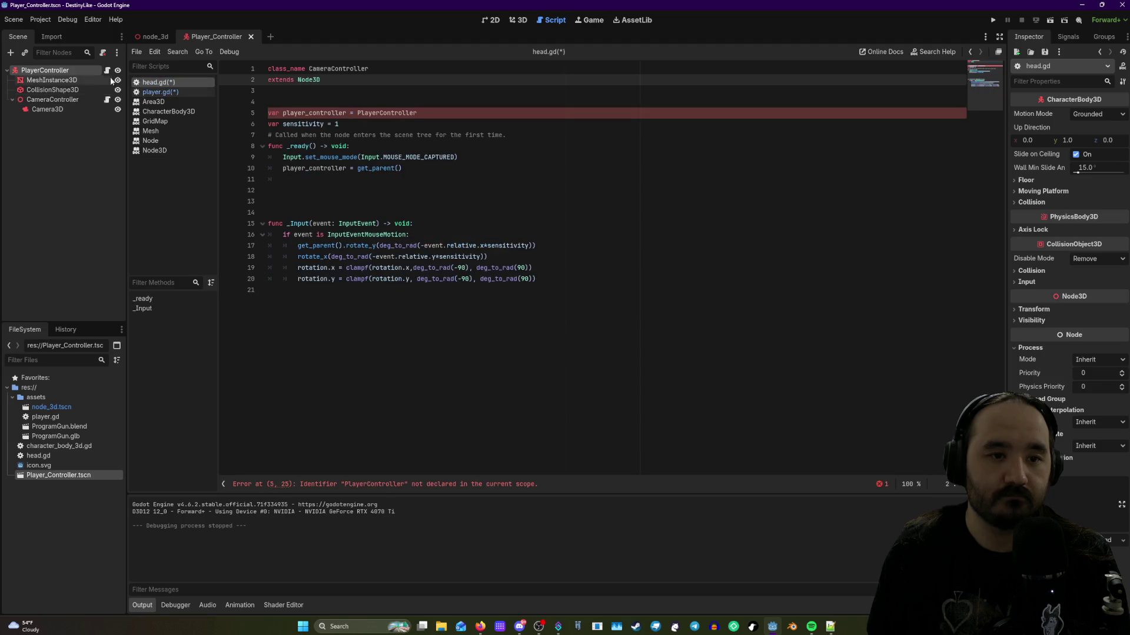
pyautogui.click(107, 71)
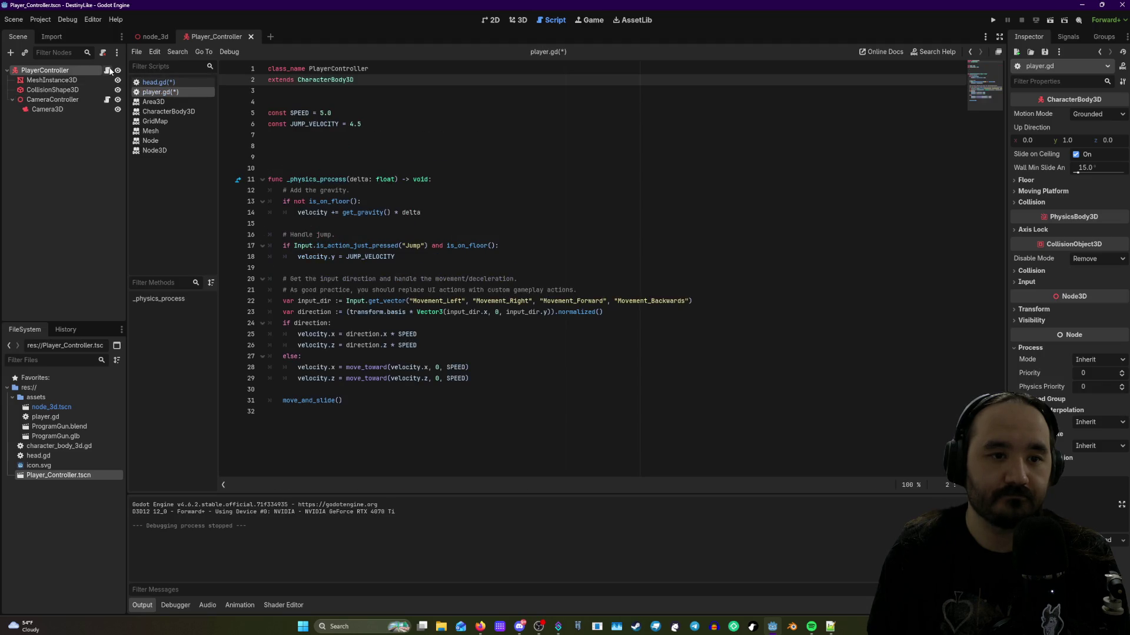
pyautogui.click(107, 100)
pyautogui.click(107, 71)
pyautogui.click(108, 100)
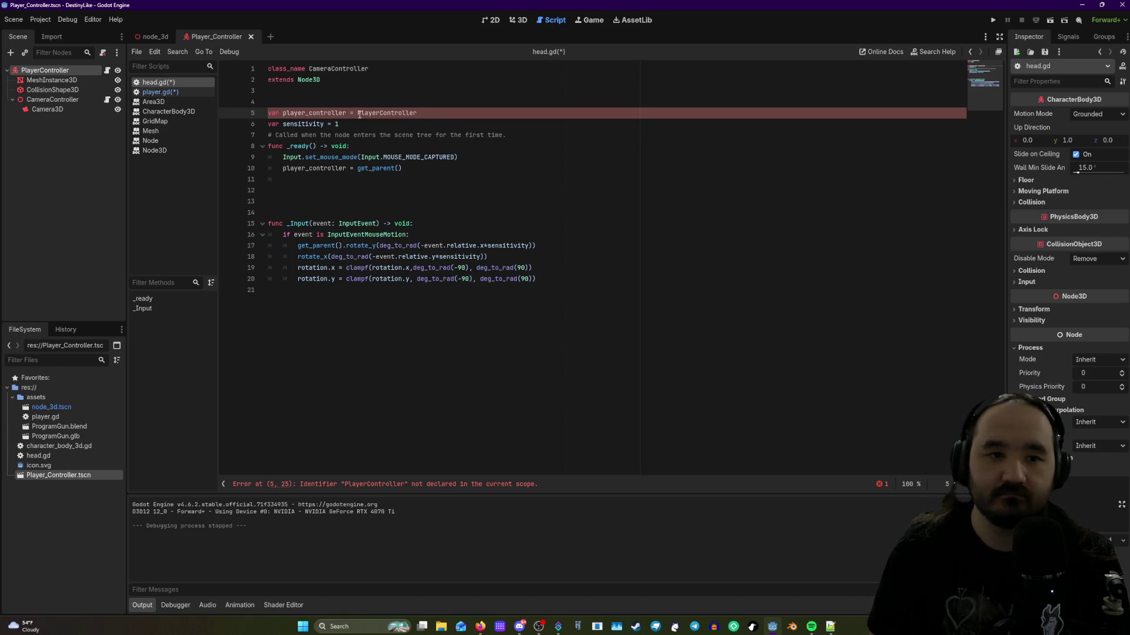
# Change line 5 of head.gd to 'var player_controller: PlayerController', replacing the assignment with a type.
pyautogui.press('BackSpace')
pyautogui.press('BackSpace')
pyautogui.press('BackSpace')
pyautogui.write(':')
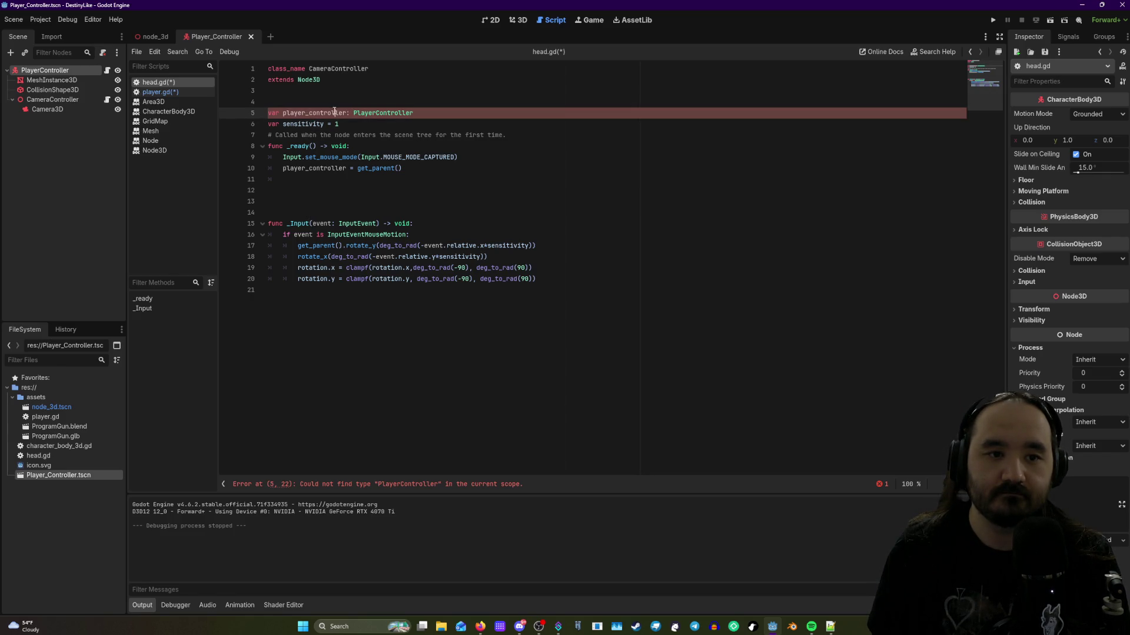
pyautogui.click(169, 93)
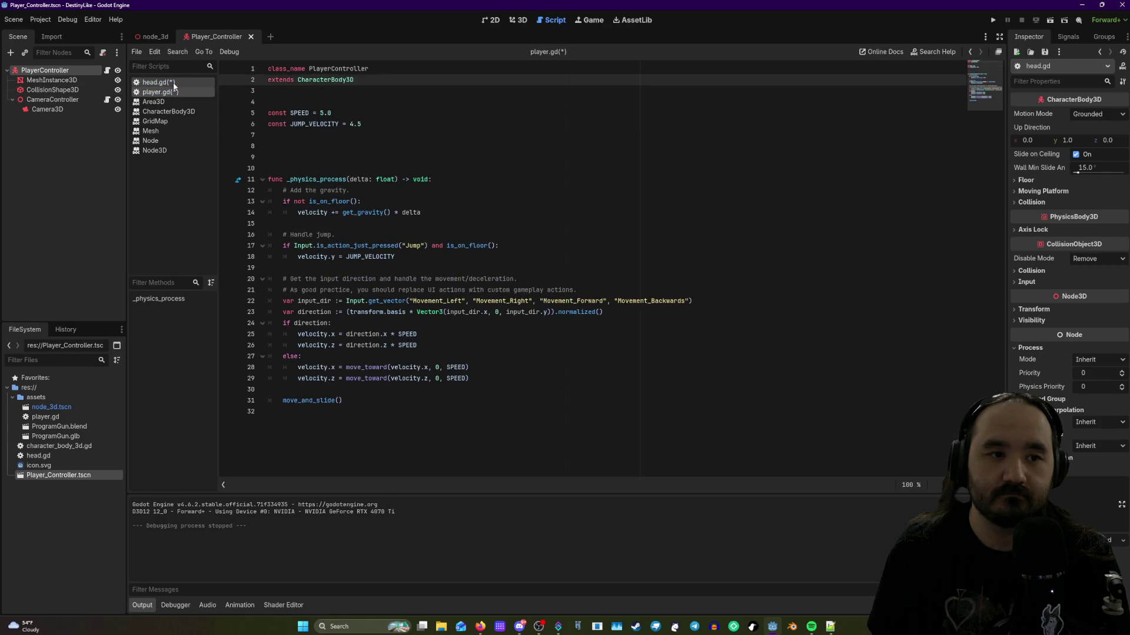
pyautogui.click(174, 83)
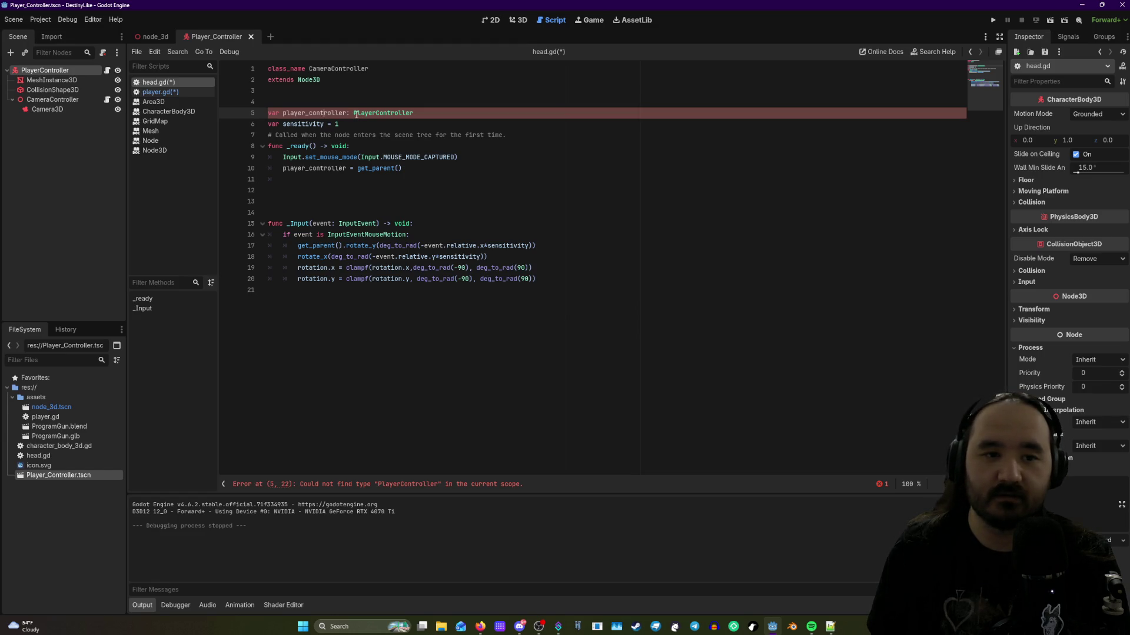
pyautogui.click(368, 124)
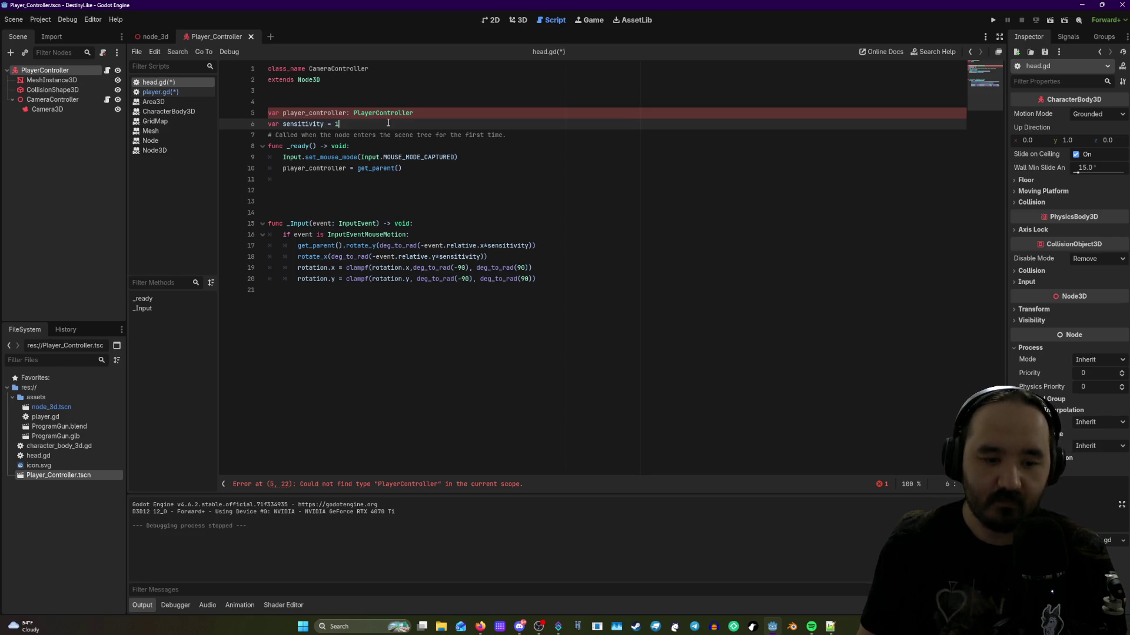
pyautogui.click(424, 113)
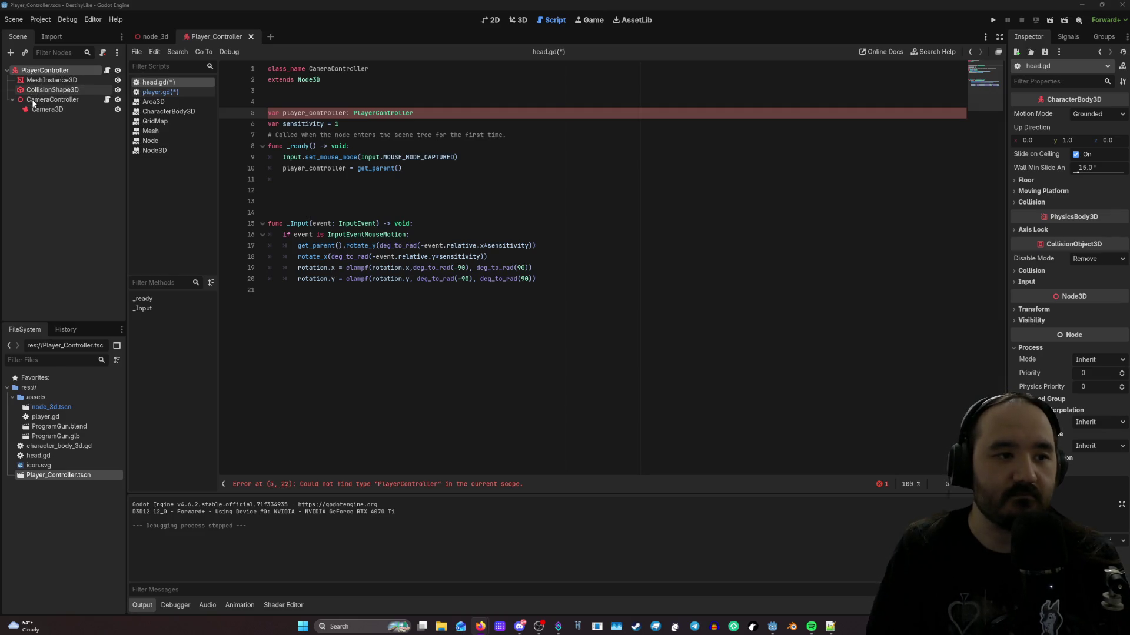
# Add a Node3D child node under the PlayerController node.
pyautogui.rightClick(43, 75)
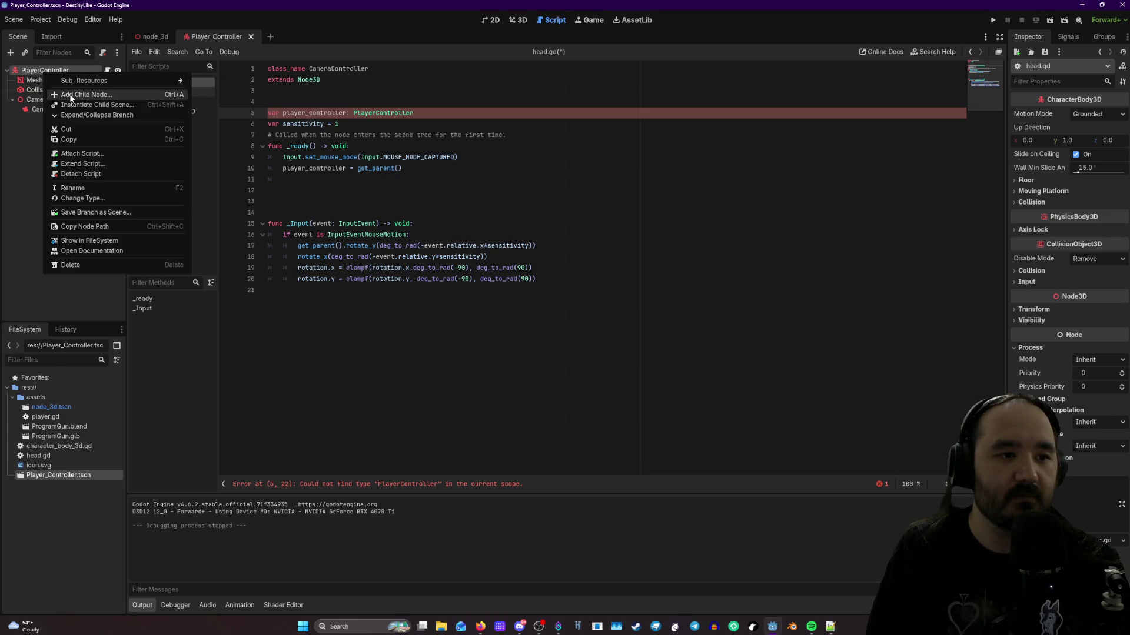
pyautogui.click(9, 153)
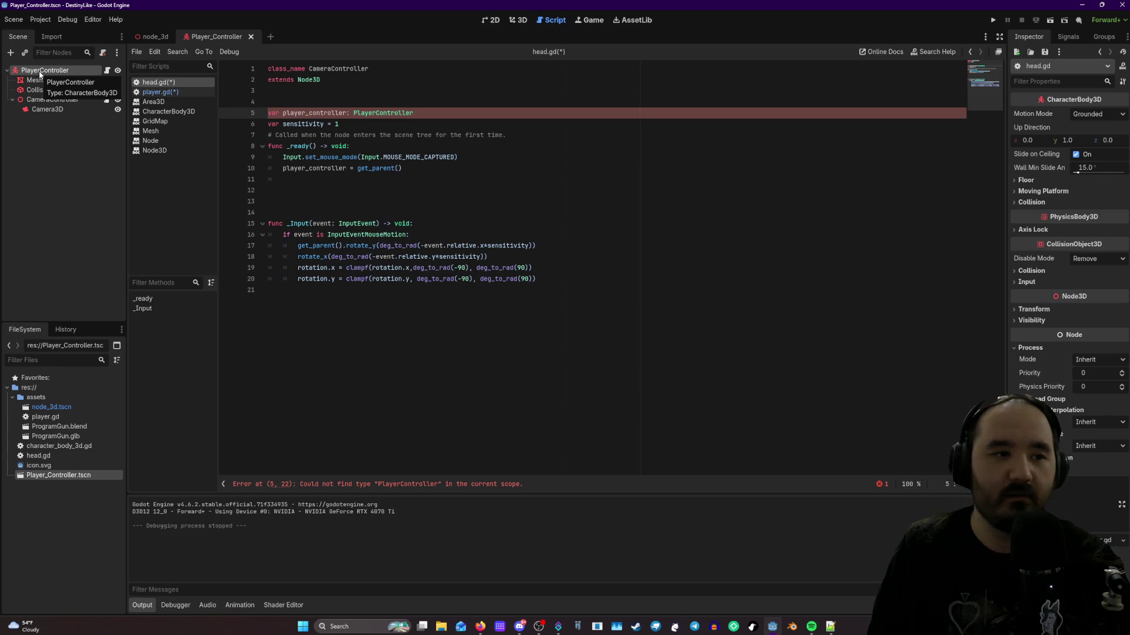
pyautogui.rightClick(40, 73)
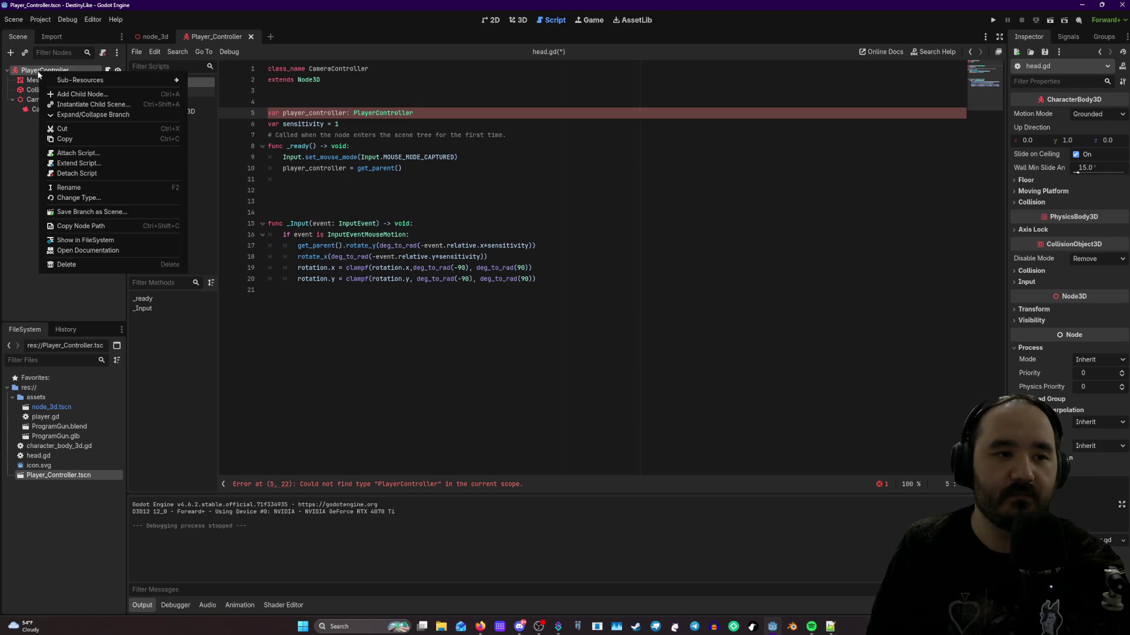
pyautogui.click(70, 93)
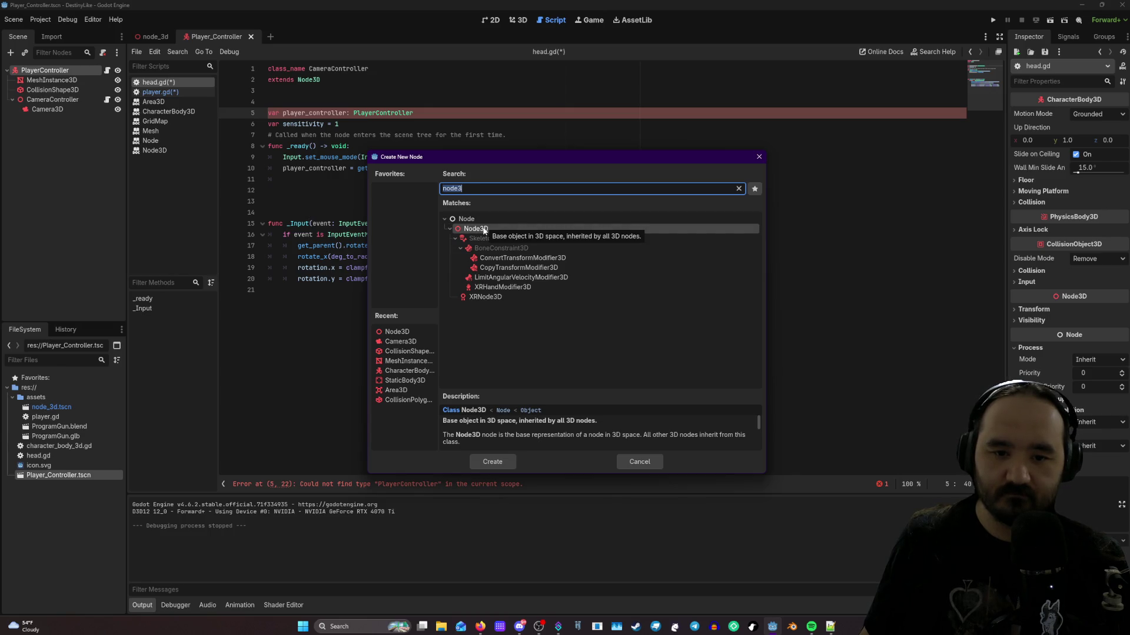
pyautogui.doubleClick(484, 230)
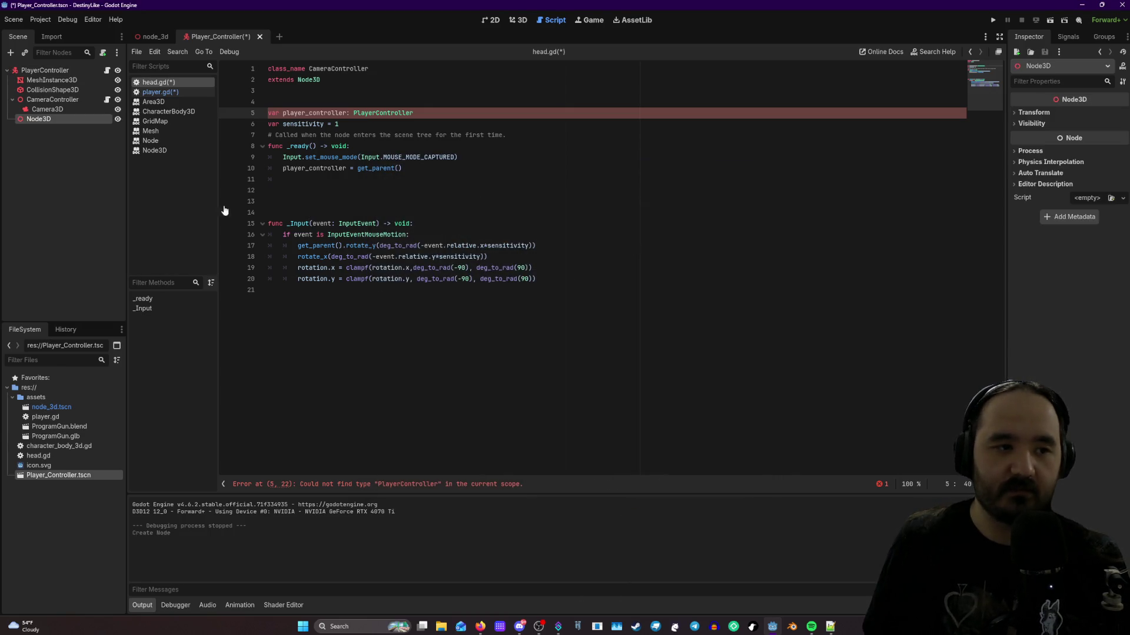
# Rename the new Node3D node to MouseCaptureComponent.
pyautogui.doubleClick(49, 120)
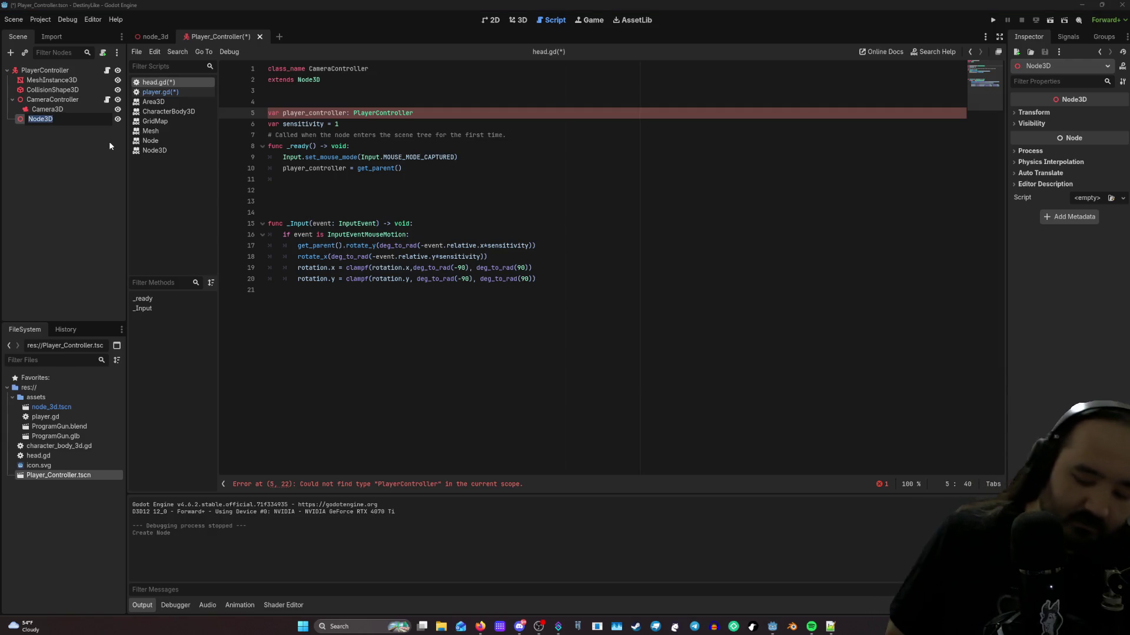
pyautogui.write('Mouse')
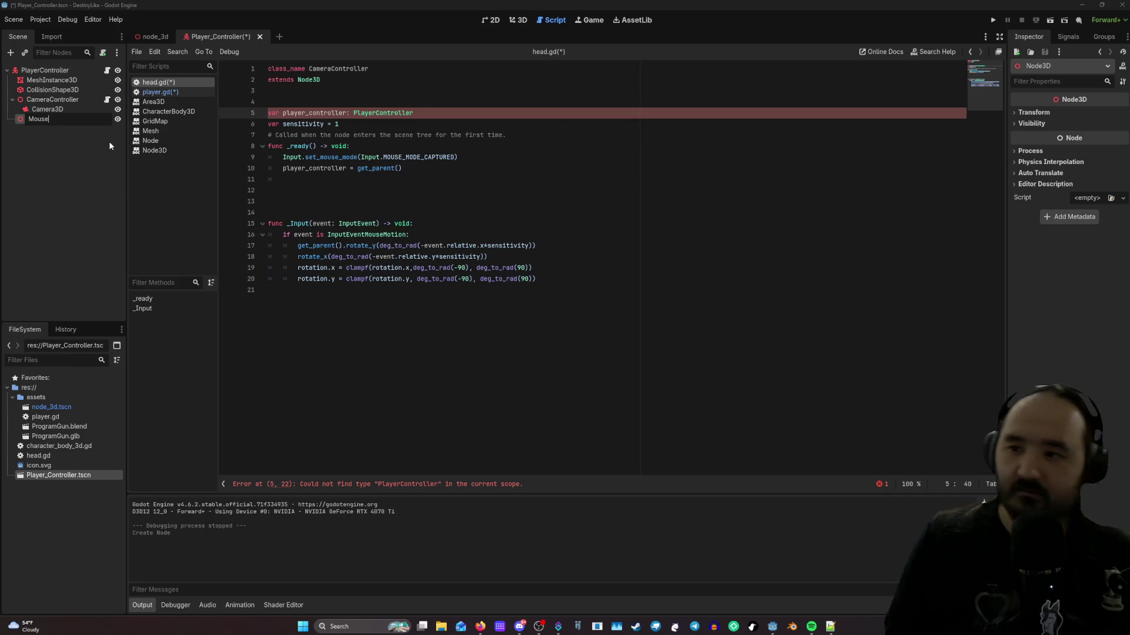
pyautogui.write('Capt')
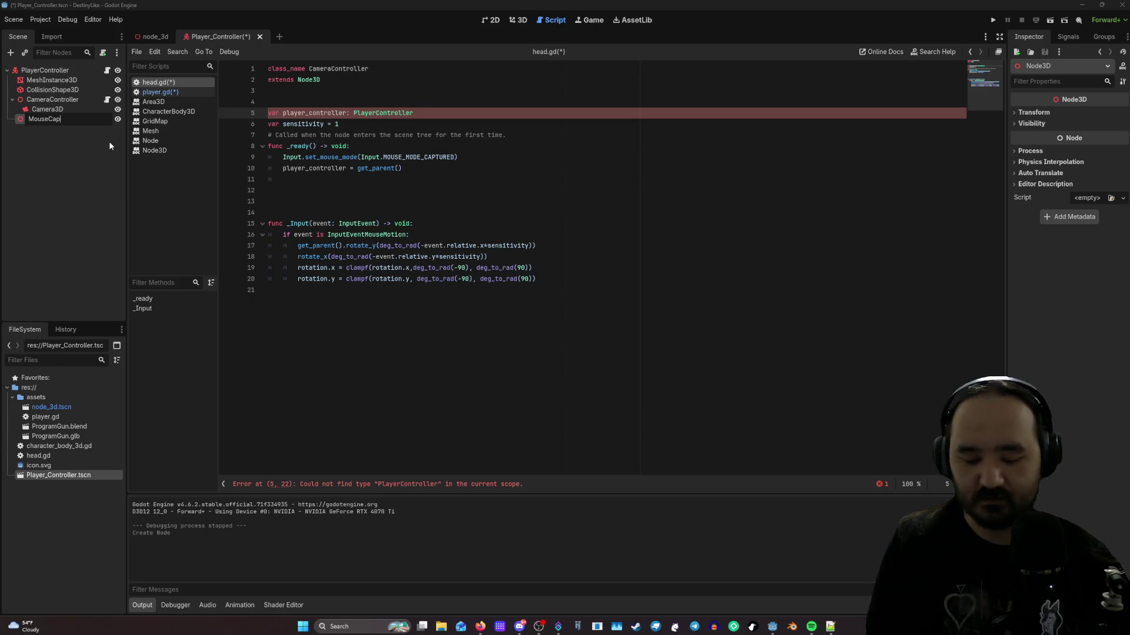
pyautogui.write('ureC')
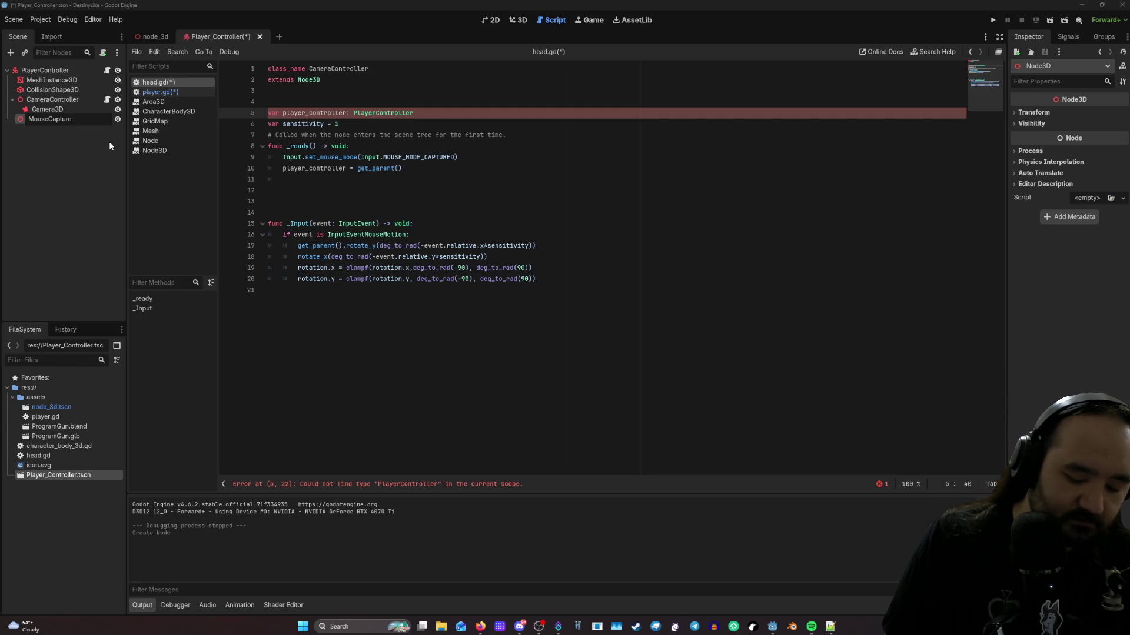
pyautogui.write('omponent')
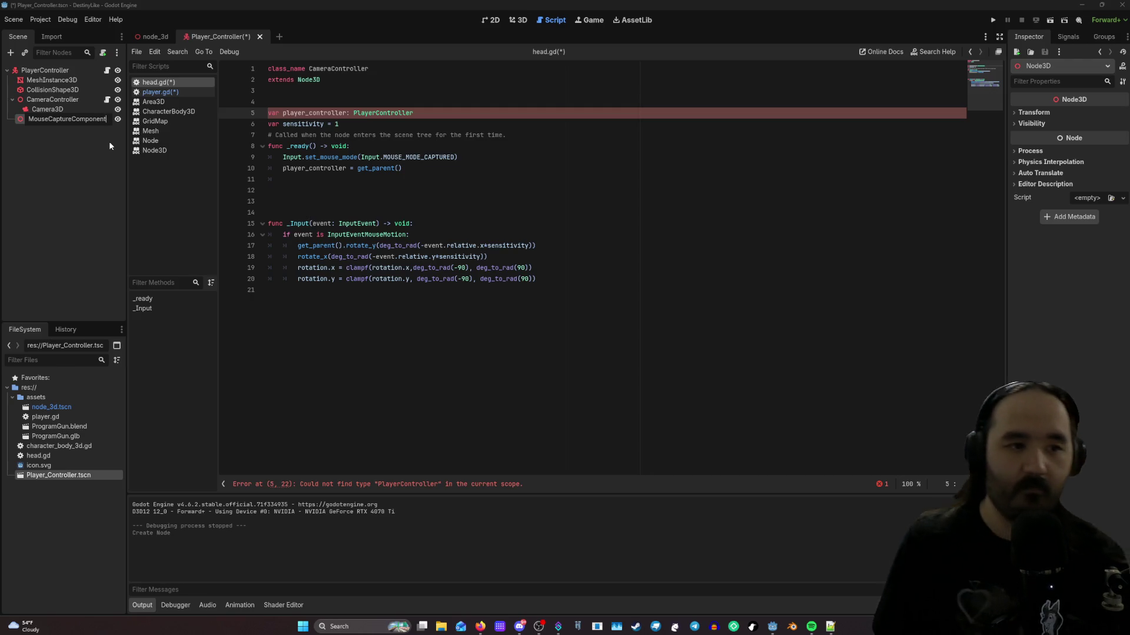
pyautogui.press('Escape')
pyautogui.write('ent')
pyautogui.press('Return')
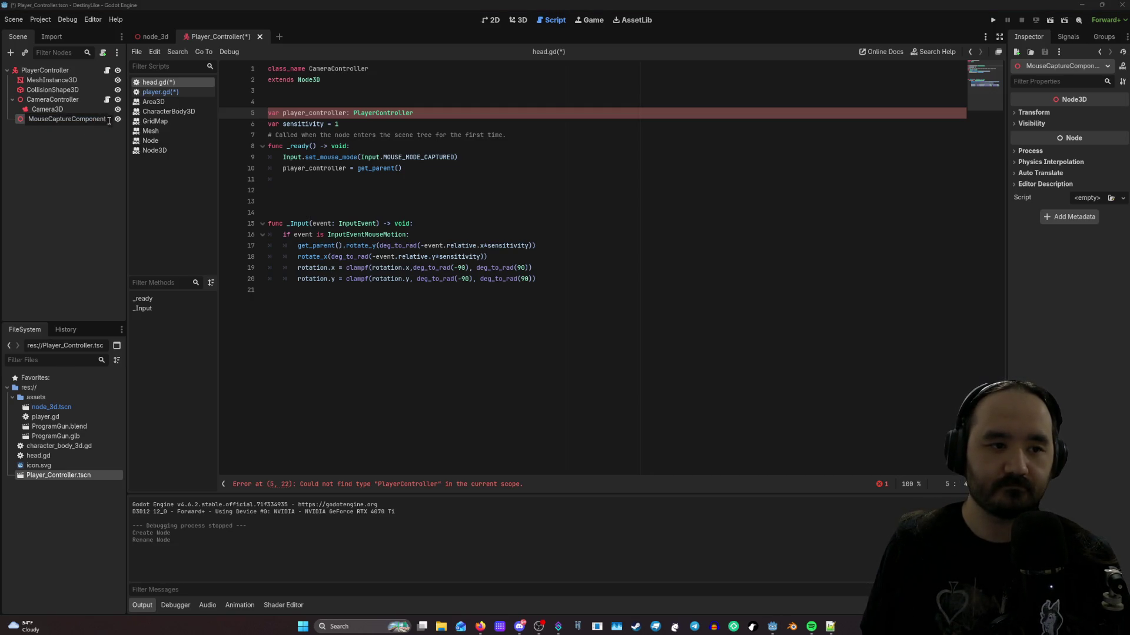
pyautogui.doubleClick(91, 120)
pyautogui.press('Escape')
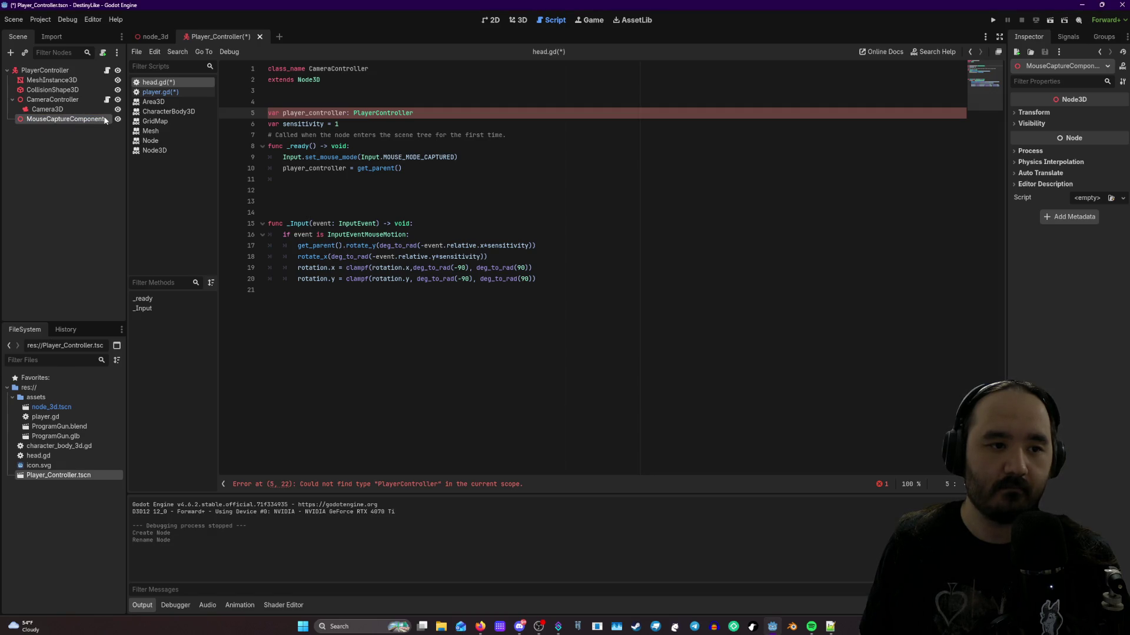
# Attach a new mouse_capture_component.gd script to MouseCaptureComponent using the Node: Default template.
pyautogui.click(103, 53)
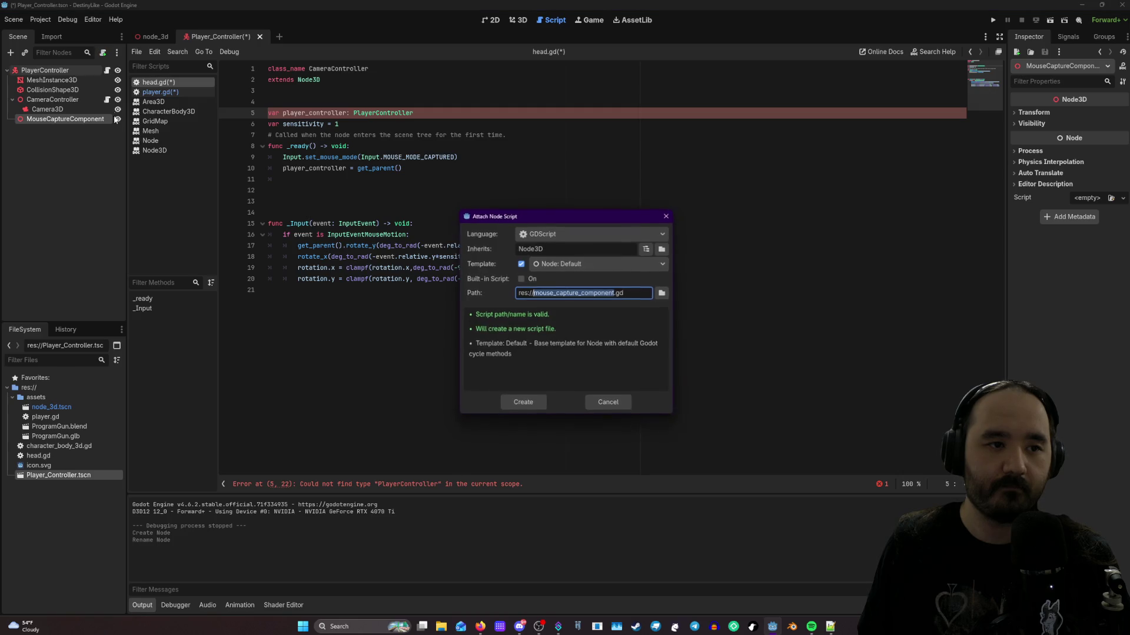
pyautogui.click(594, 265)
pyautogui.click(594, 265)
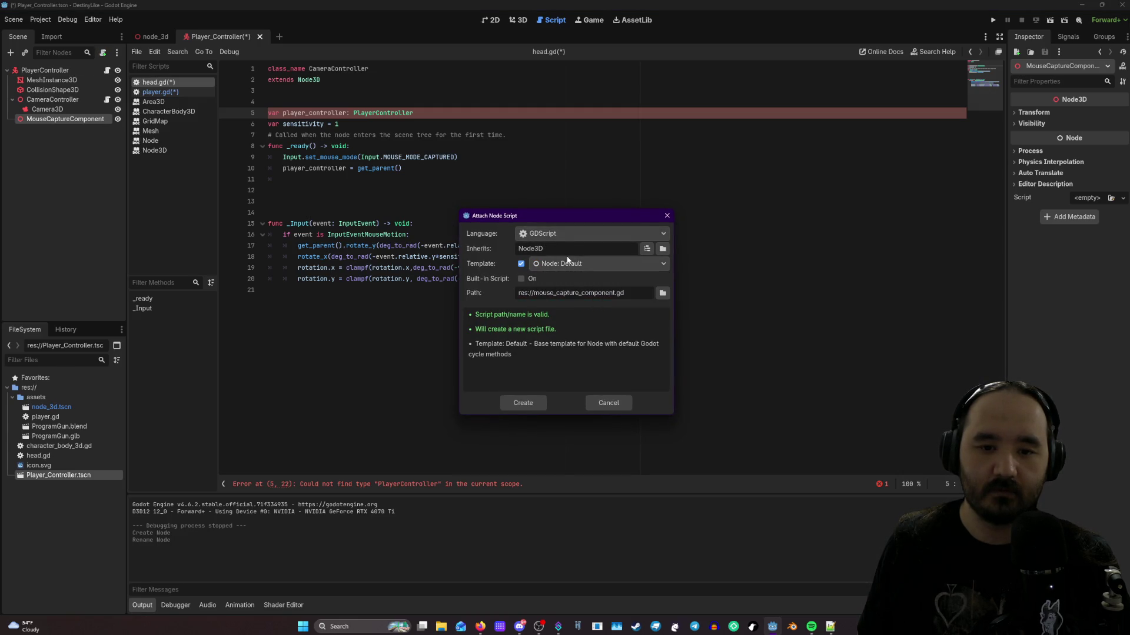
pyautogui.click(522, 406)
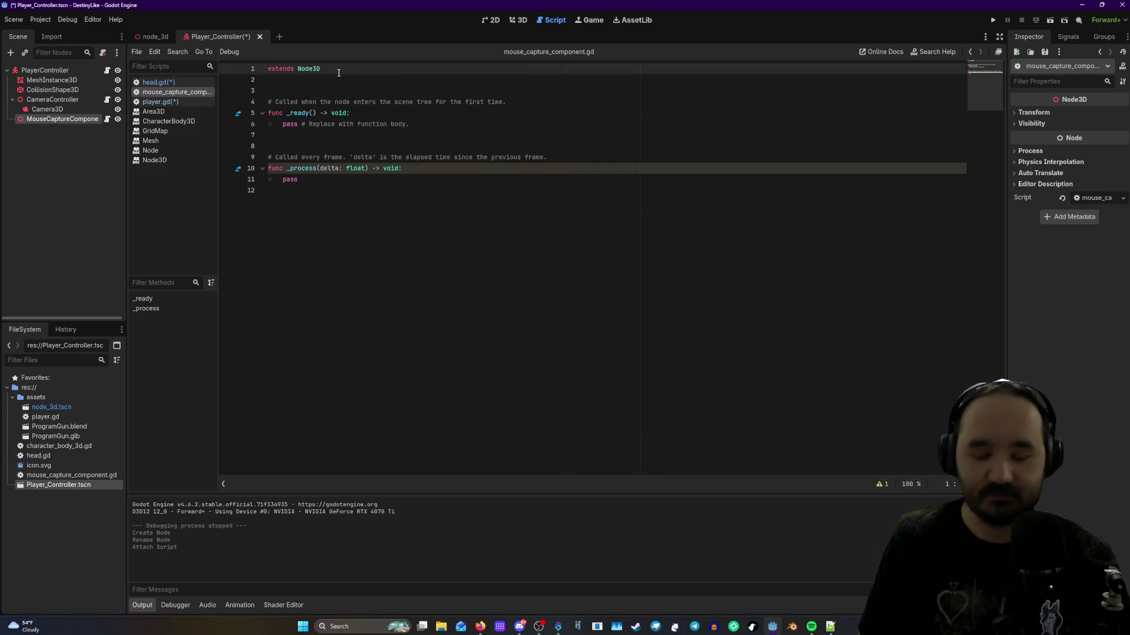
# Add 'class_name MouseCaptureComponent' on a new first line above extends Node3D.
pyautogui.press('Return')
pyautogui.write('c')
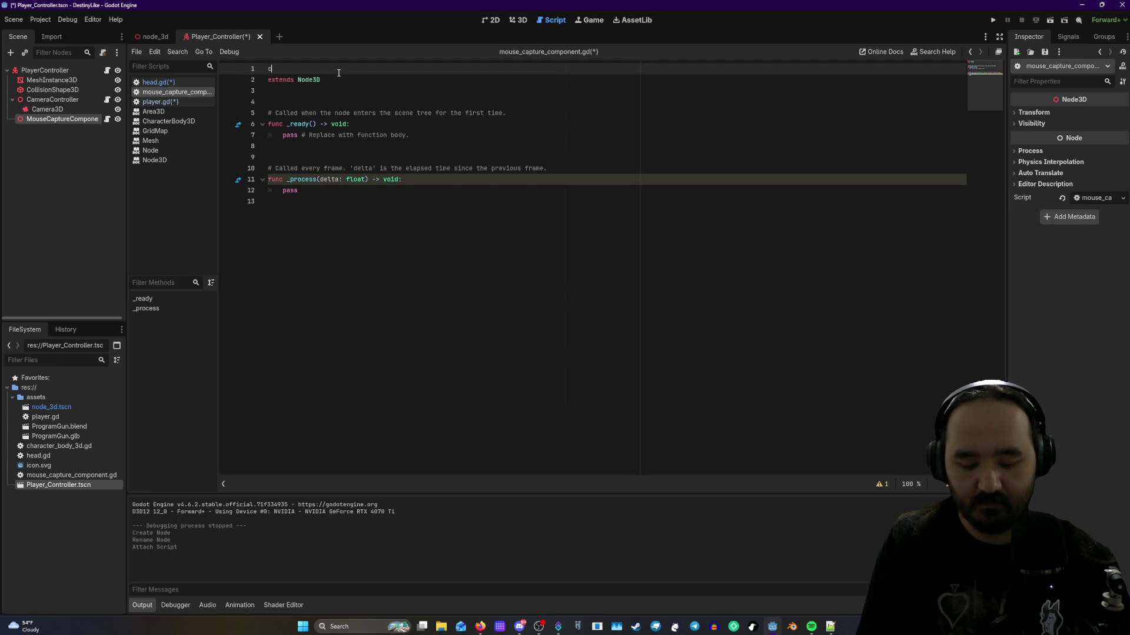
pyautogui.press('BackSpace')
pyautogui.press('BackSpace')
pyautogui.write('lass_')
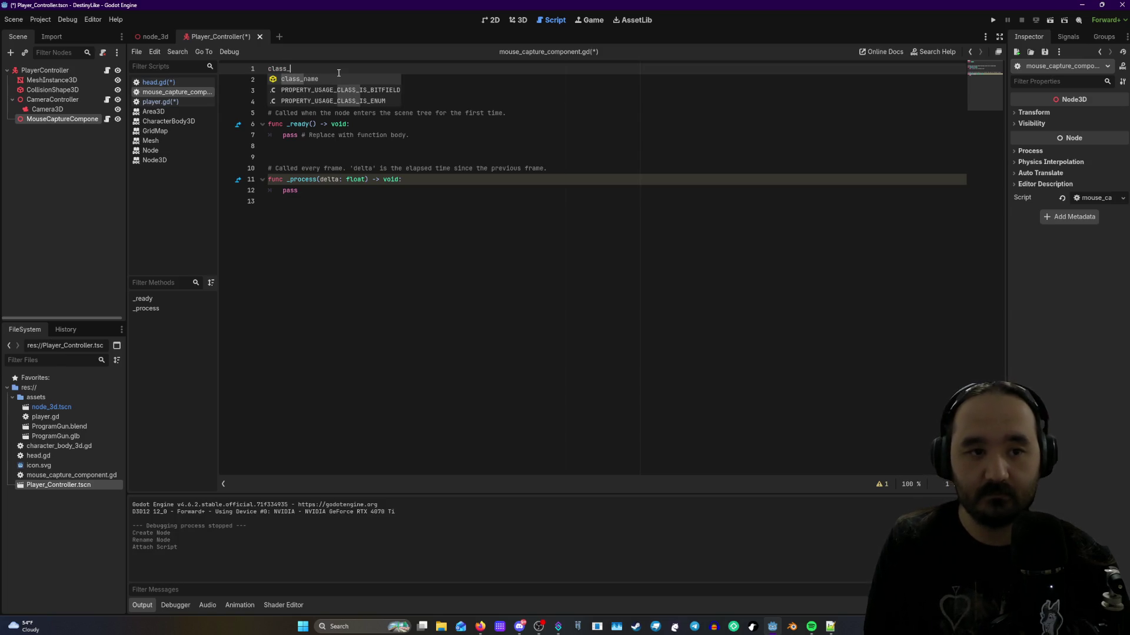
pyautogui.press('Return')
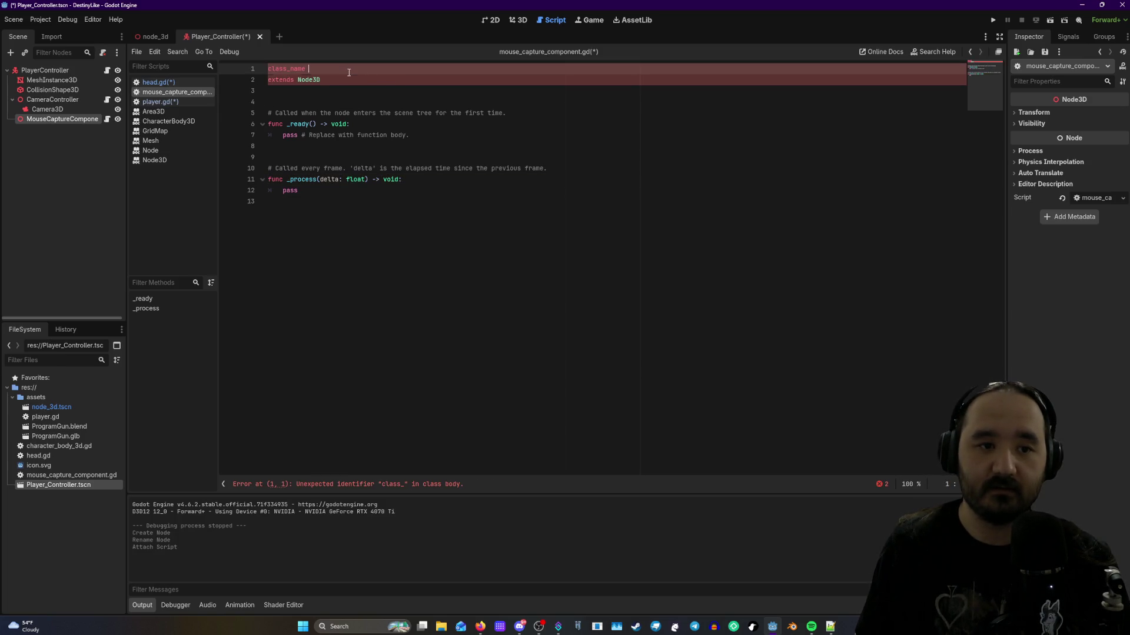
pyautogui.write('MouseCaptureComponent')
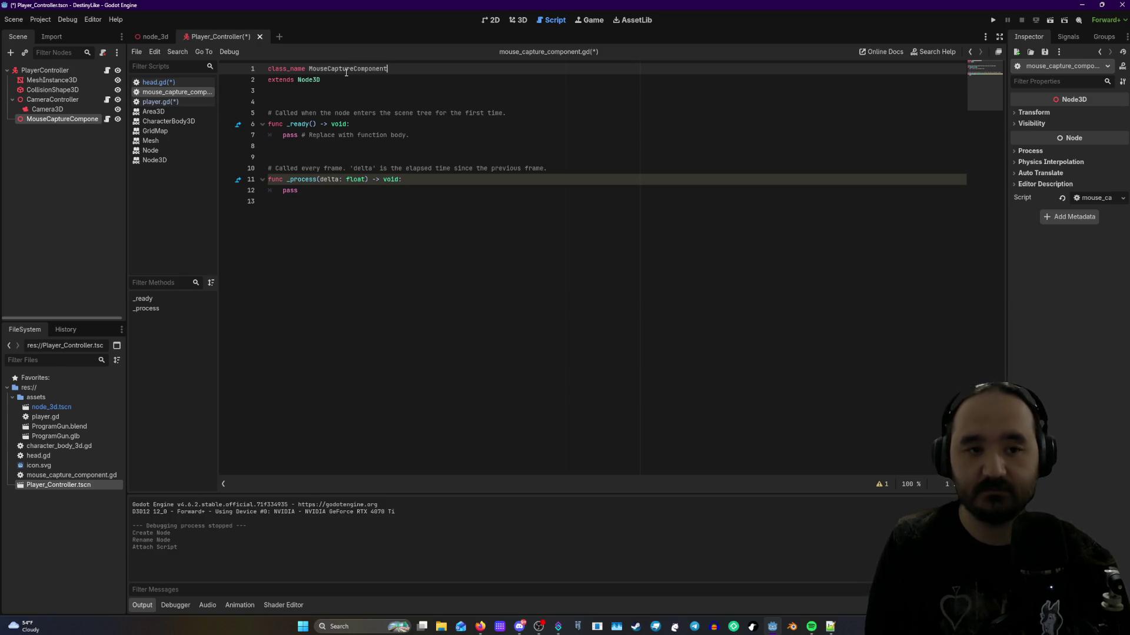
pyautogui.click(334, 77)
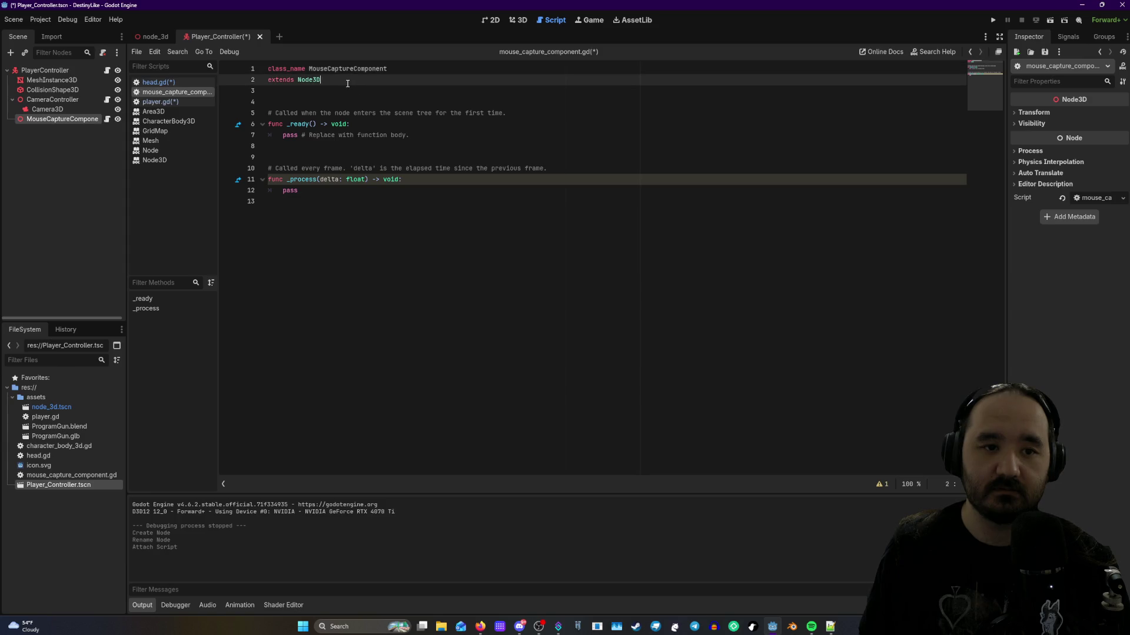
pyautogui.click(314, 103)
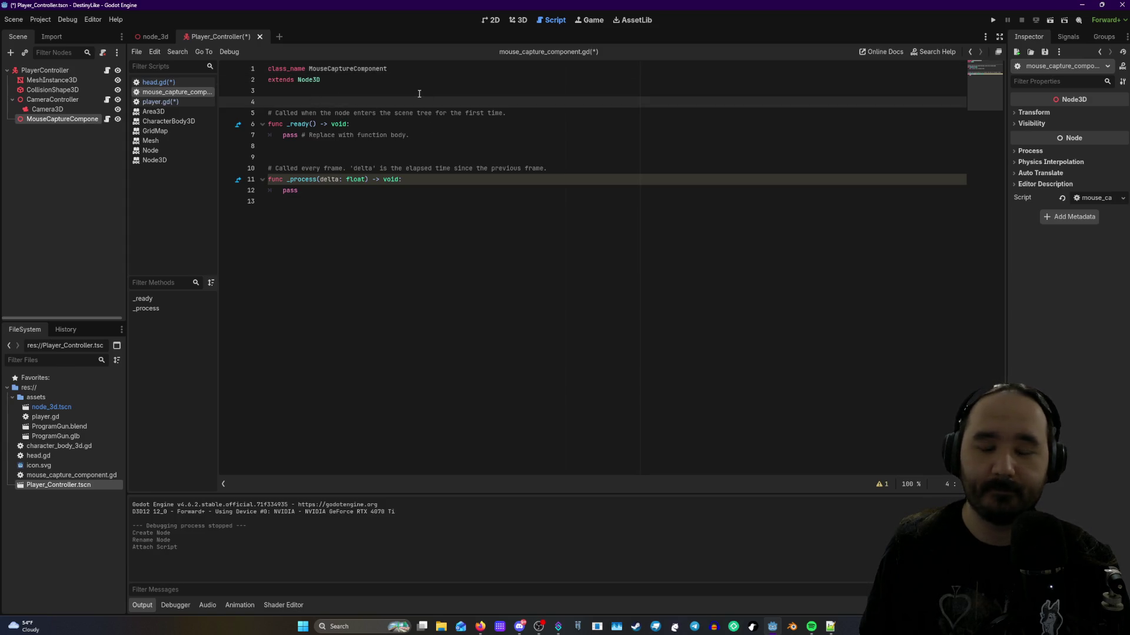
pyautogui.moveTo(494, 220); pyautogui.dragTo(259, 115)
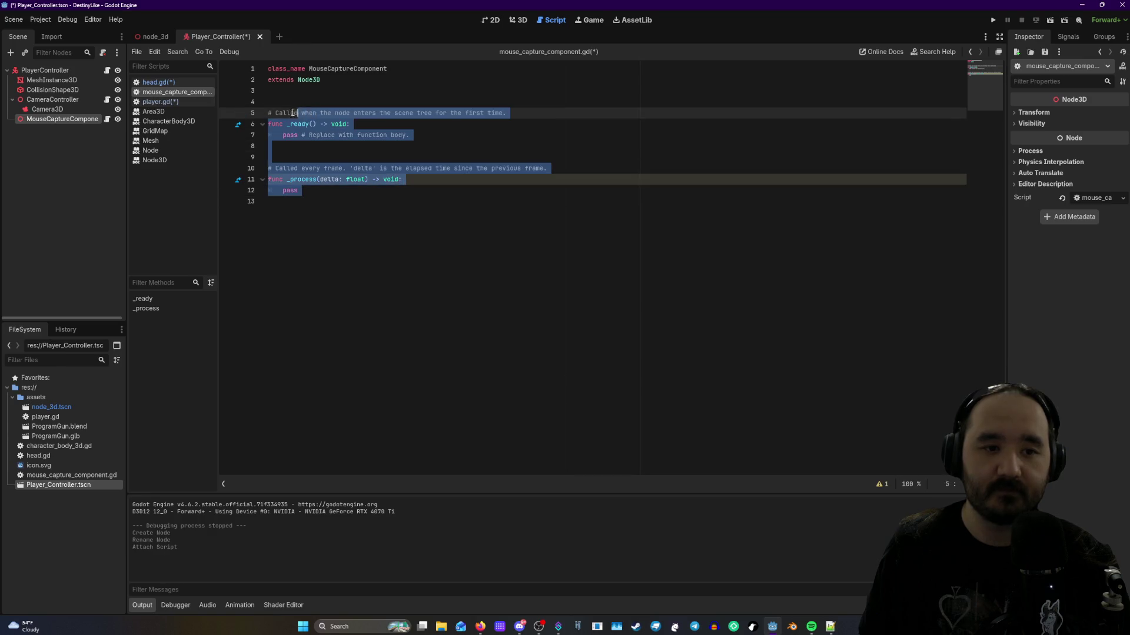
pyautogui.press('BackSpace')
pyautogui.press('BackSpace')
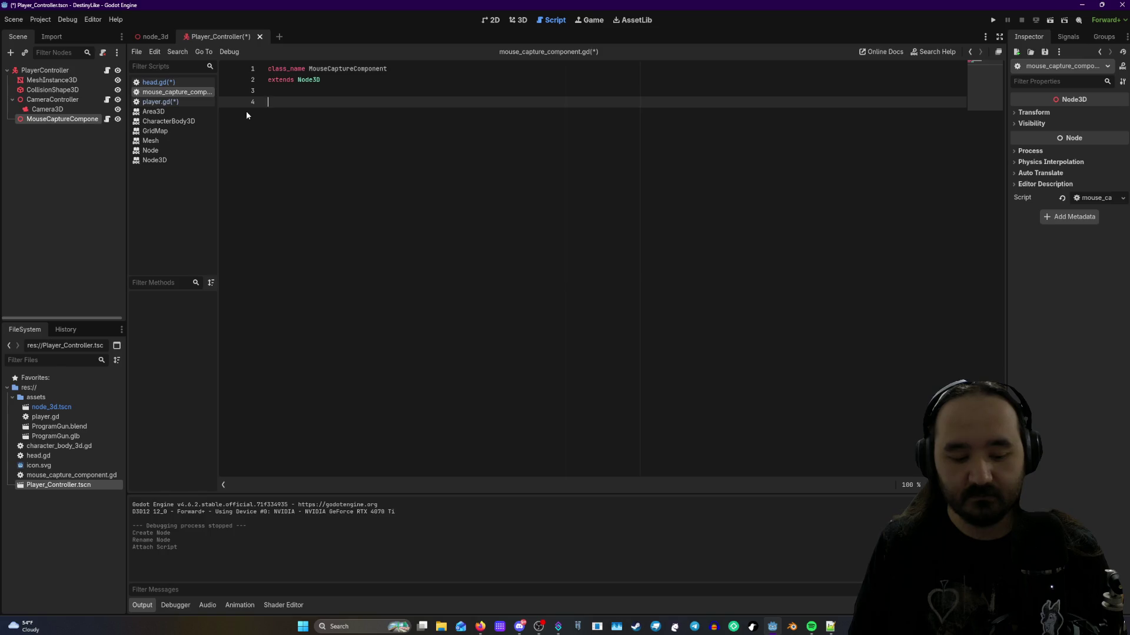
pyautogui.write('@exp')
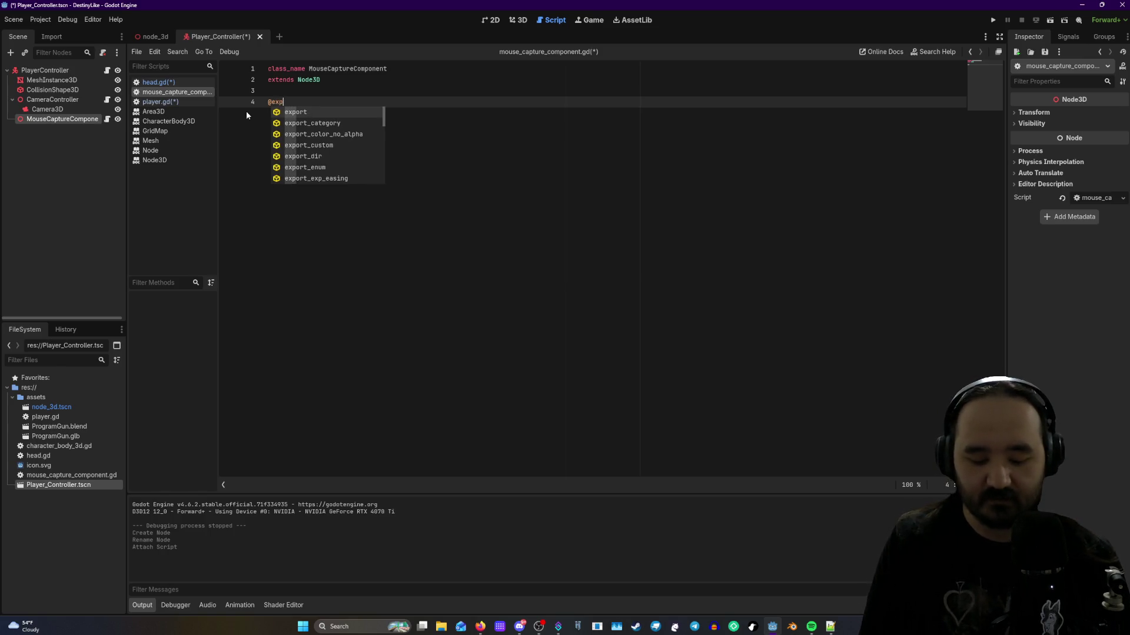
pyautogui.write('ort')
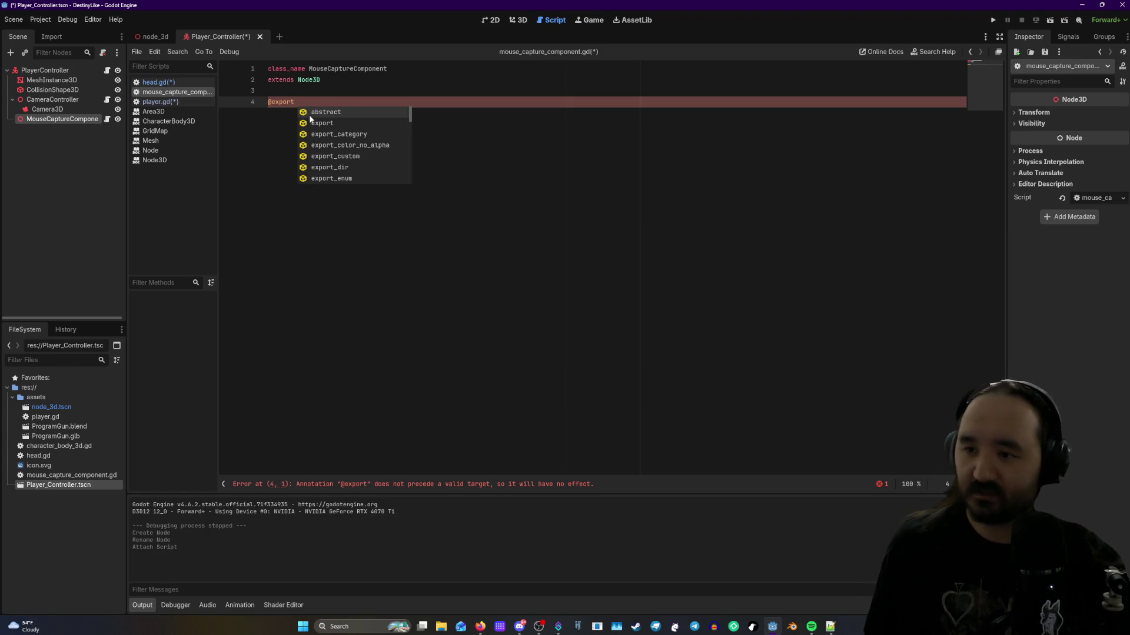
pyautogui.write(' debu')
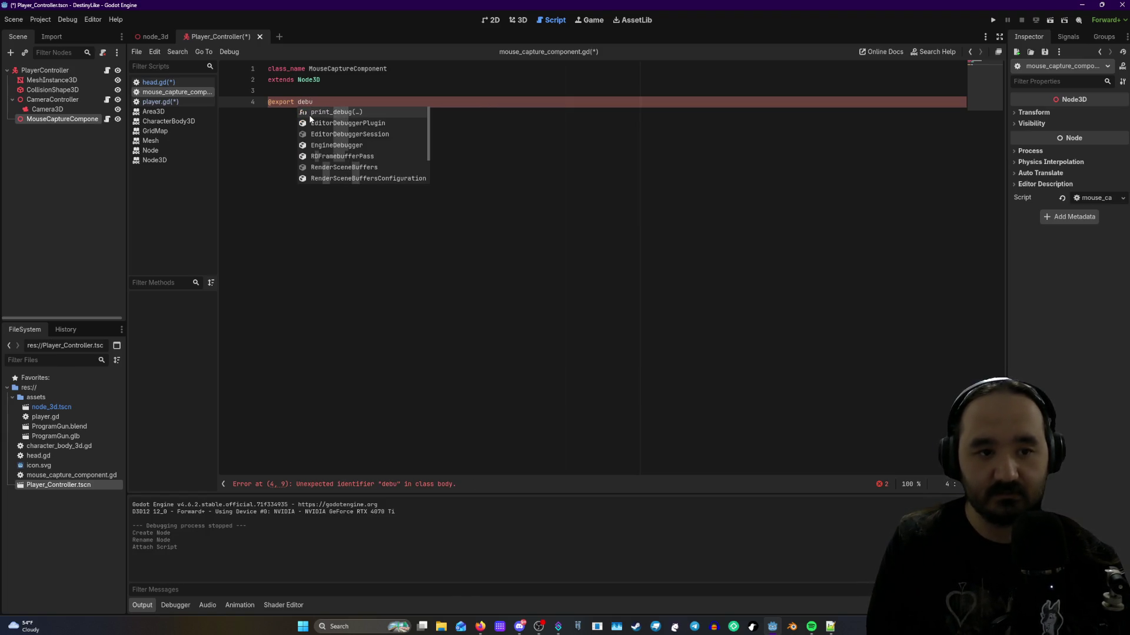
pyautogui.write('g')
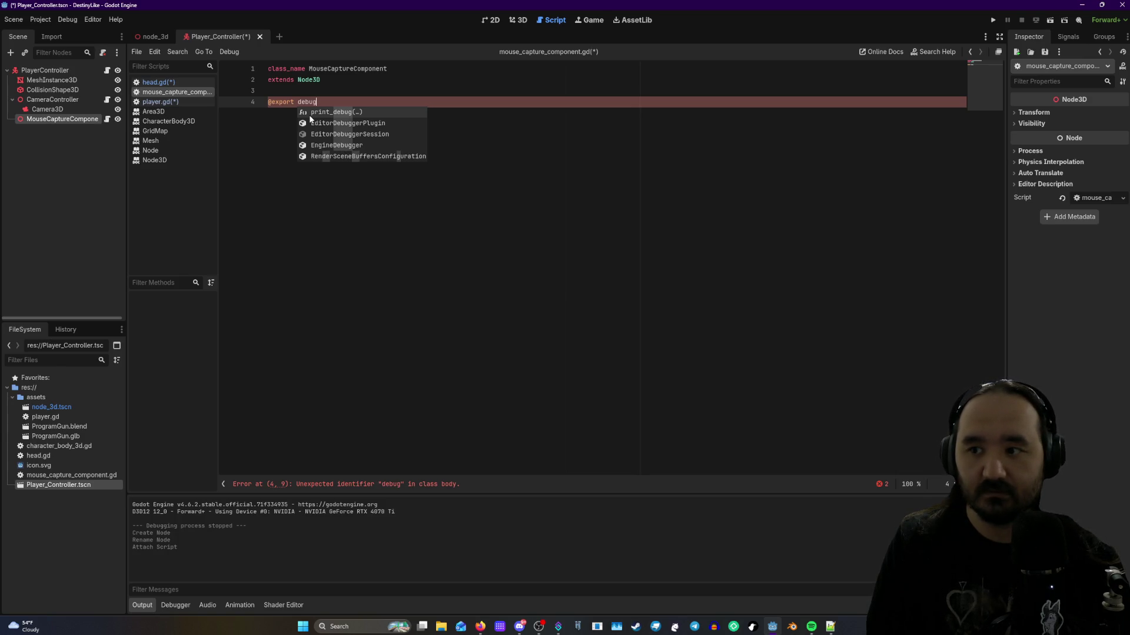
pyautogui.write(' : bool')
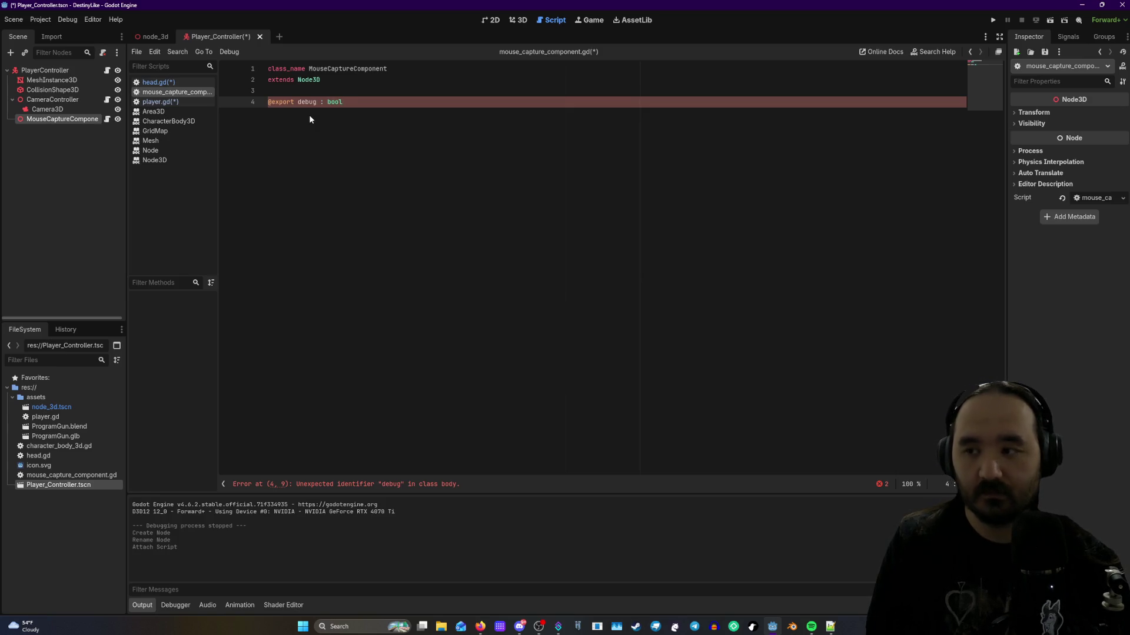
pyautogui.write('false')
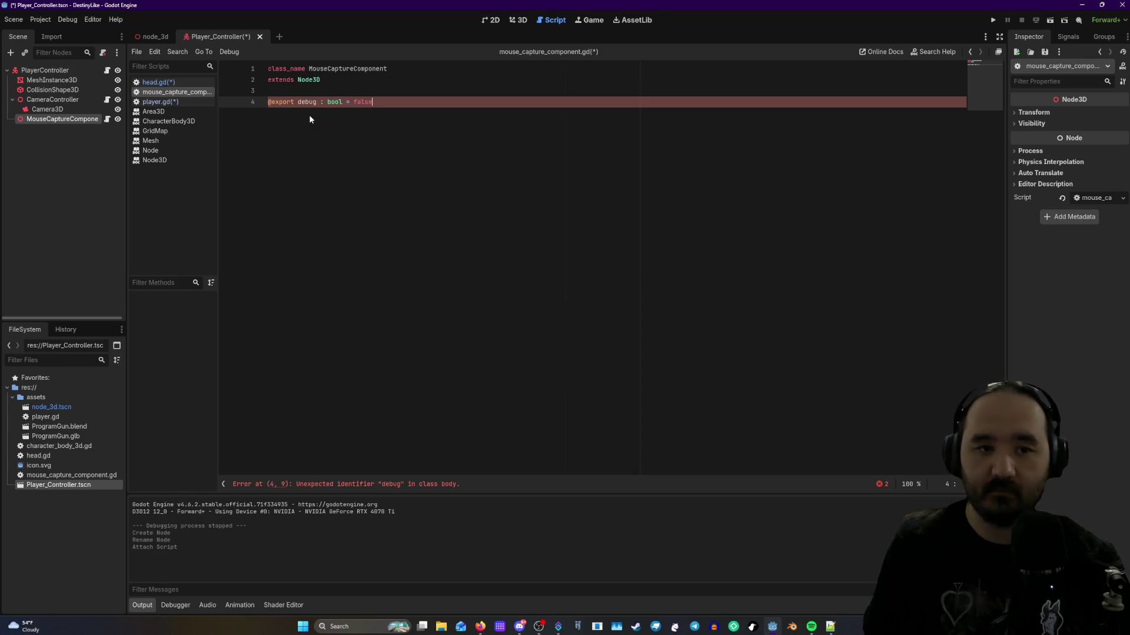
pyautogui.press('Return')
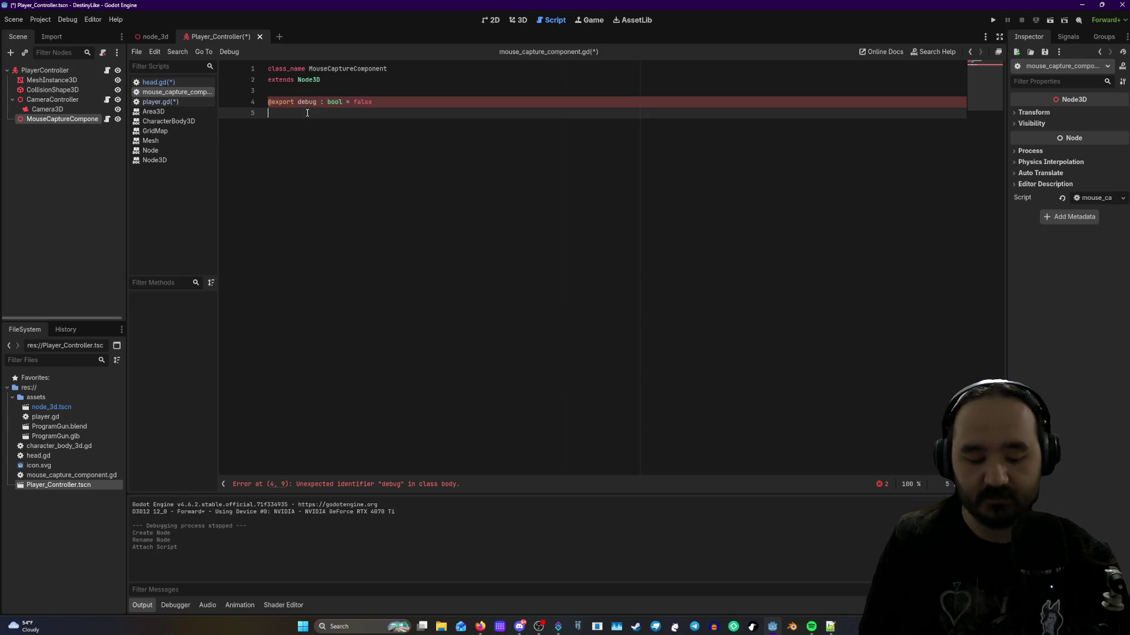
pyautogui.press('BackSpace')
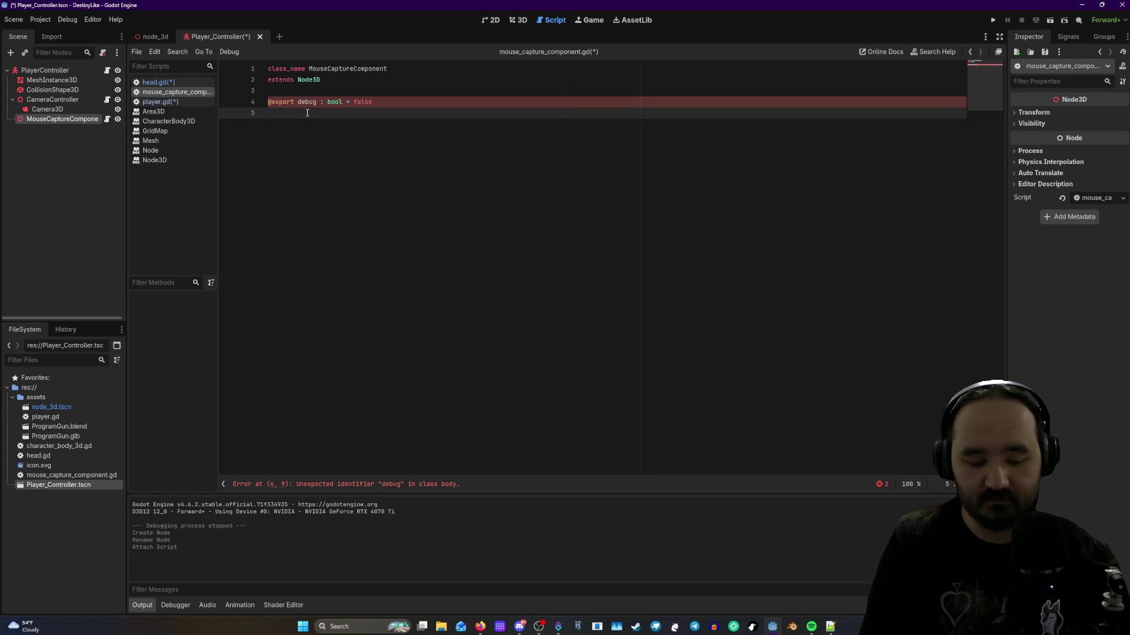
pyautogui.write('@e')
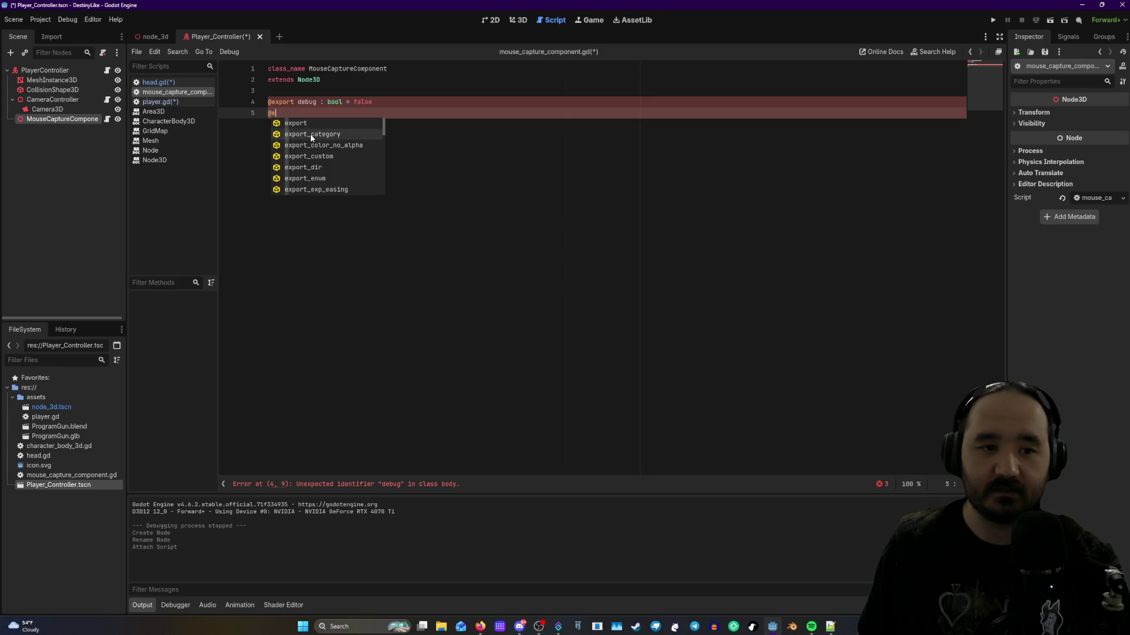
pyautogui.click(312, 134)
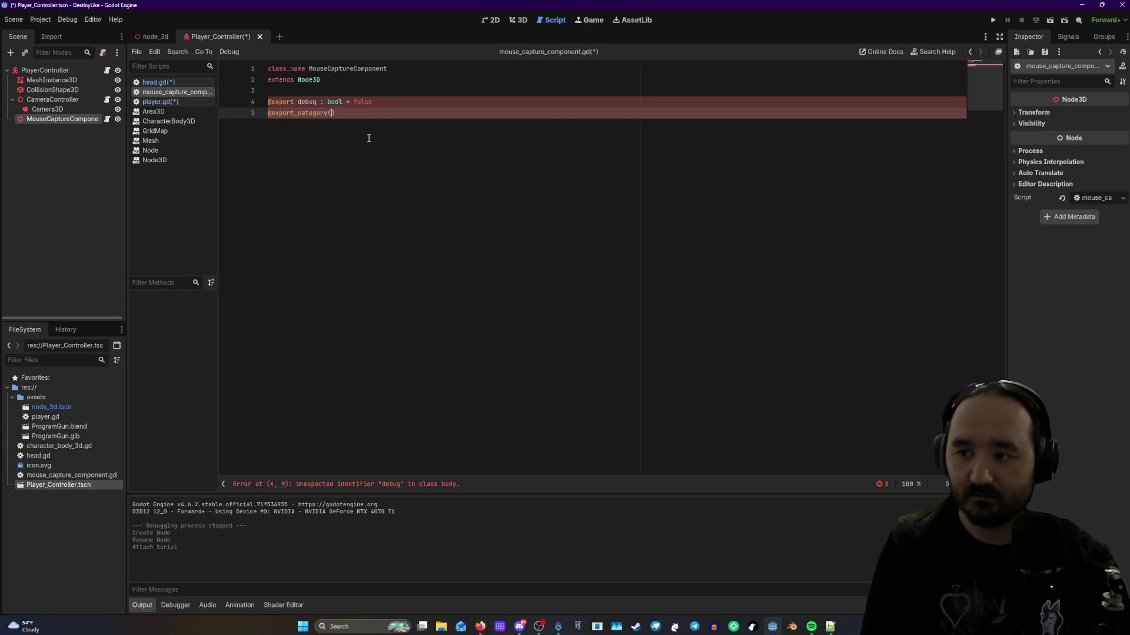
pyautogui.write('"mouse ')
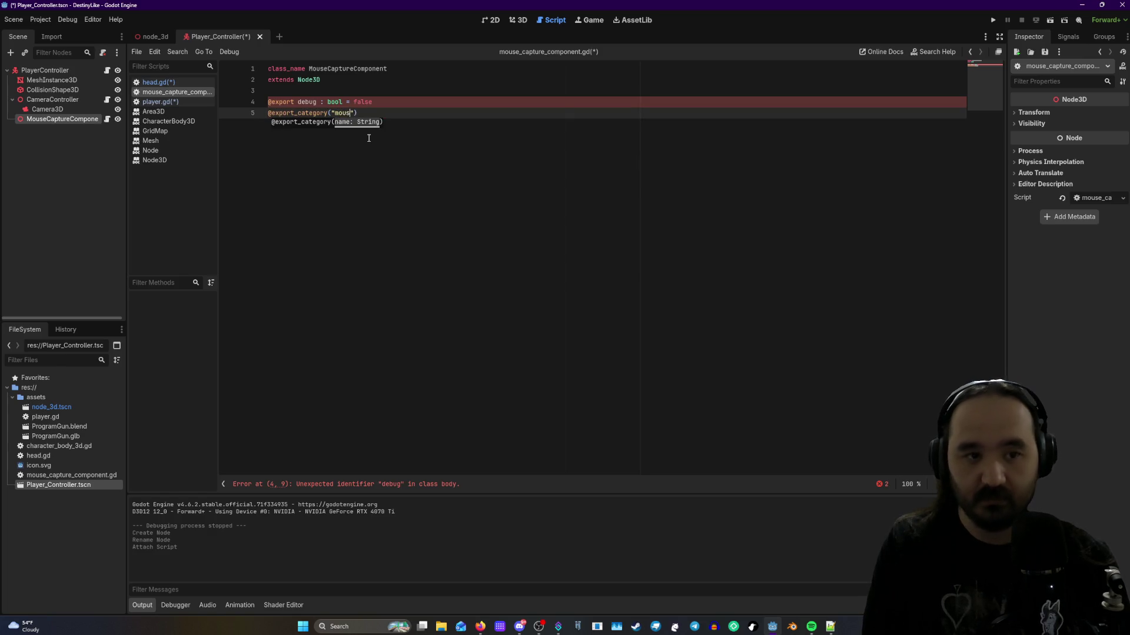
pyautogui.write('Cap')
pyautogui.write('ture Se')
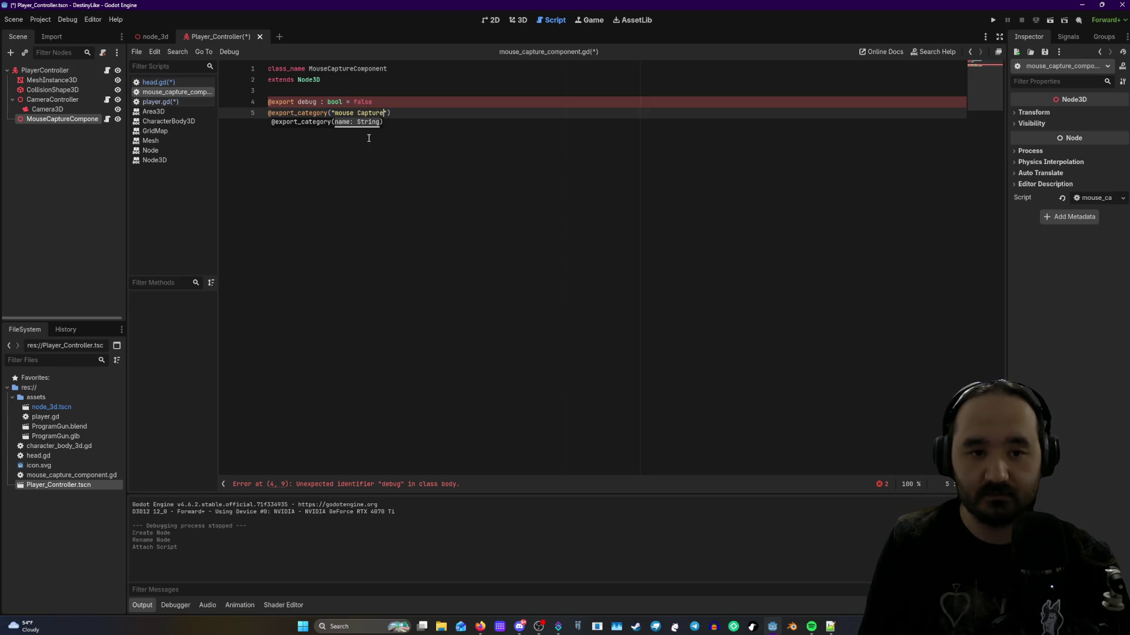
pyautogui.write('ttings')
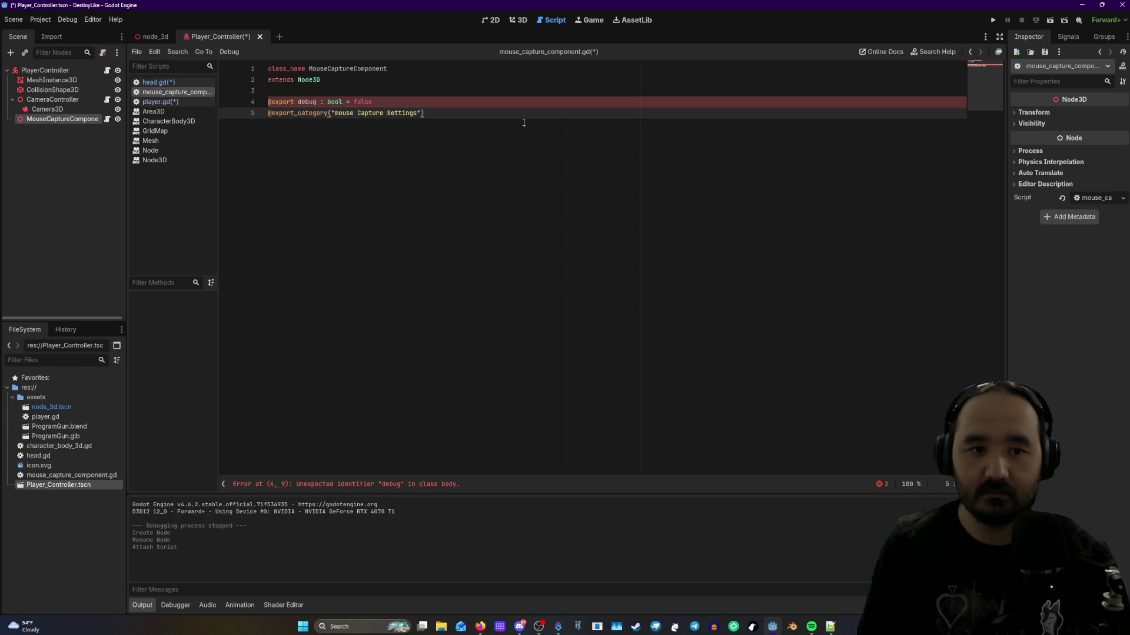
pyautogui.click(518, 101)
pyautogui.click(555, 122)
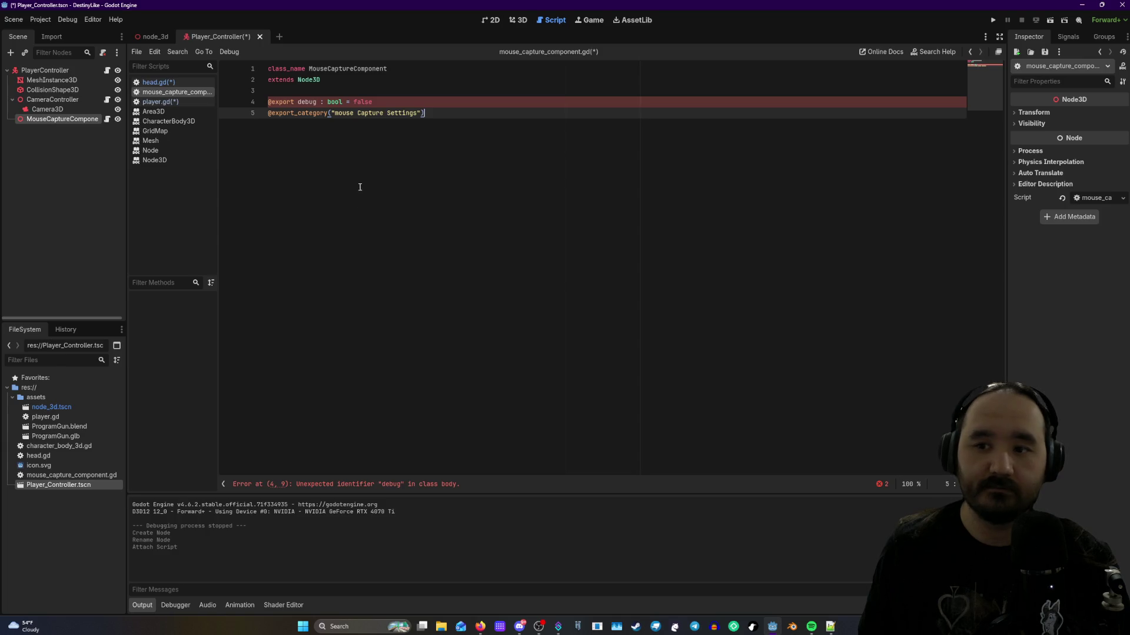
pyautogui.click(47, 110)
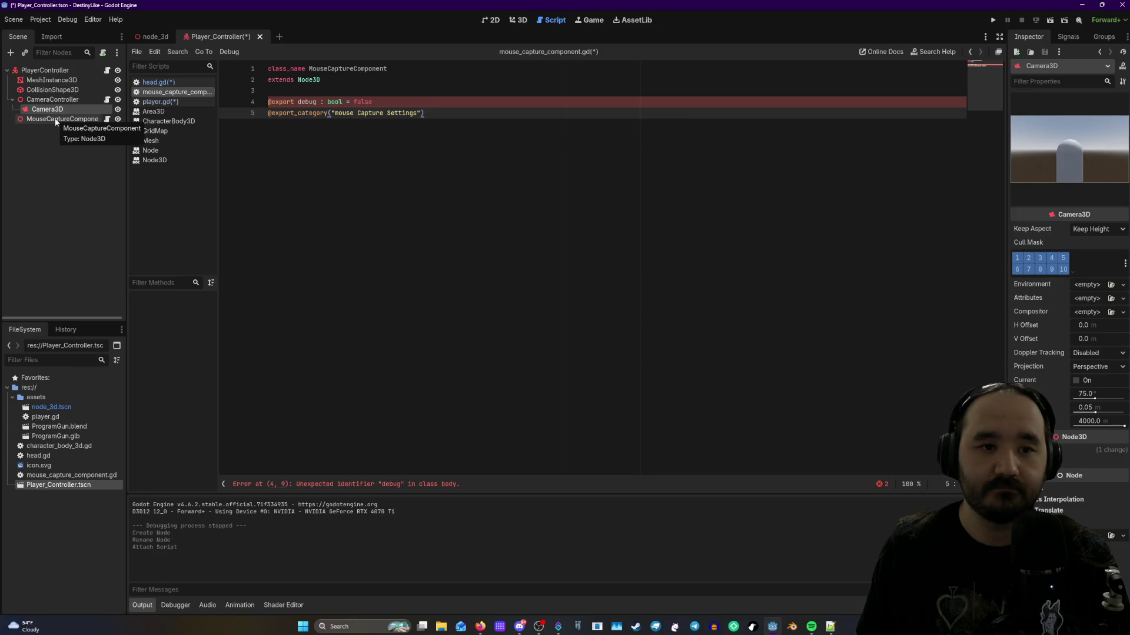
# Select nodes in the Scene dock, collapse the Inspector's Process section, and switch to the 3D view.
pyautogui.click(57, 120)
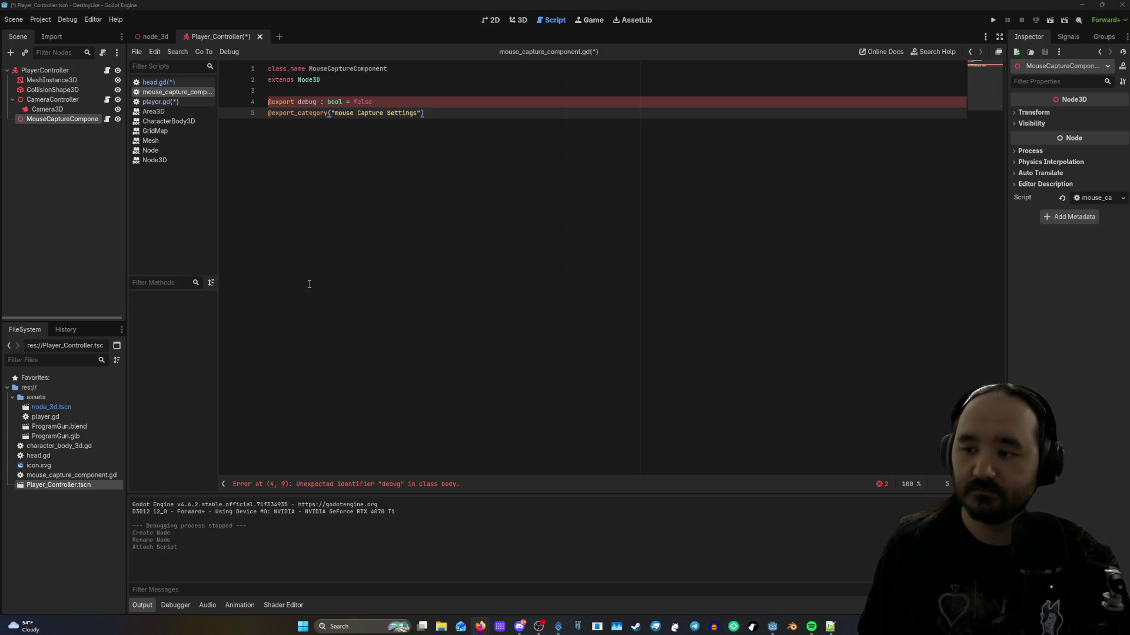
pyautogui.click(47, 109)
pyautogui.click(48, 119)
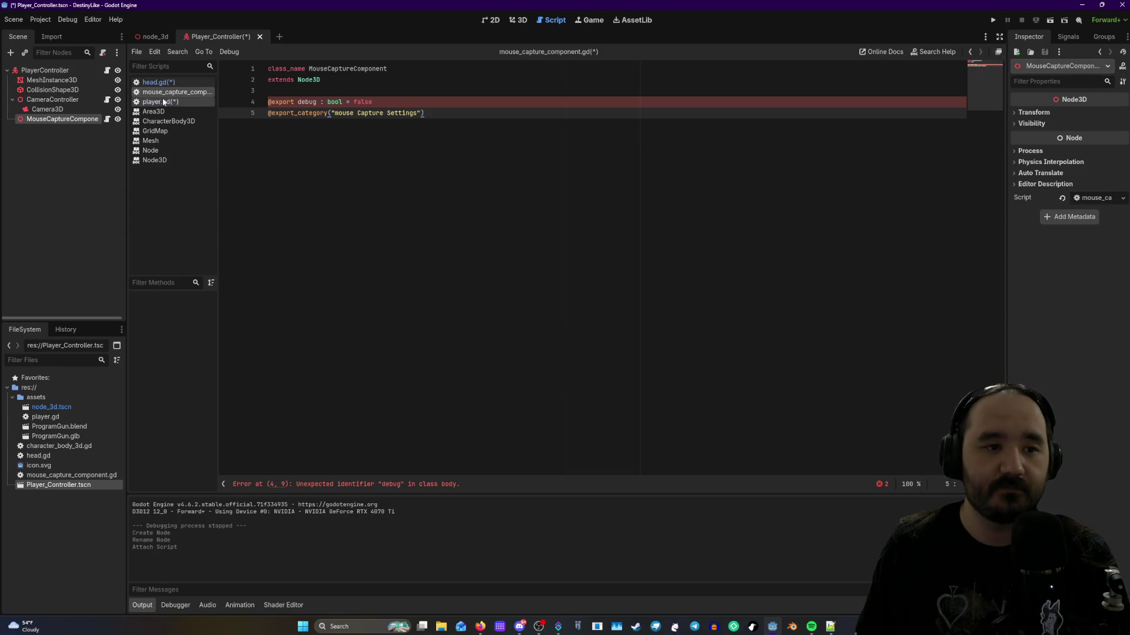
pyautogui.click(31, 73)
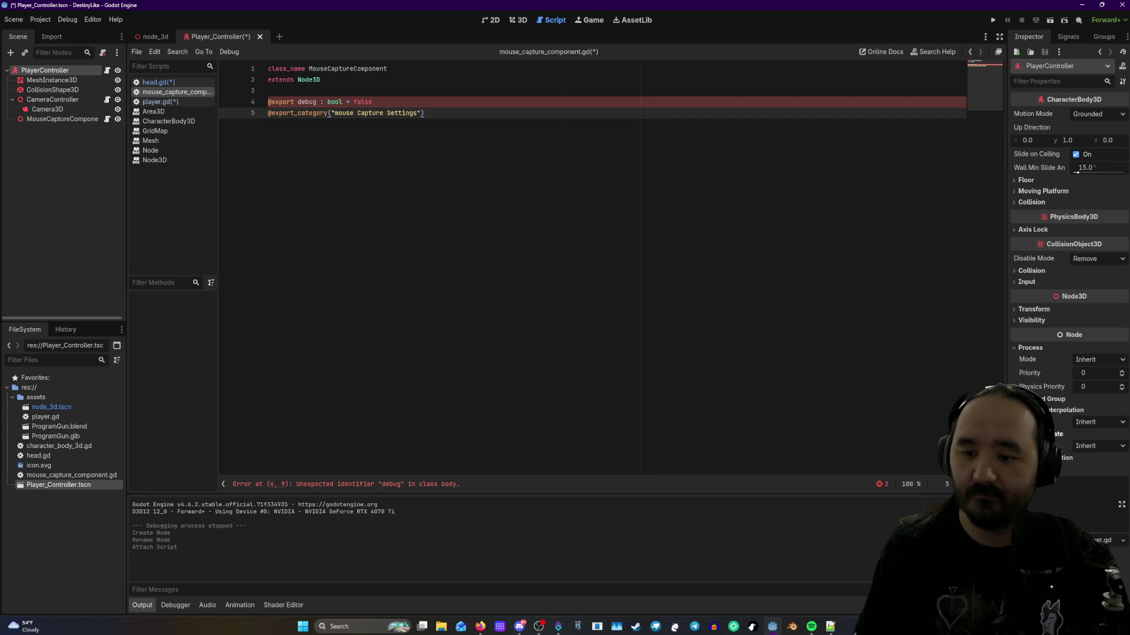
pyautogui.click(1012, 349)
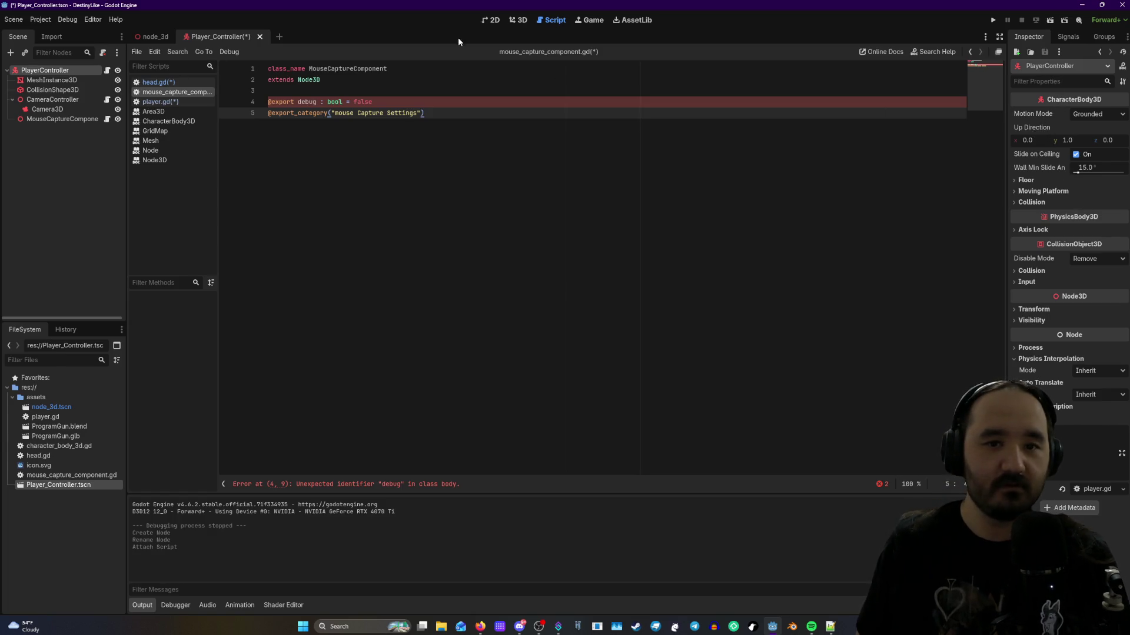
pyautogui.click(519, 20)
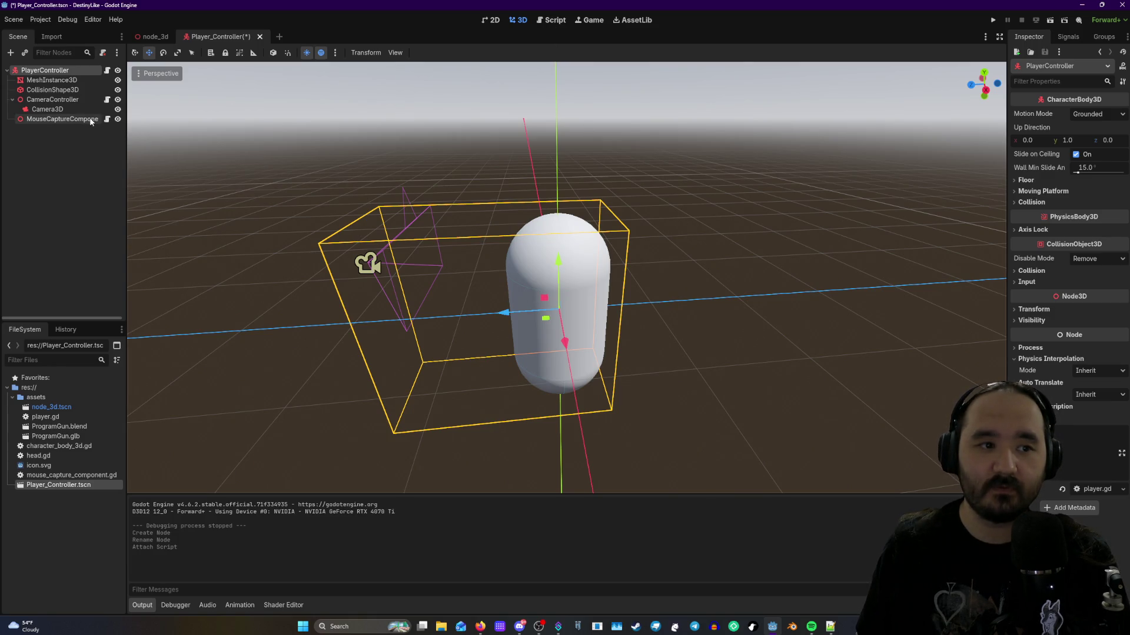
# Toggle visibility of MouseCaptureComponent, the camera nodes and the whole player to check the viewport.
pyautogui.click(119, 120)
pyautogui.click(119, 120)
pyautogui.click(118, 120)
pyautogui.click(118, 100)
pyautogui.click(118, 101)
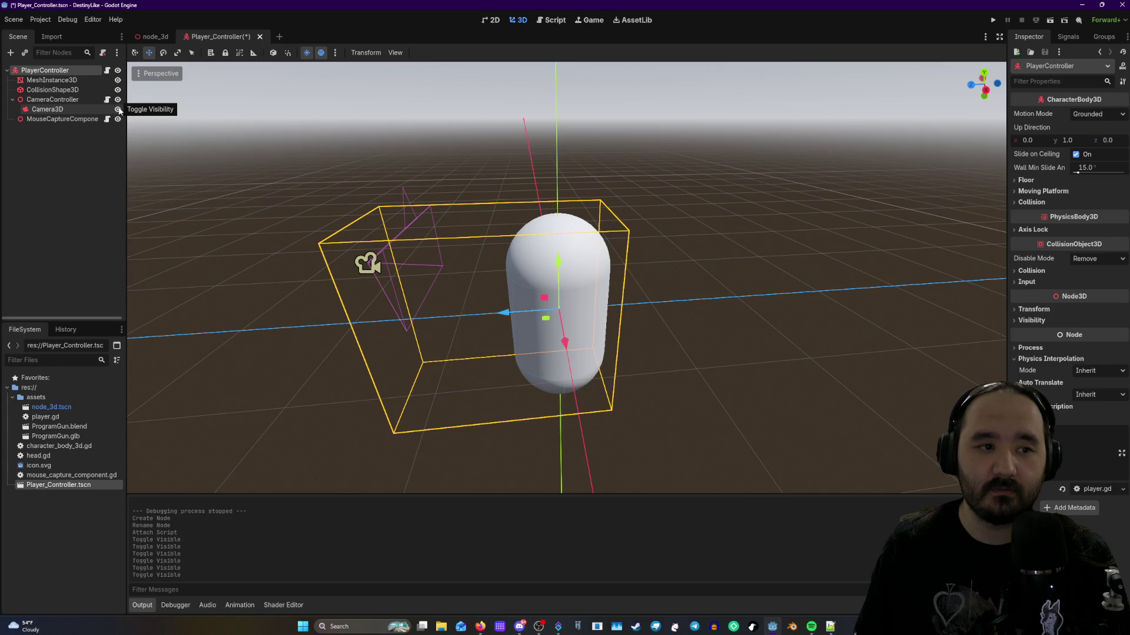
pyautogui.click(118, 109)
pyautogui.click(119, 110)
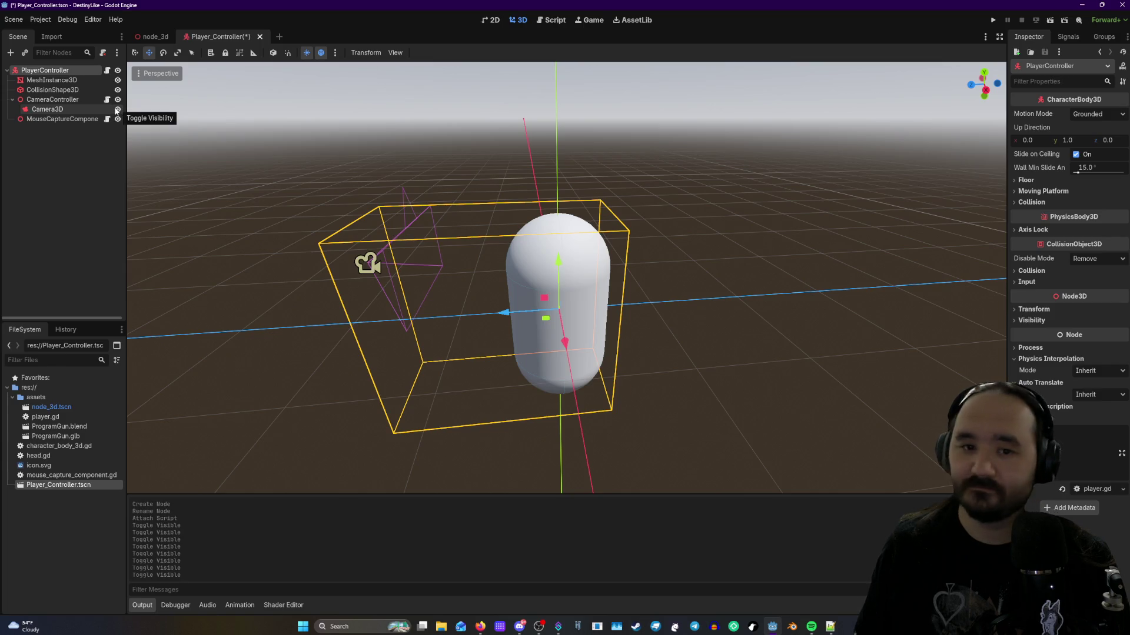
pyautogui.click(119, 79)
pyautogui.click(120, 79)
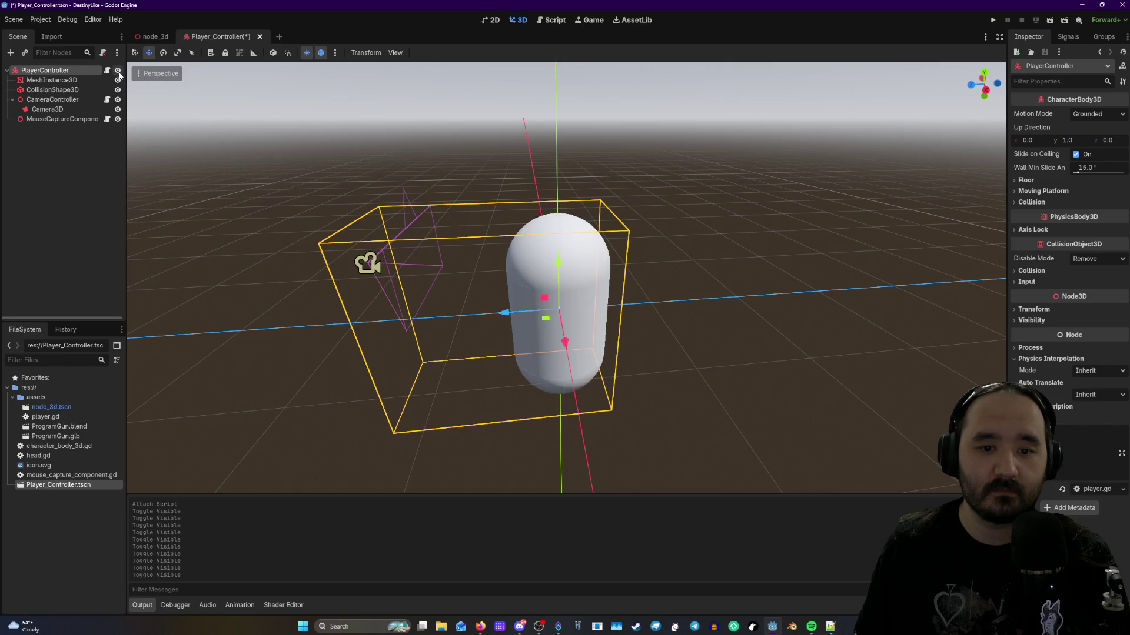
# Select the capsule, camera and each scene node, then open MouseCaptureComponent's script.
pyautogui.moveTo(608, 233); pyautogui.dragTo(455, 270)
pyautogui.click(367, 266)
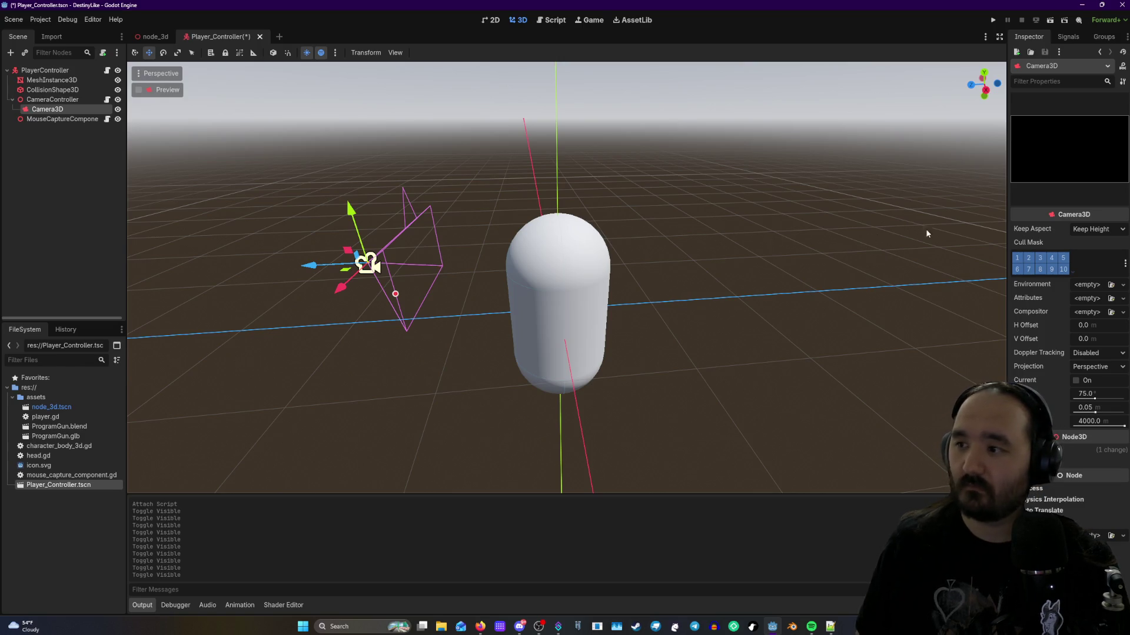
pyautogui.click(46, 71)
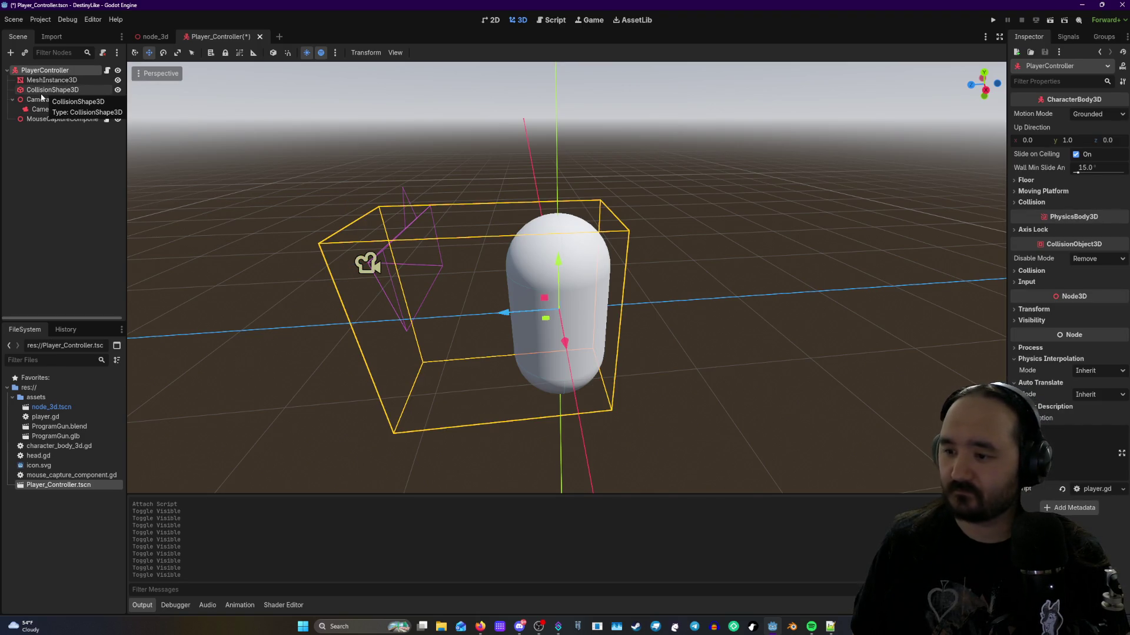
pyautogui.click(41, 90)
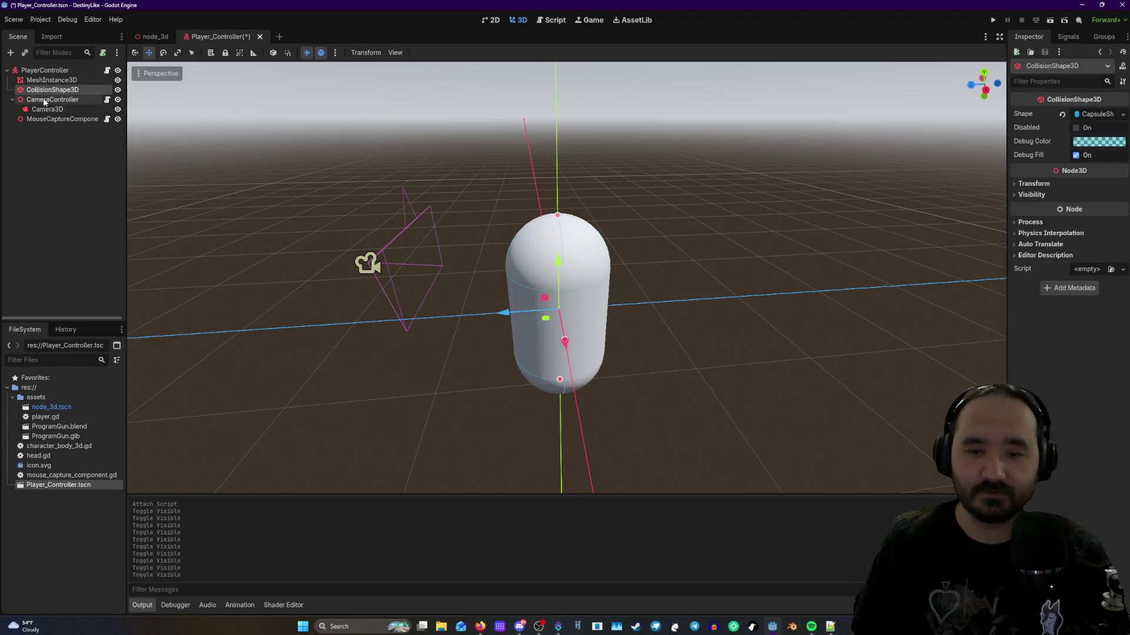
pyautogui.click(45, 101)
pyautogui.click(46, 109)
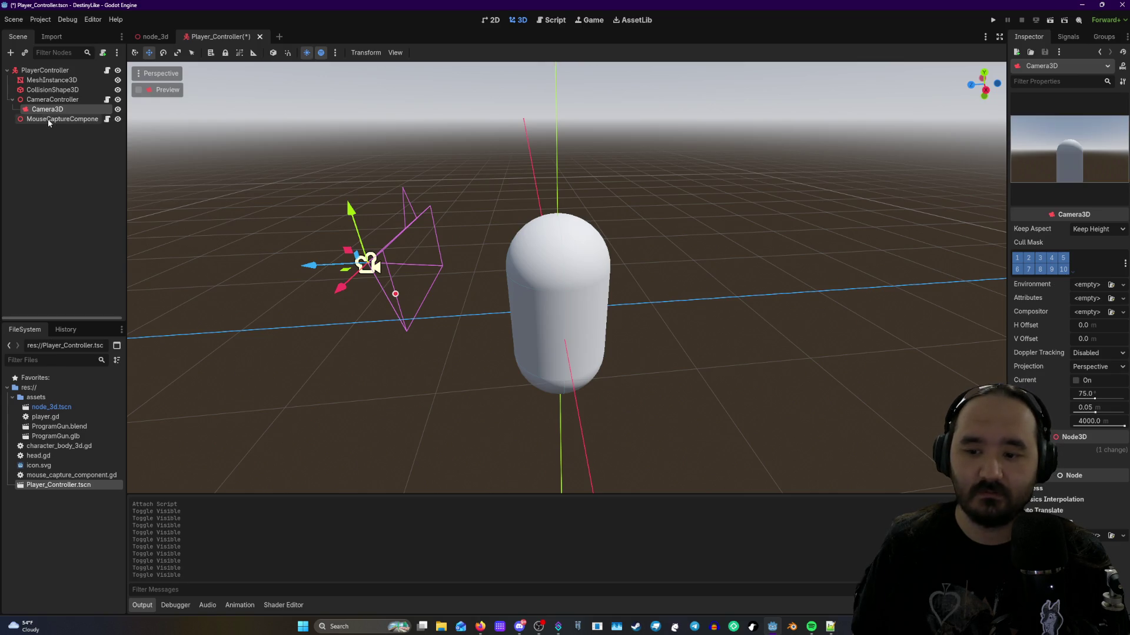
pyautogui.click(47, 120)
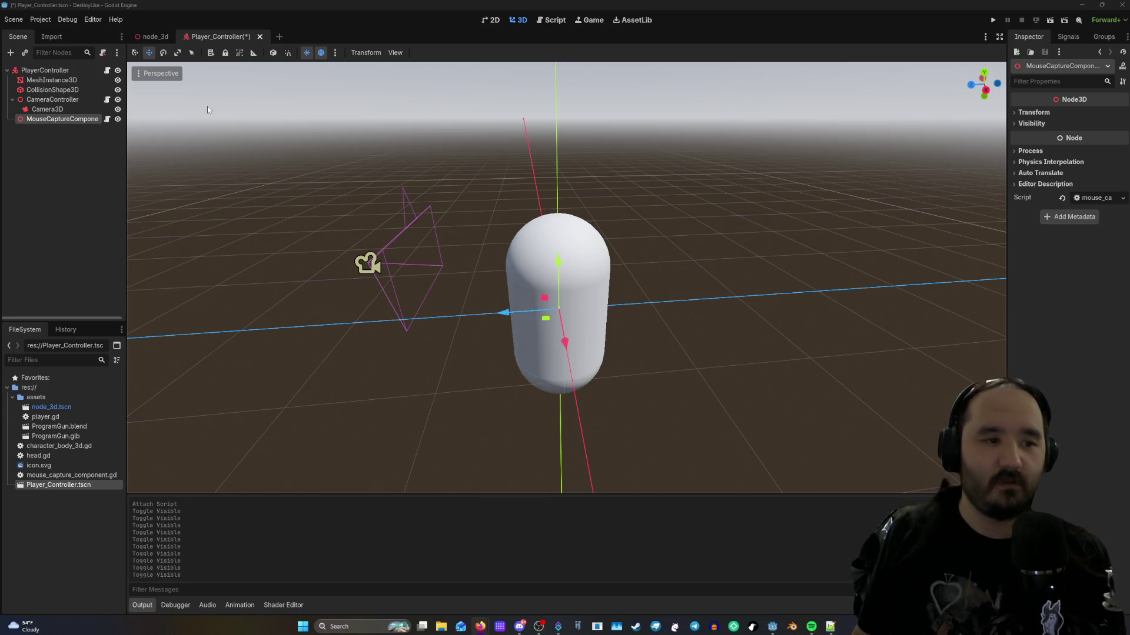
pyautogui.click(107, 119)
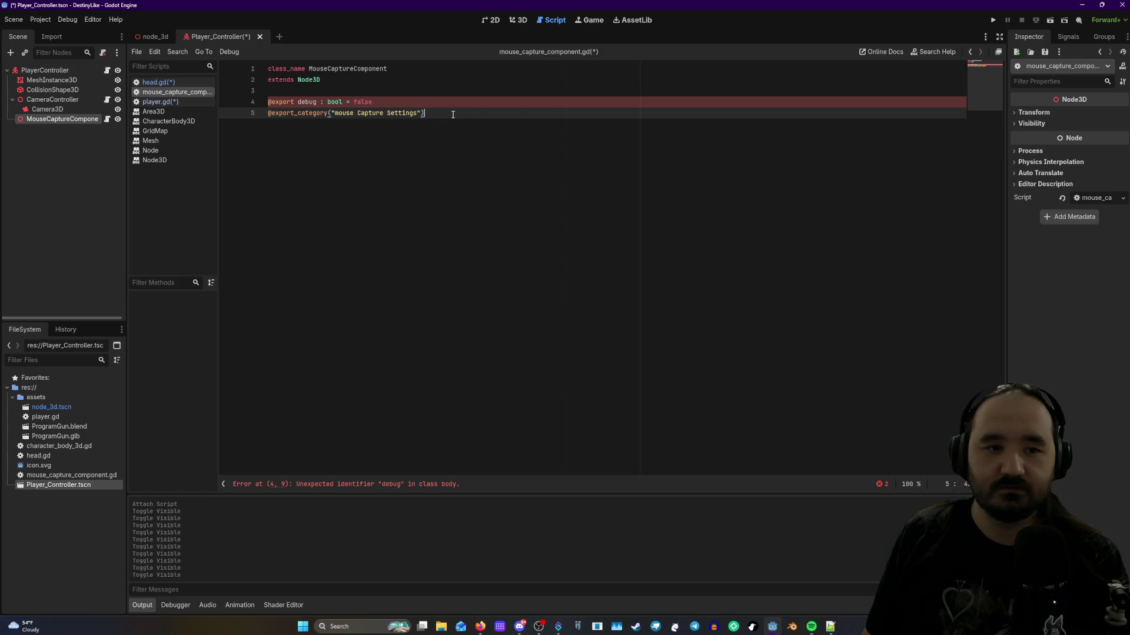
pyautogui.press('Return')
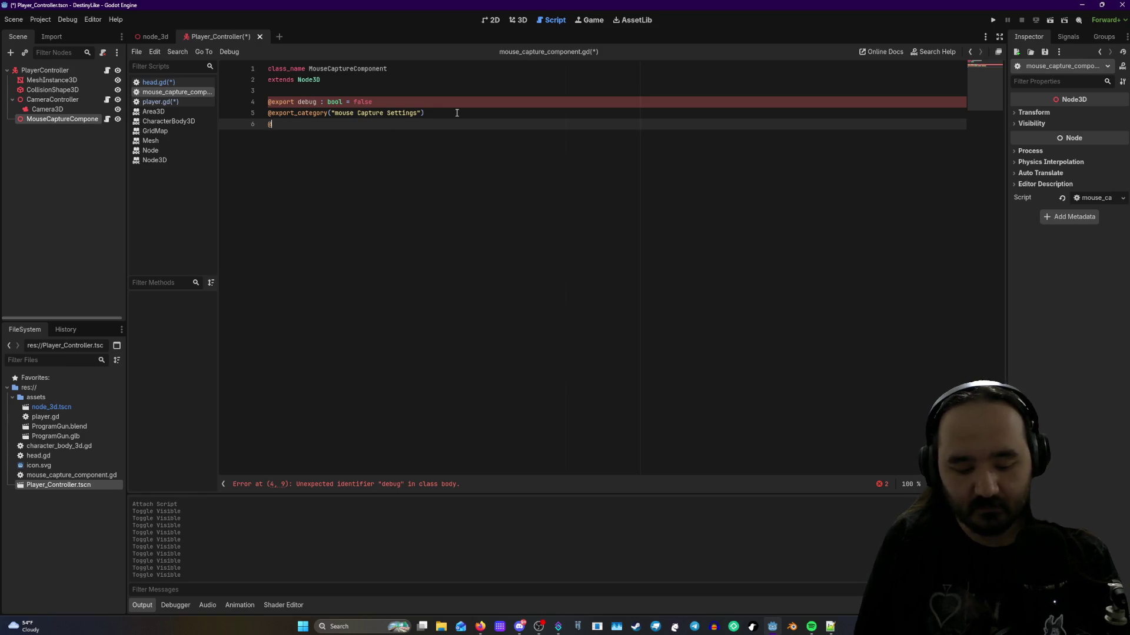
pyautogui.write('e')
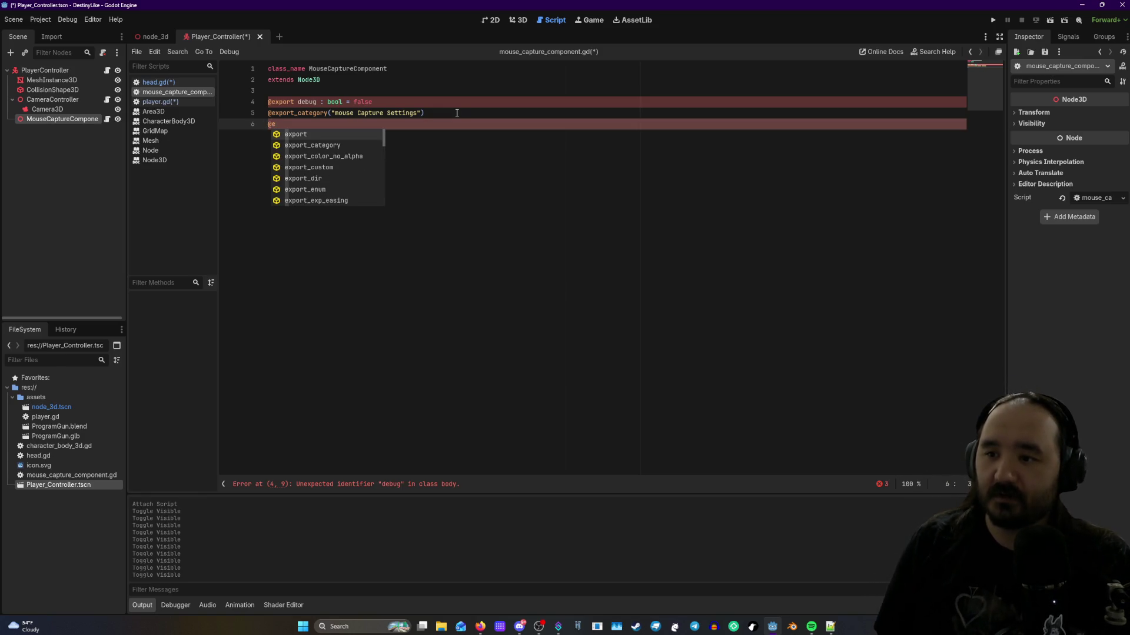
pyautogui.click(302, 134)
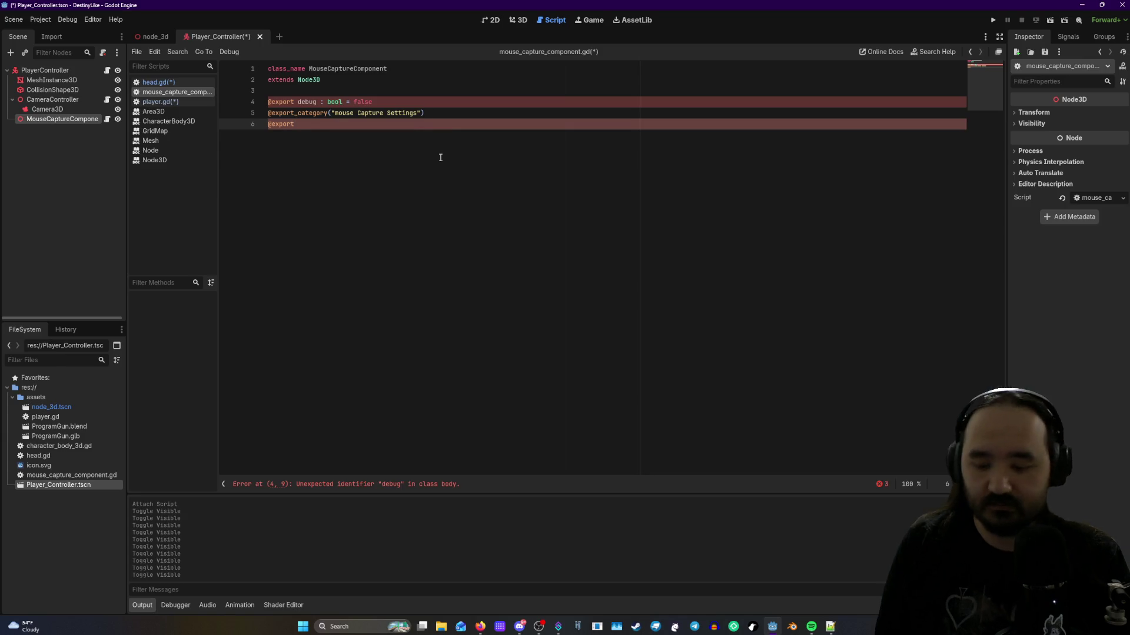
pyautogui.write('var c')
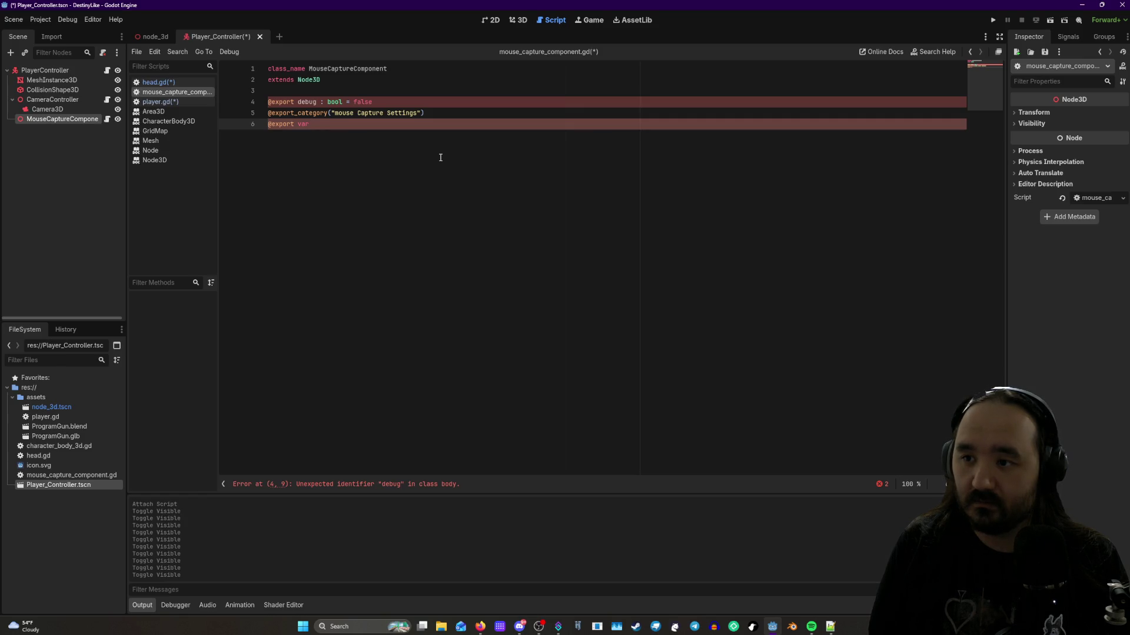
pyautogui.write('urr')
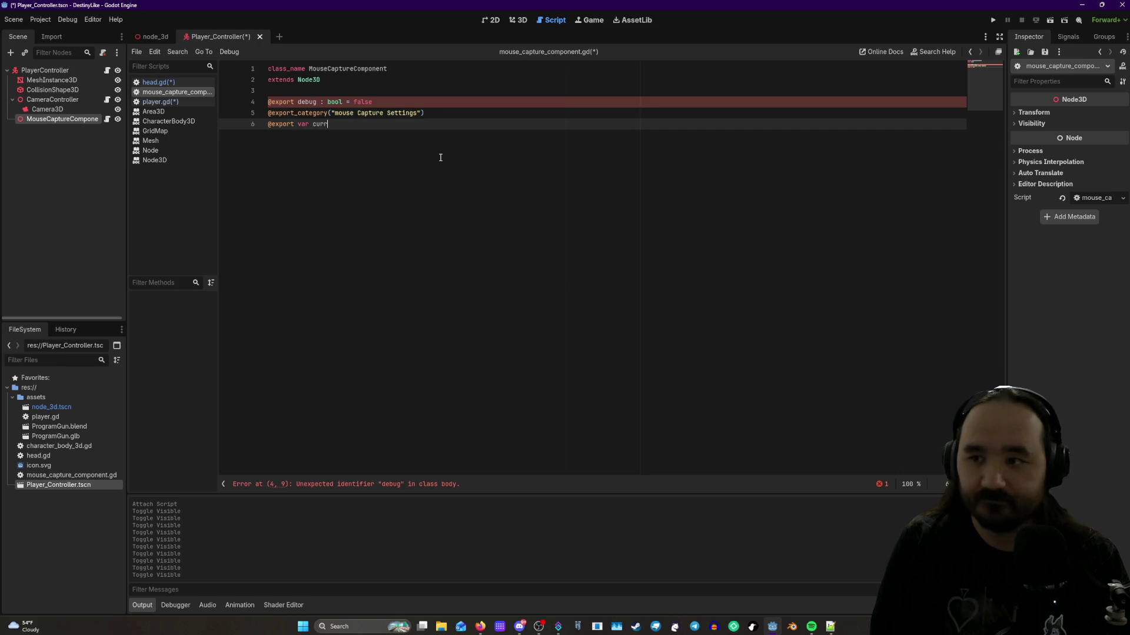
pyautogui.write('ent ')
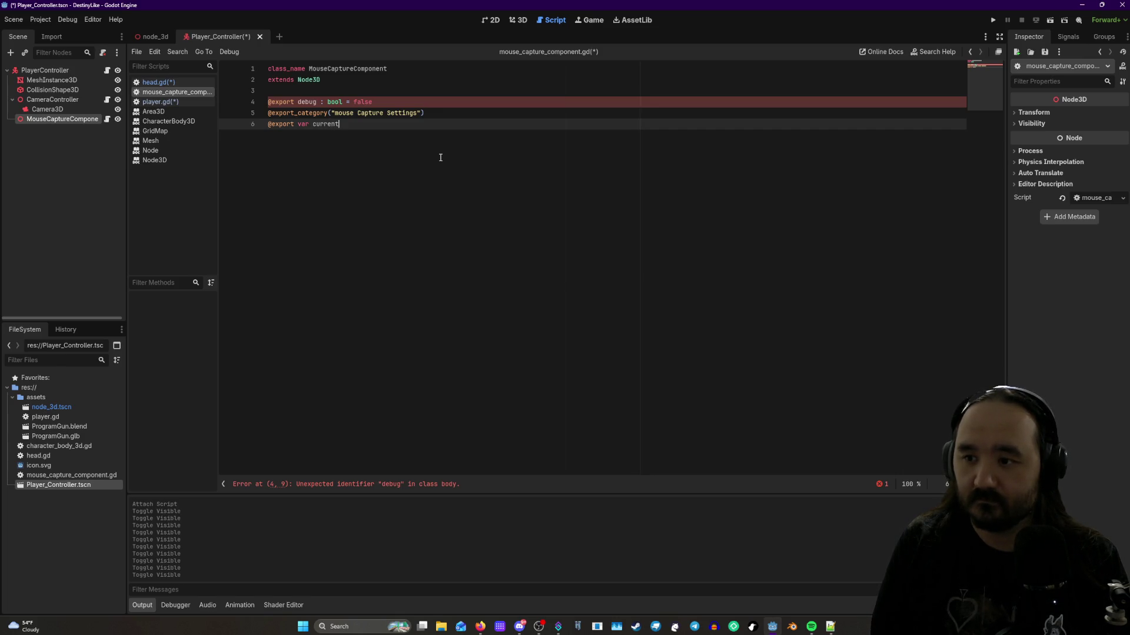
pyautogui.write('mo')
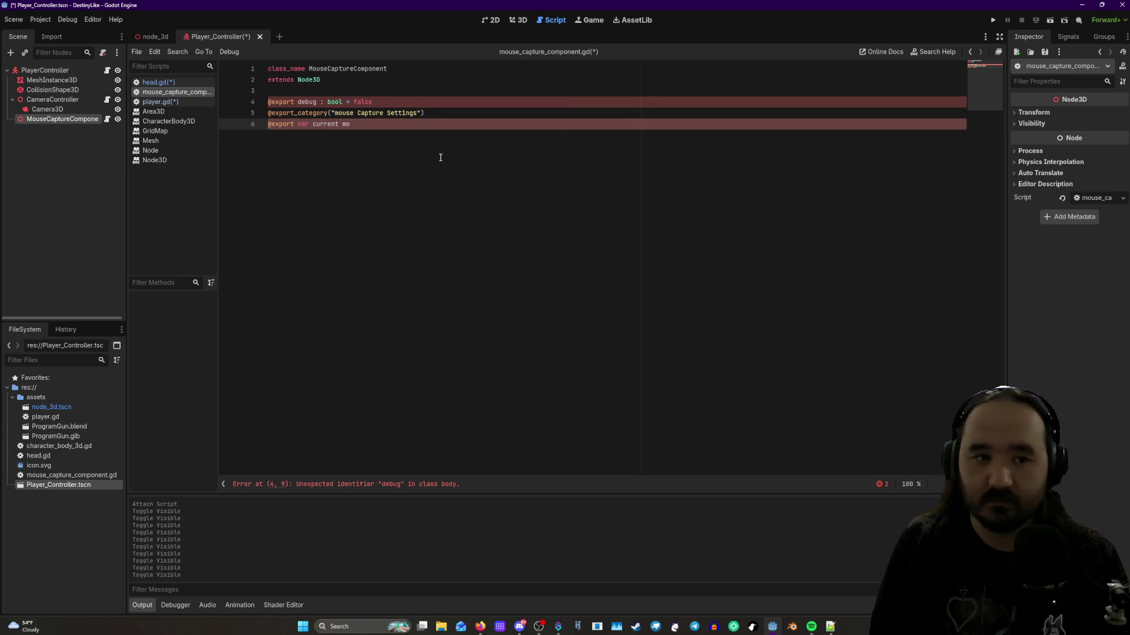
pyautogui.press('BackSpace')
pyautogui.press('BackSpace')
pyautogui.write('_')
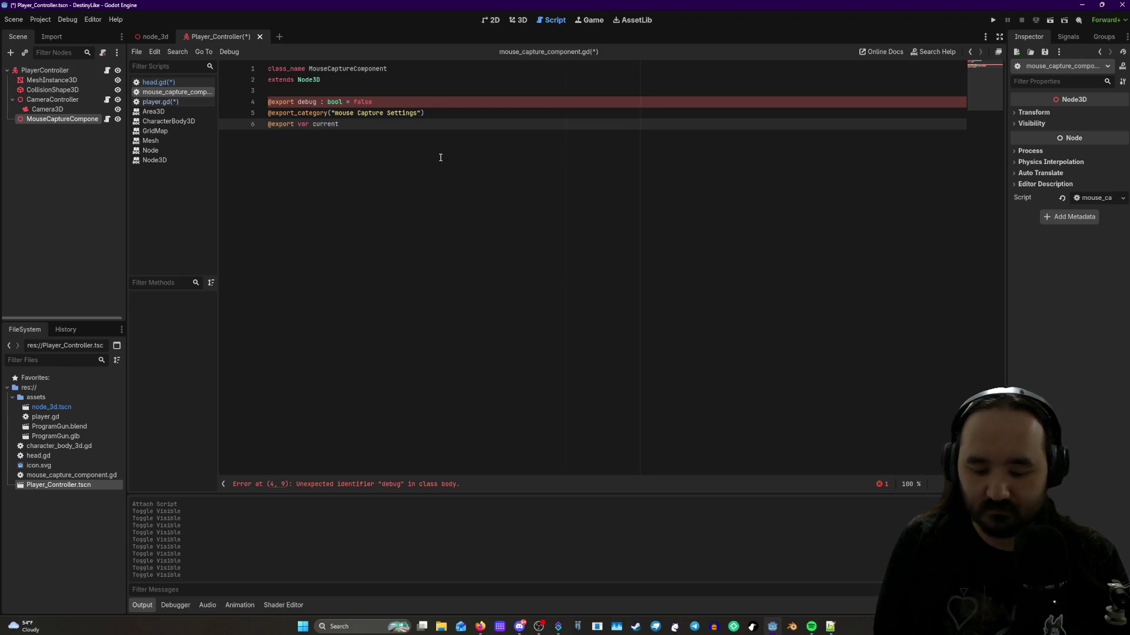
pyautogui.write('mouse_')
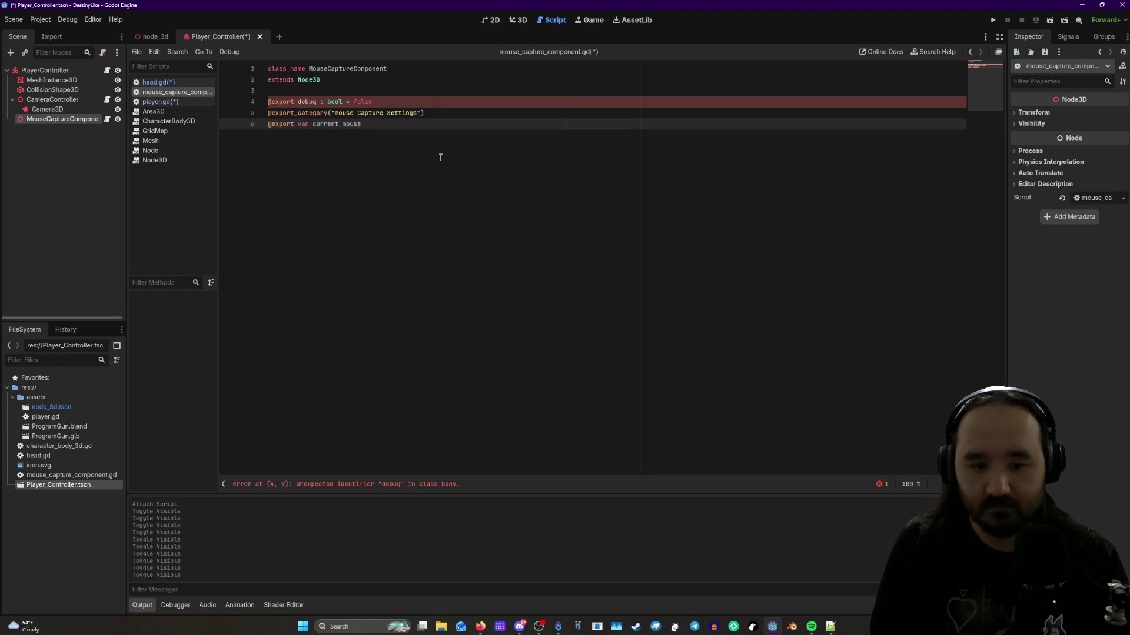
pyautogui.write('mode ')
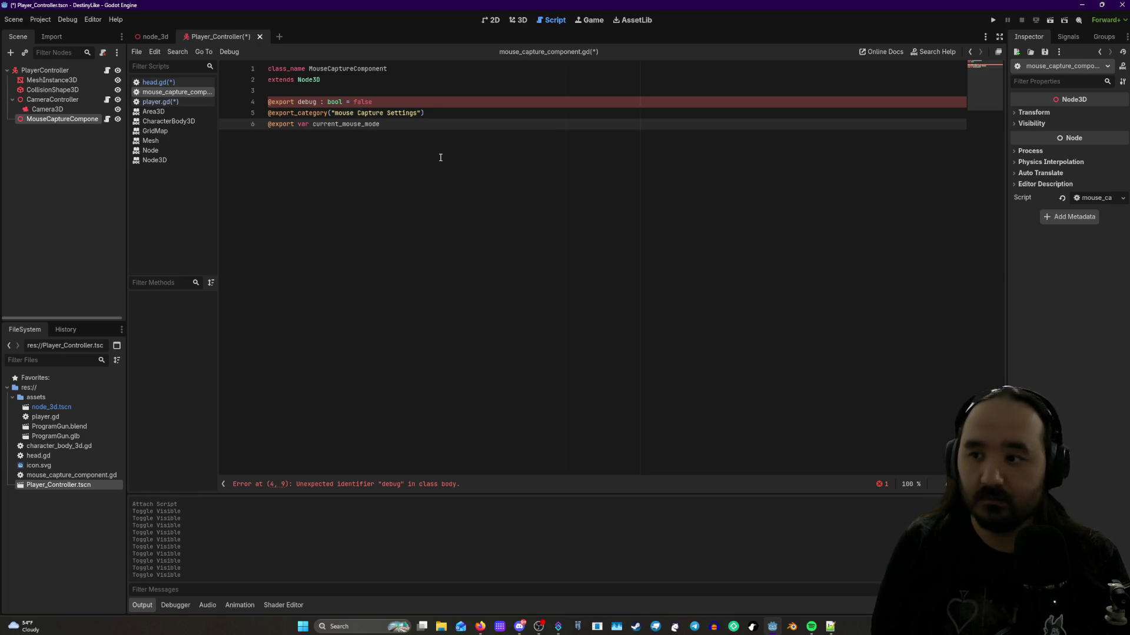
pyautogui.write(':')
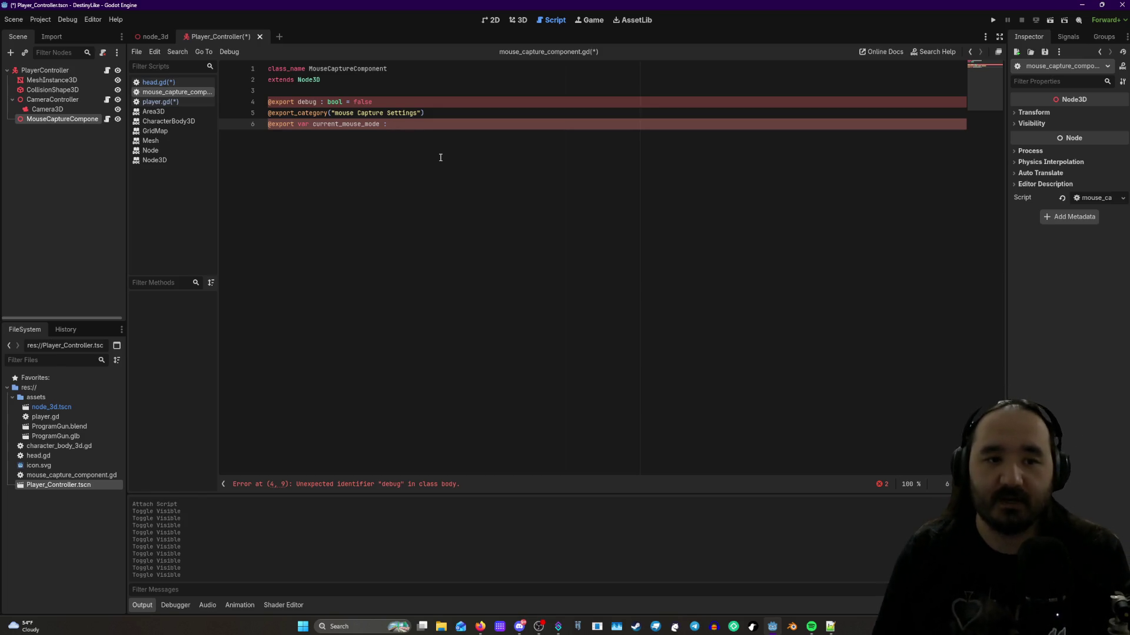
pyautogui.moveTo(322, 113)
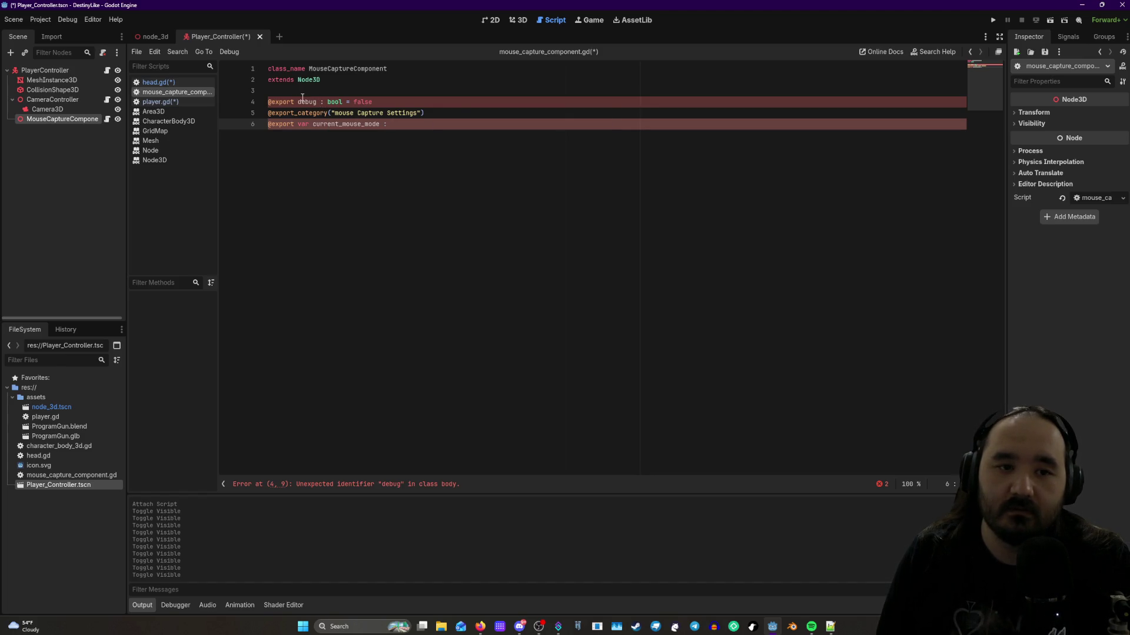
pyautogui.click(303, 102)
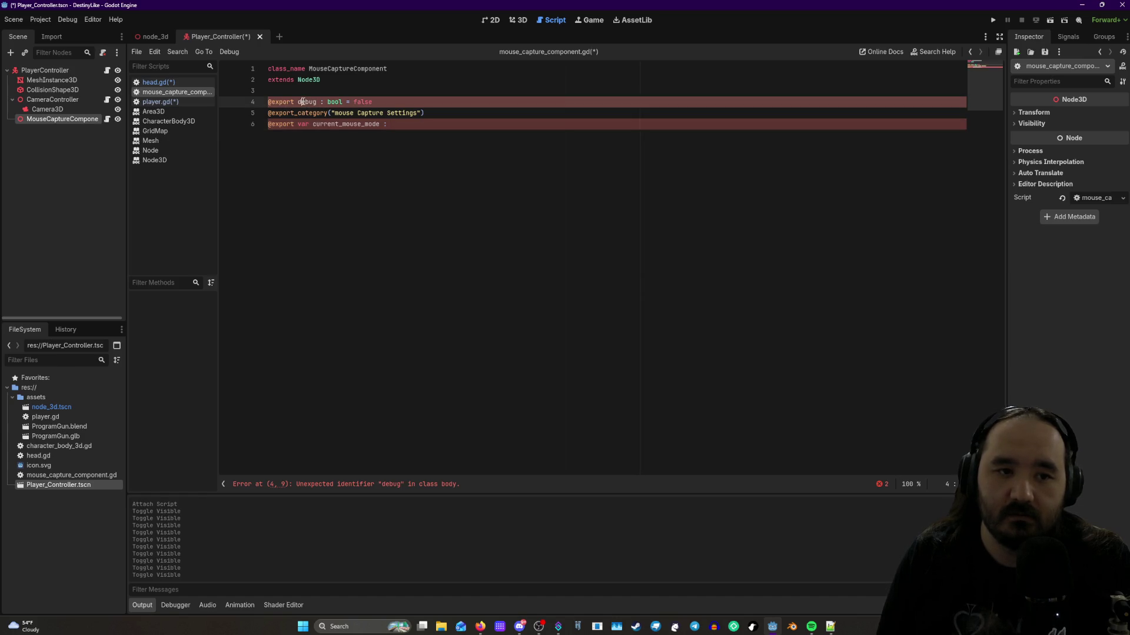
pyautogui.click(328, 124)
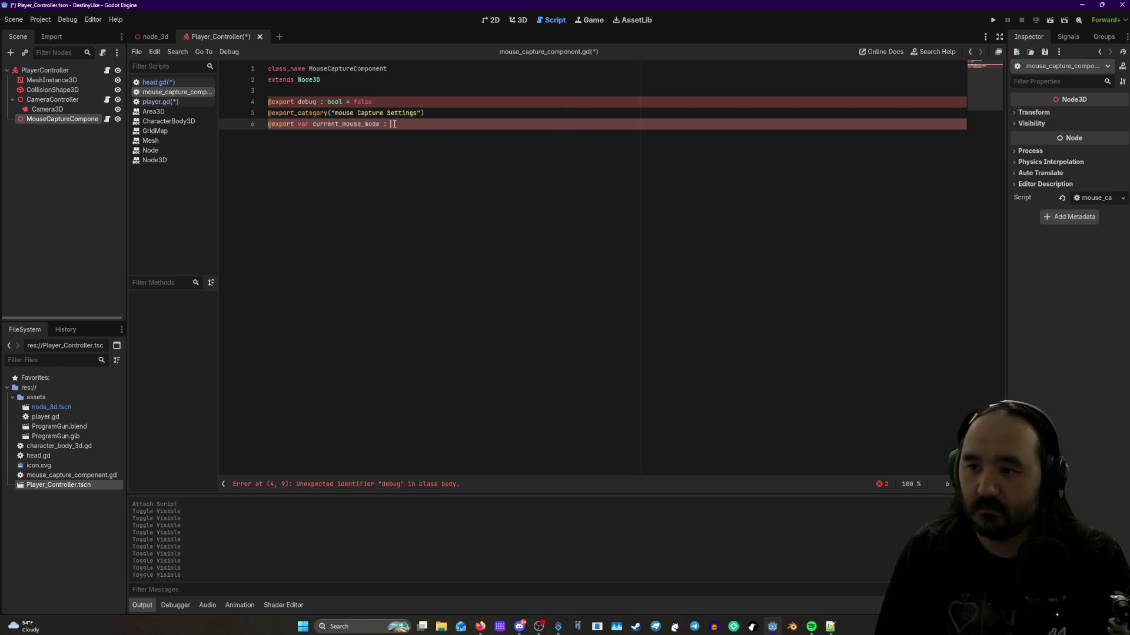
# Type current_mouse_mode as Input.MouseMode with default Input.MOUSE_MODE_CAPTURED.
pyautogui.write('Inp')
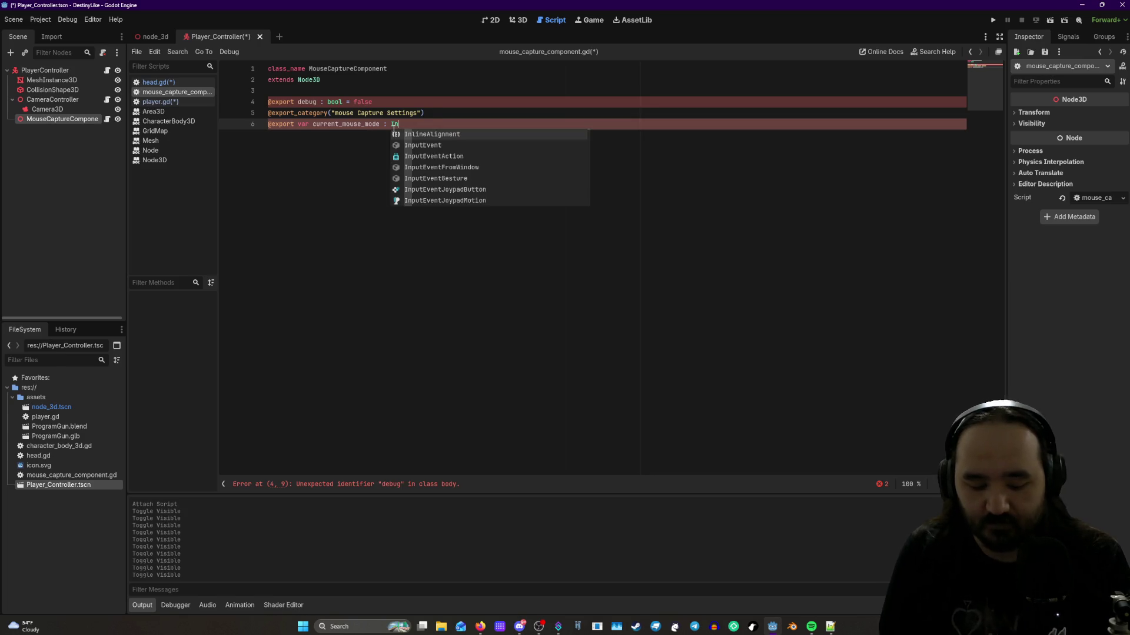
pyautogui.write('ut.')
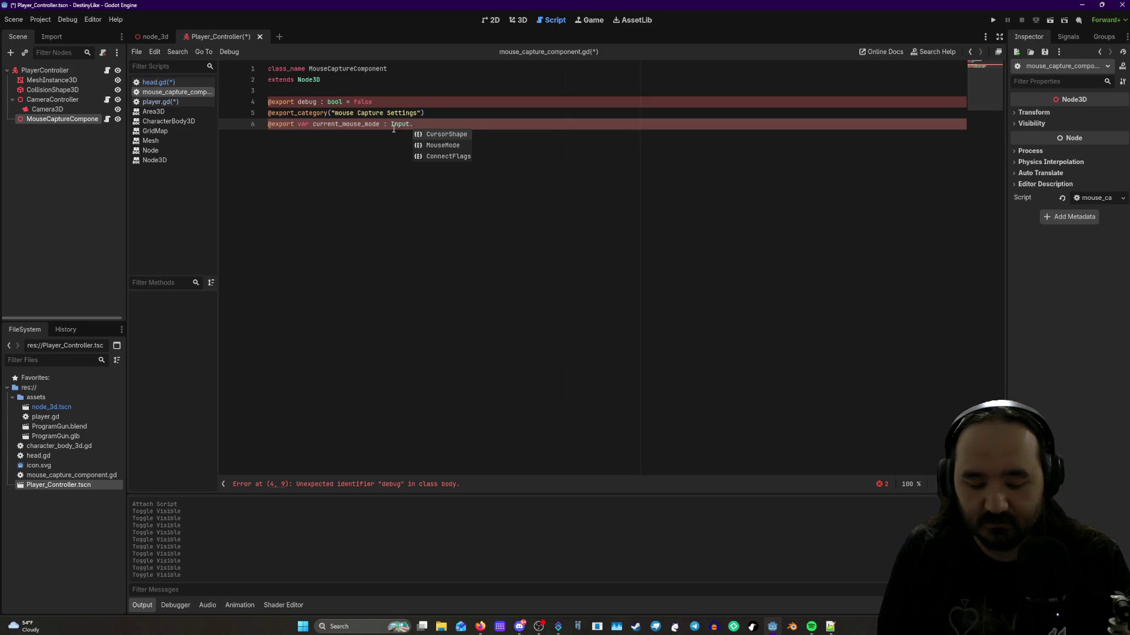
pyautogui.write('Mouse')
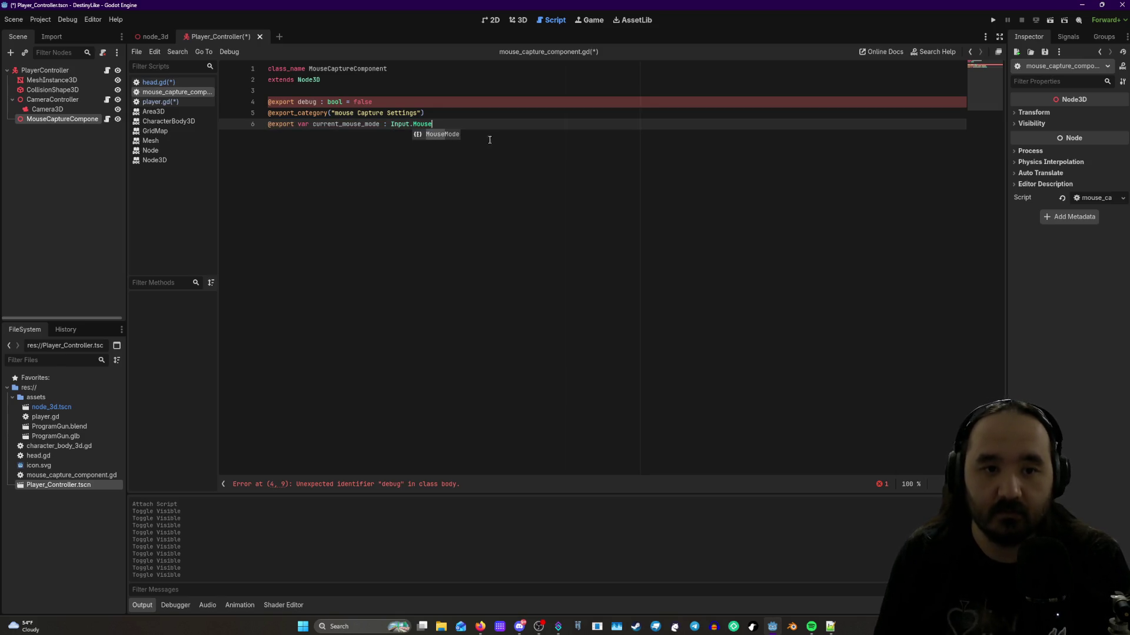
pyautogui.click(447, 139)
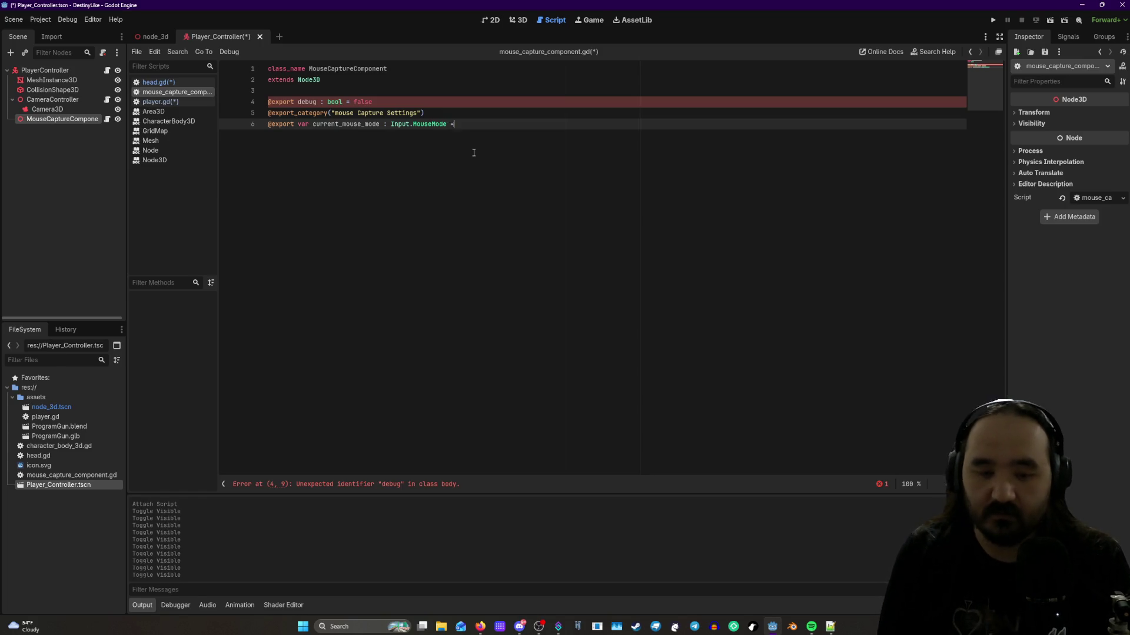
pyautogui.write('= In')
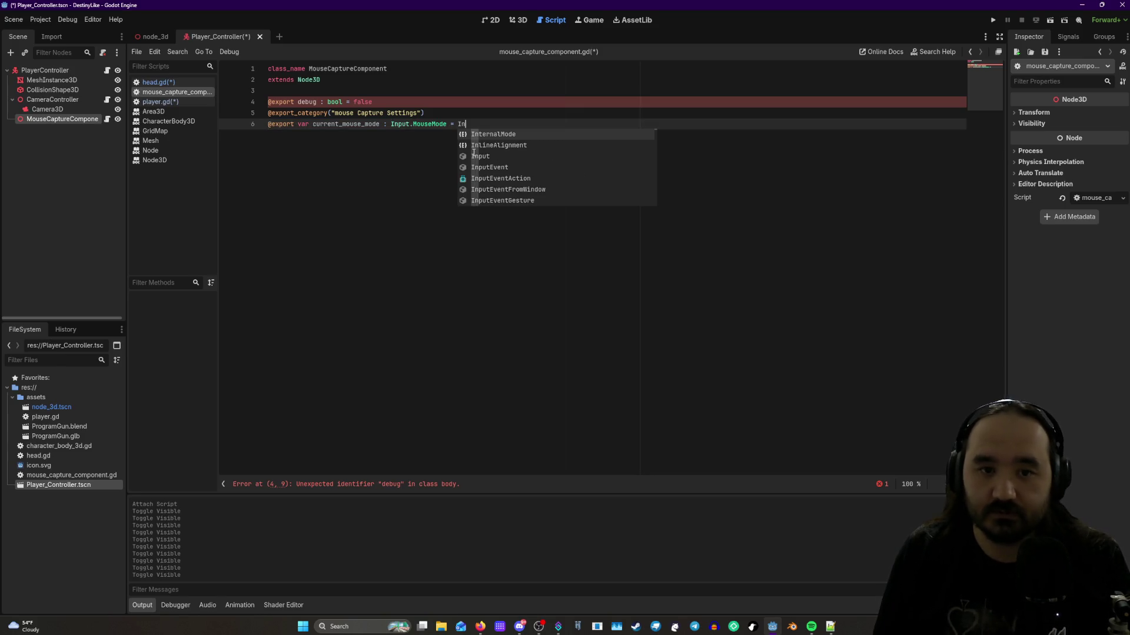
pyautogui.write('put')
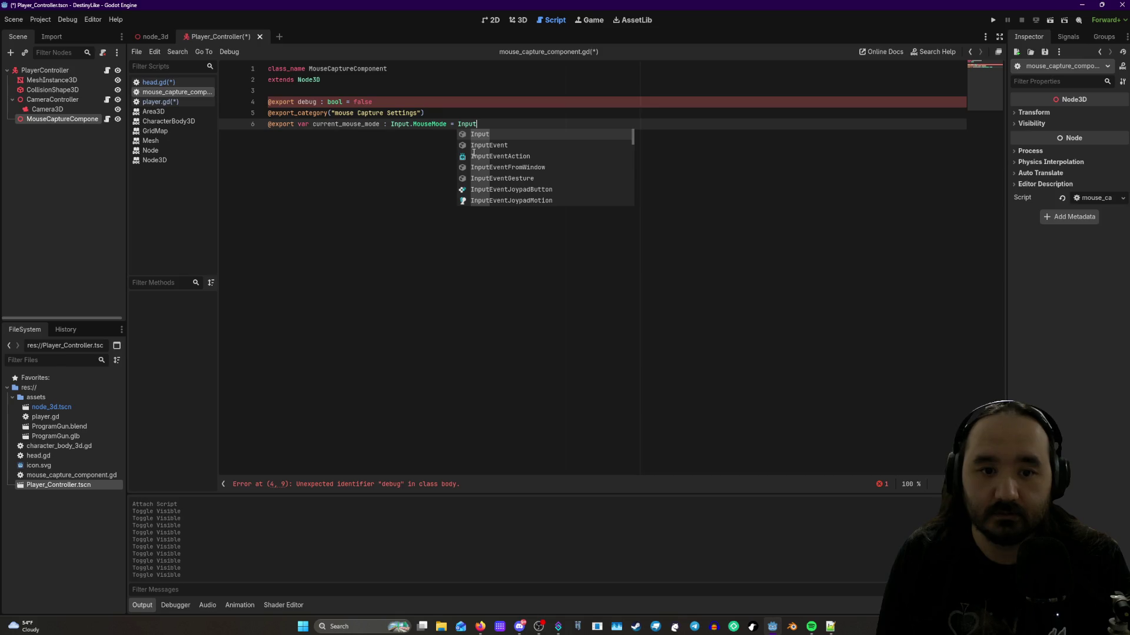
pyautogui.write('.')
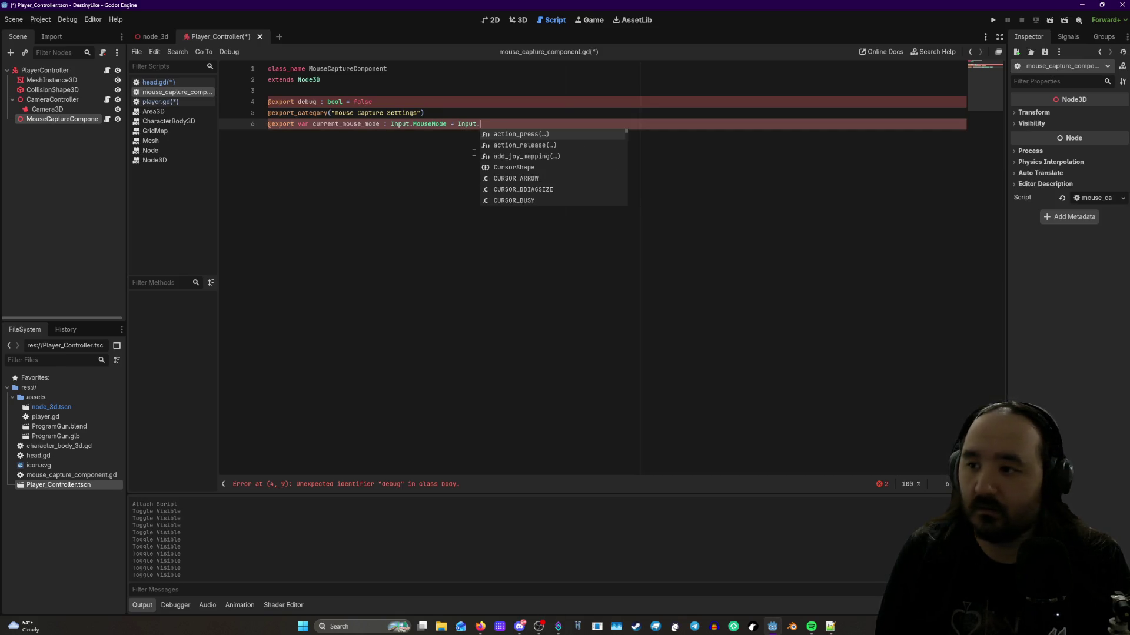
pyautogui.write('mouse')
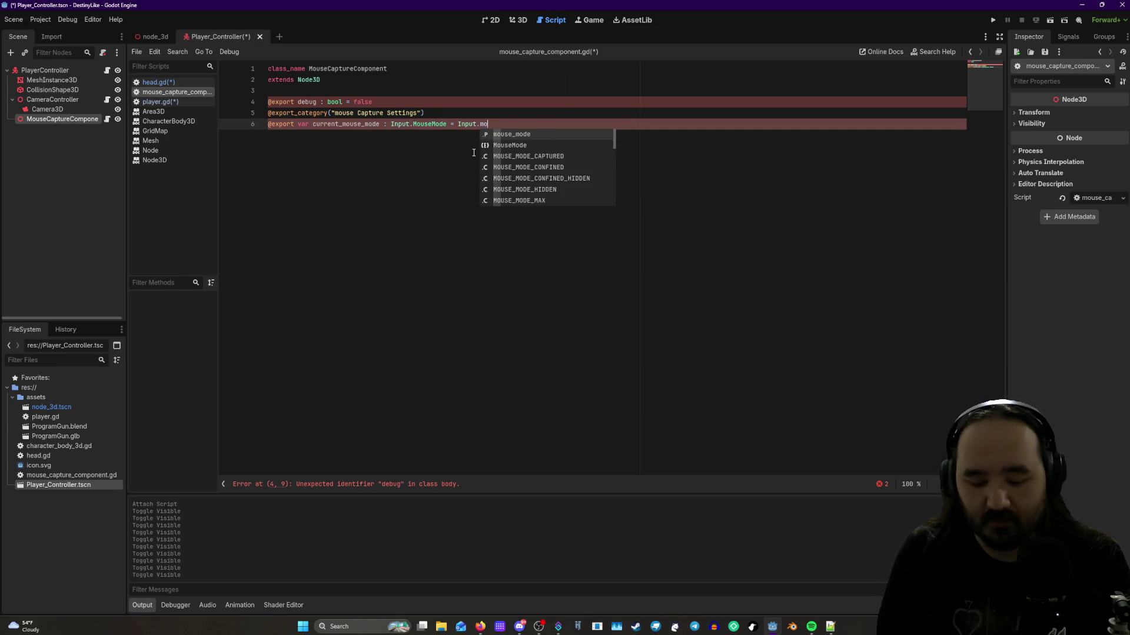
pyautogui.click(517, 157)
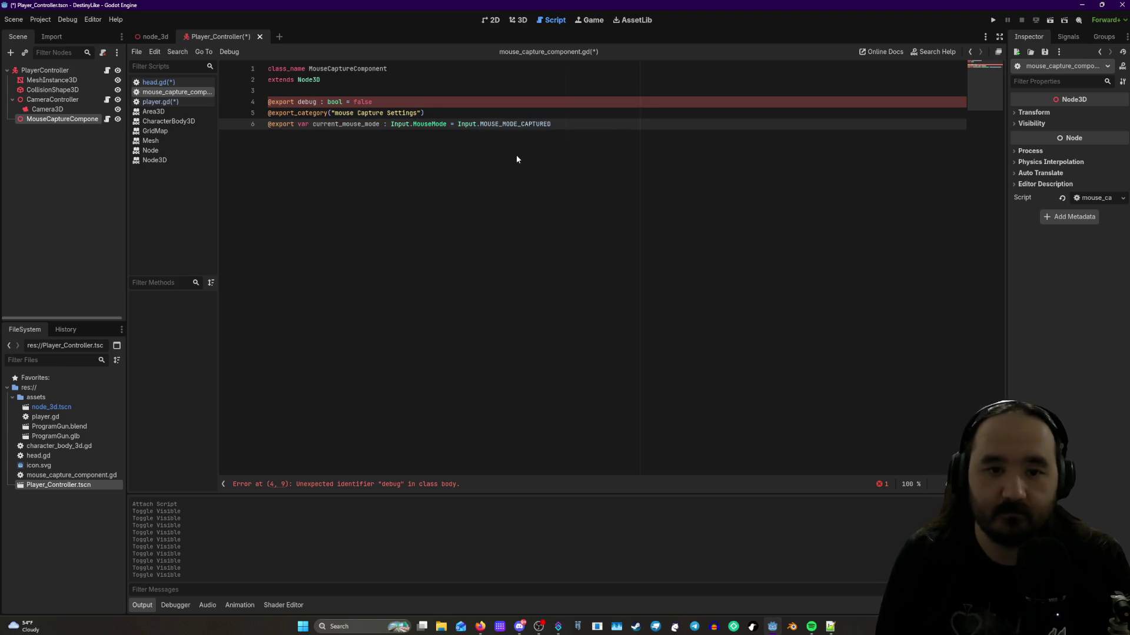
pyautogui.press('Return')
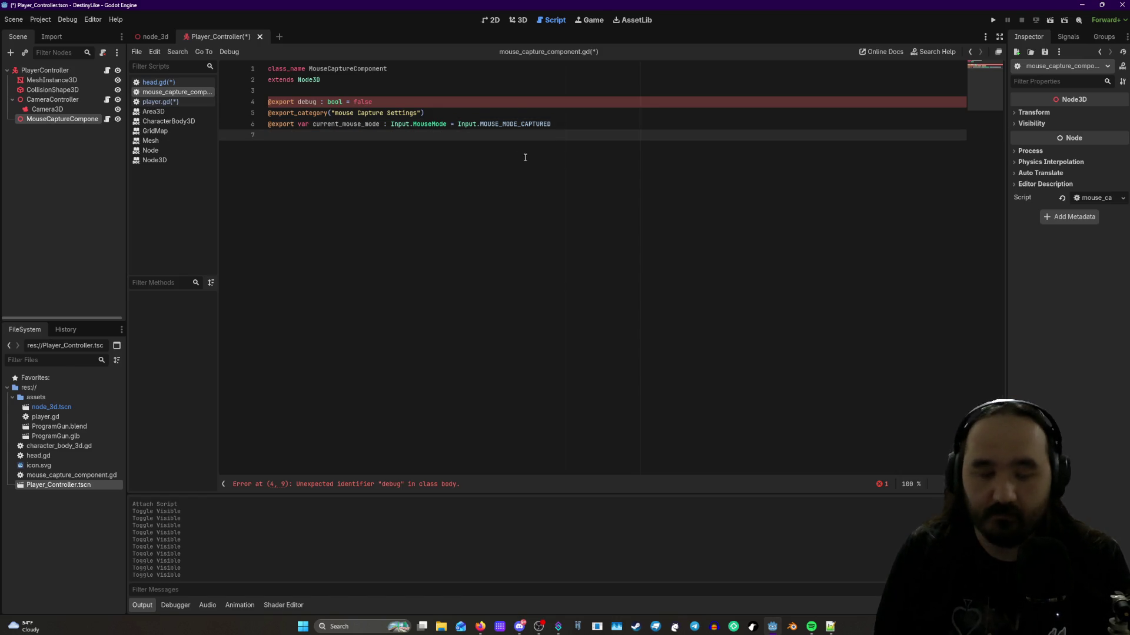
pyautogui.write('expor')
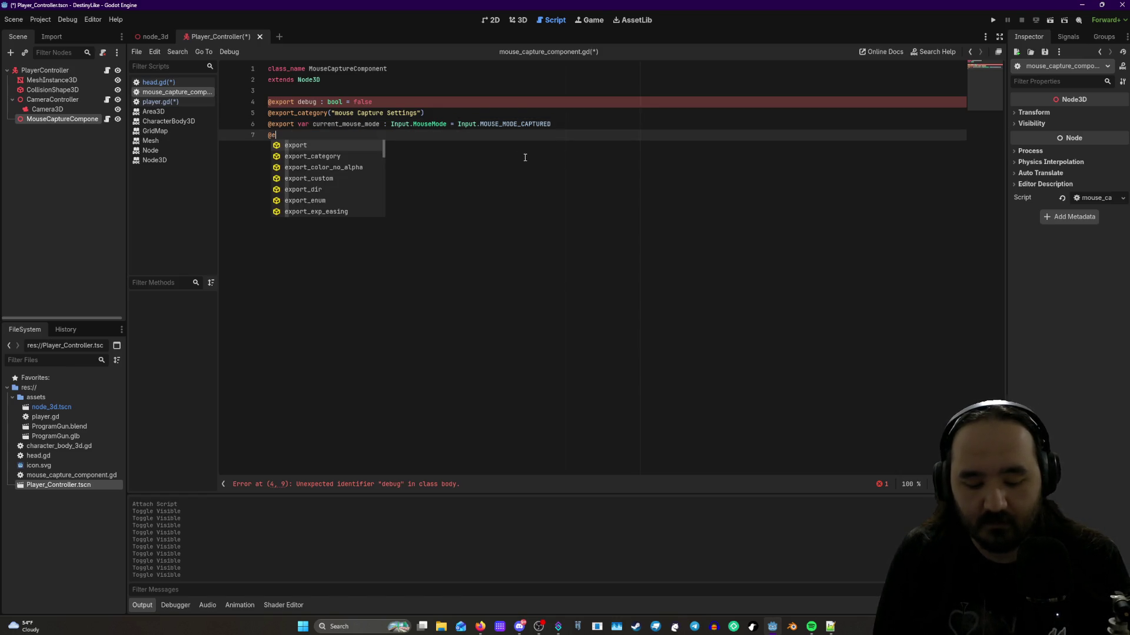
pyautogui.write('t')
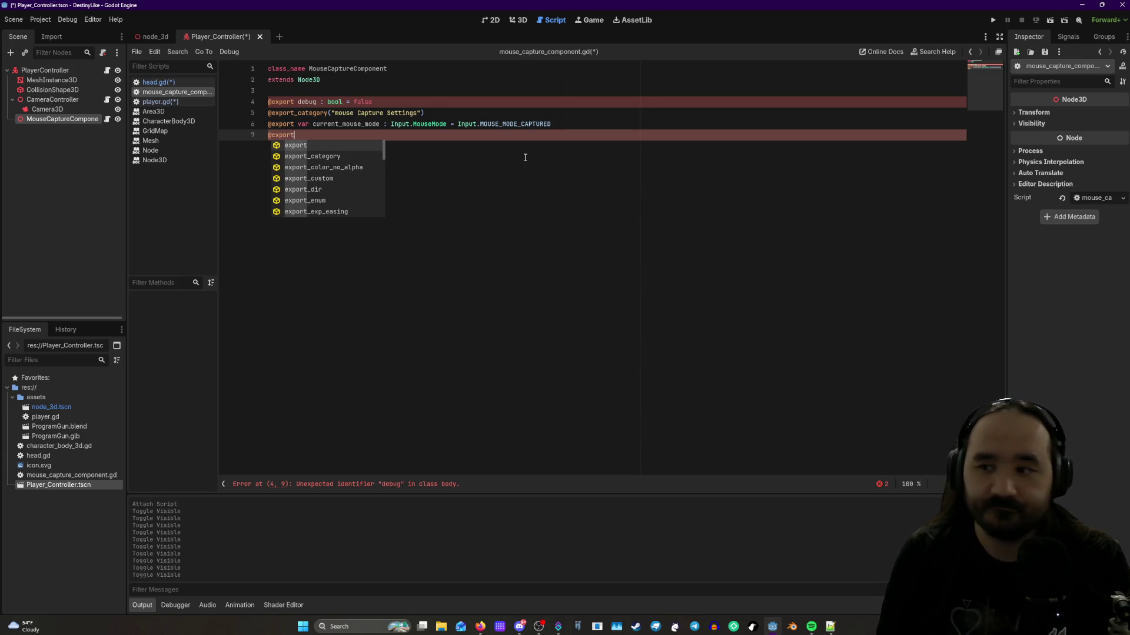
pyautogui.write(' var ')
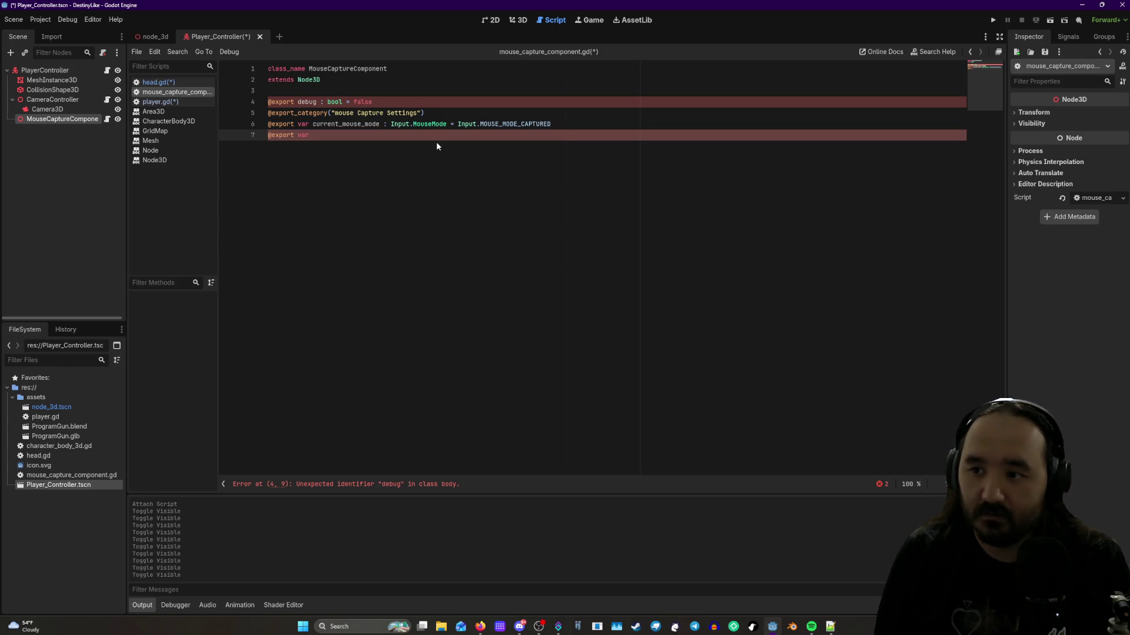
pyautogui.write('mouse')
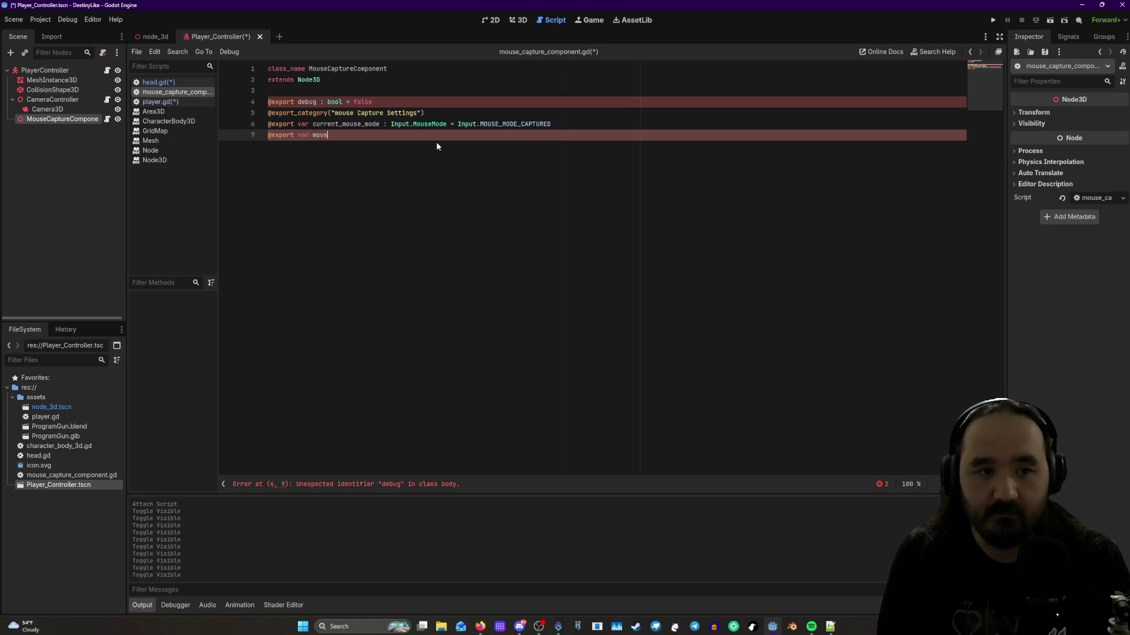
pyautogui.write('_S')
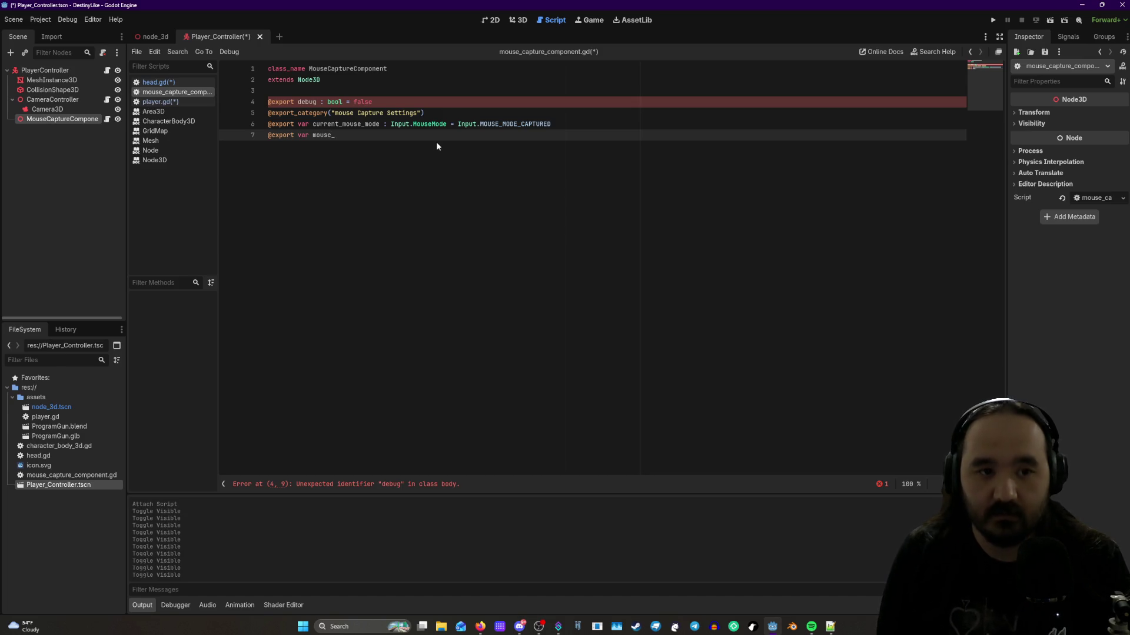
pyautogui.press('BackSpace')
pyautogui.write('sensi')
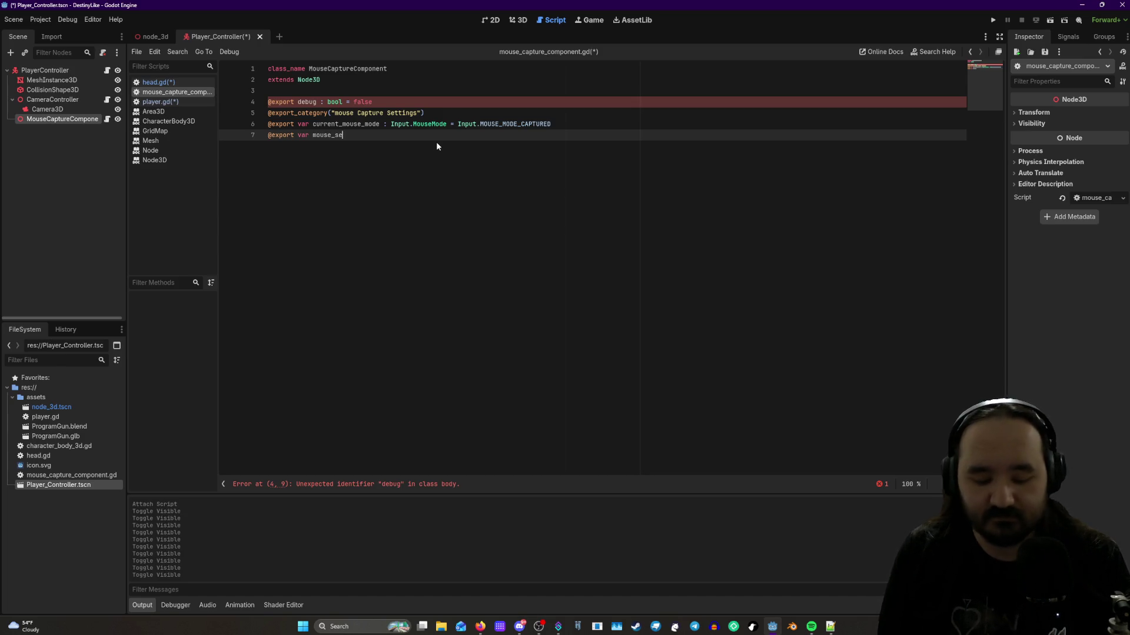
pyautogui.write('ti')
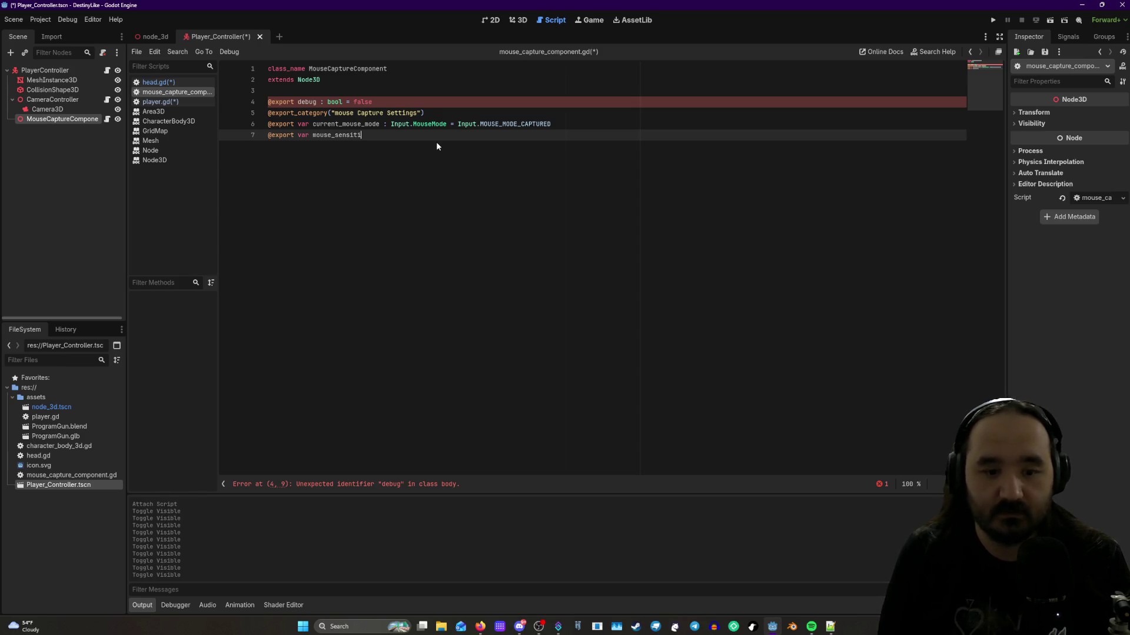
pyautogui.write('vity')
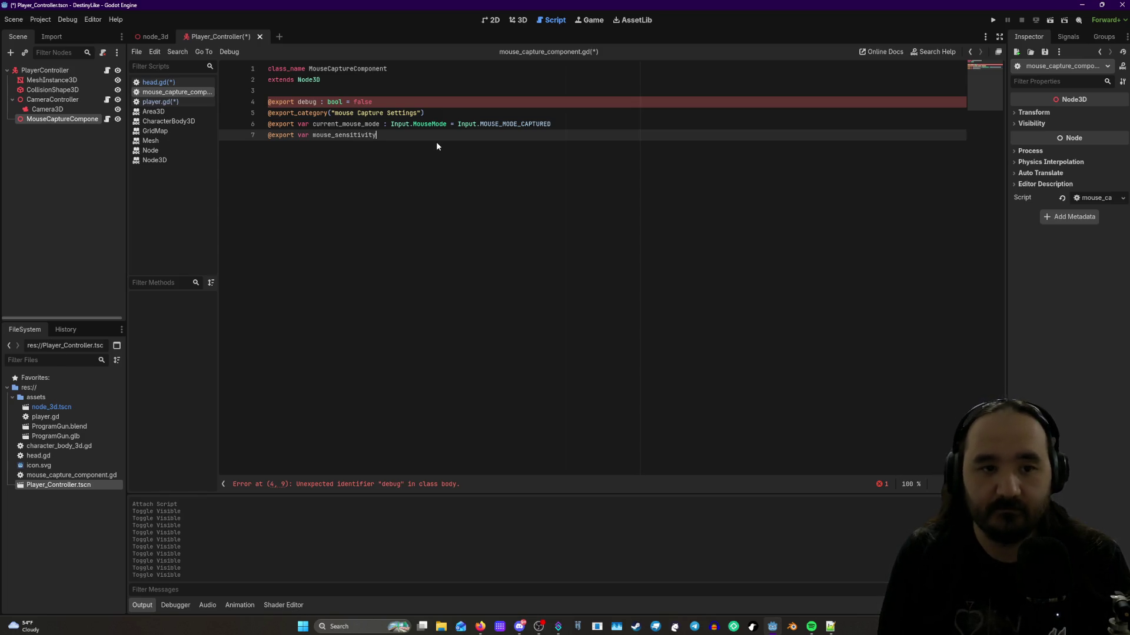
pyautogui.write(' : floa')
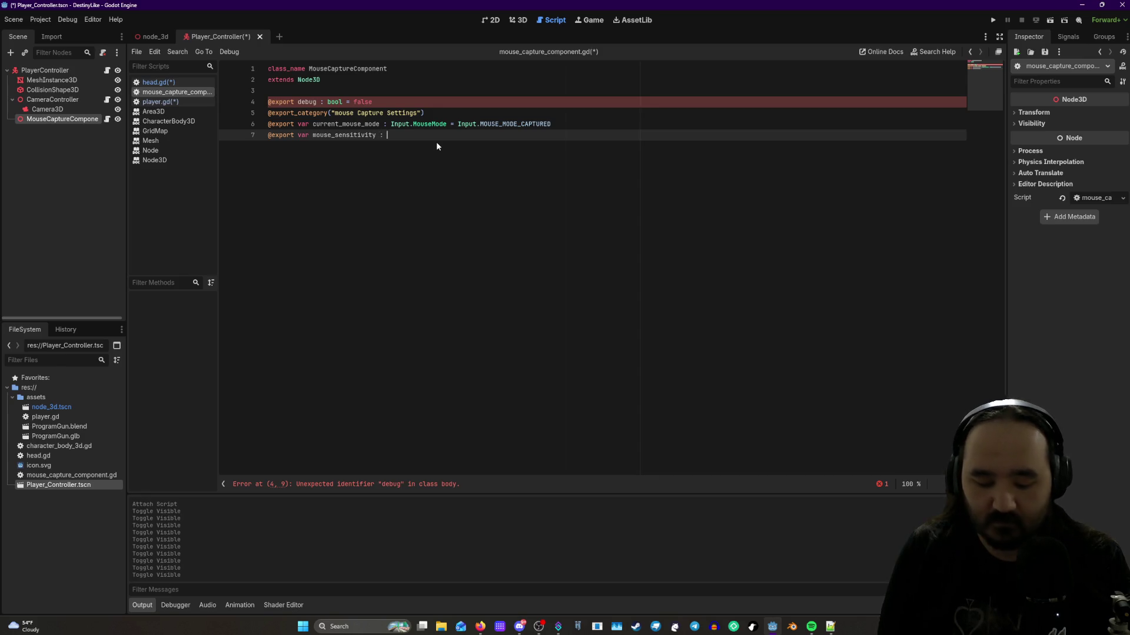
pyautogui.write('r')
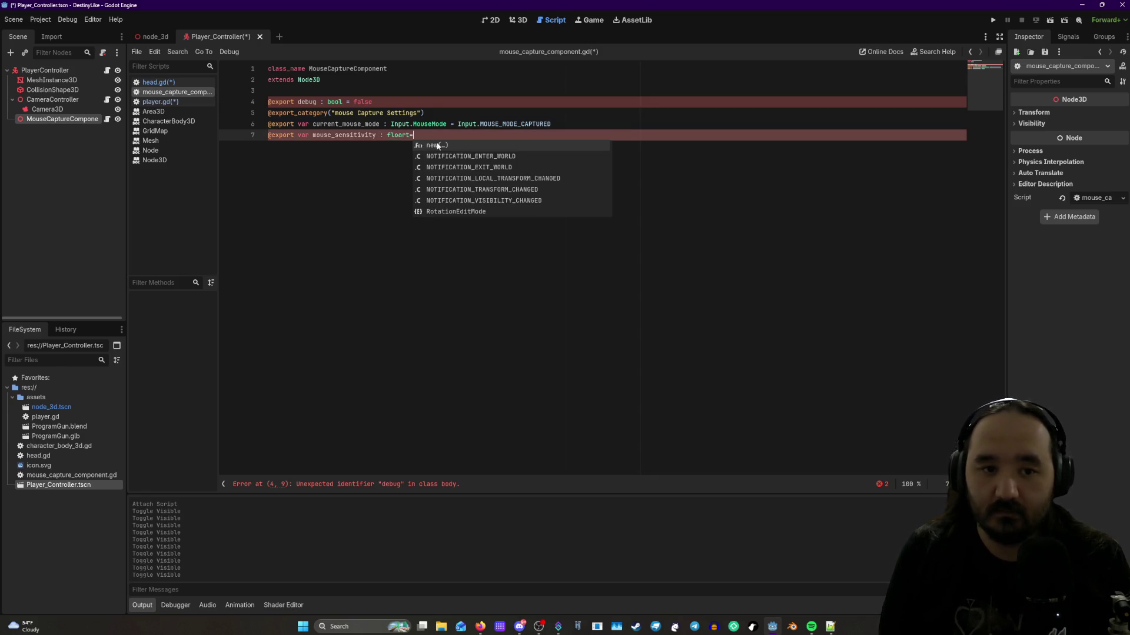
pyautogui.press('BackSpace')
pyautogui.write('t')
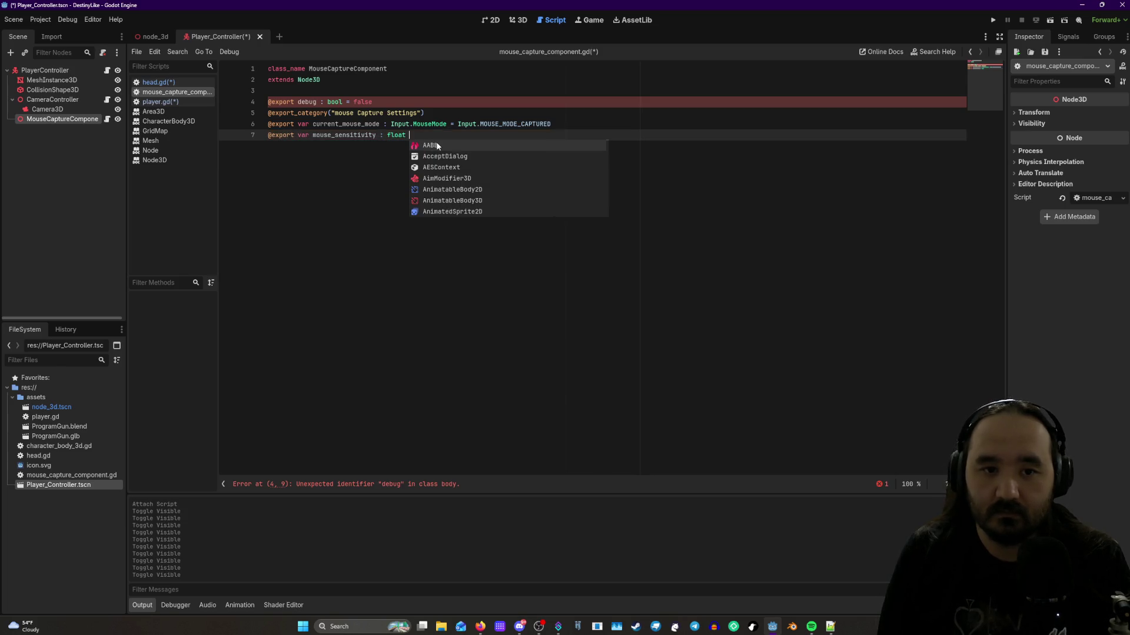
pyautogui.write(' = 00')
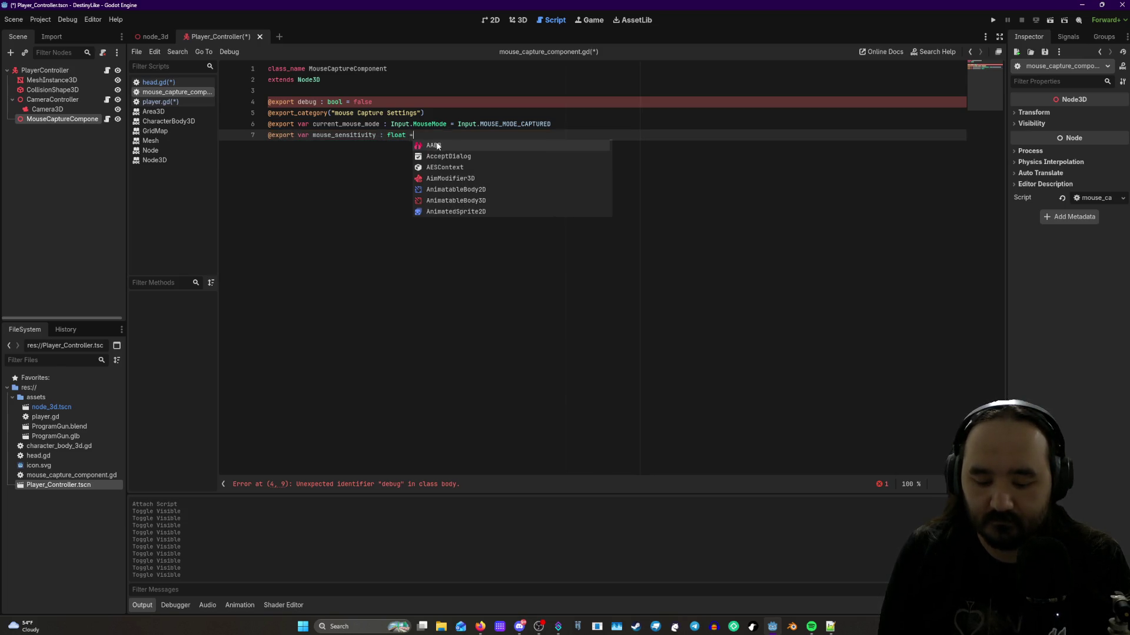
pyautogui.press('BackSpace')
pyautogui.write('.005')
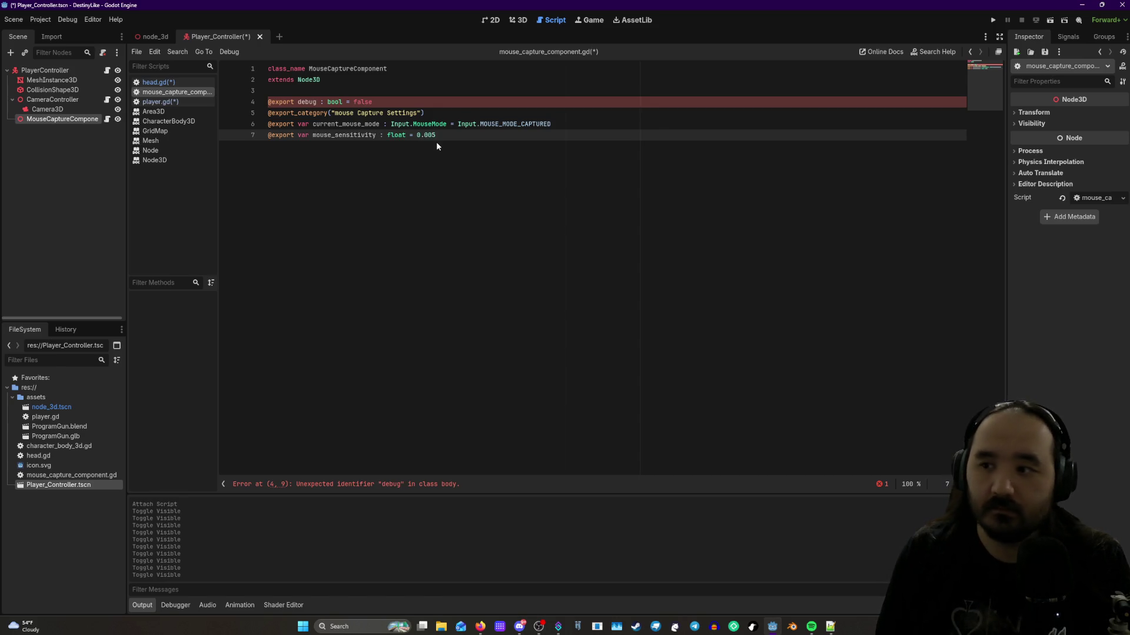
pyautogui.press('Return')
pyautogui.press('Return')
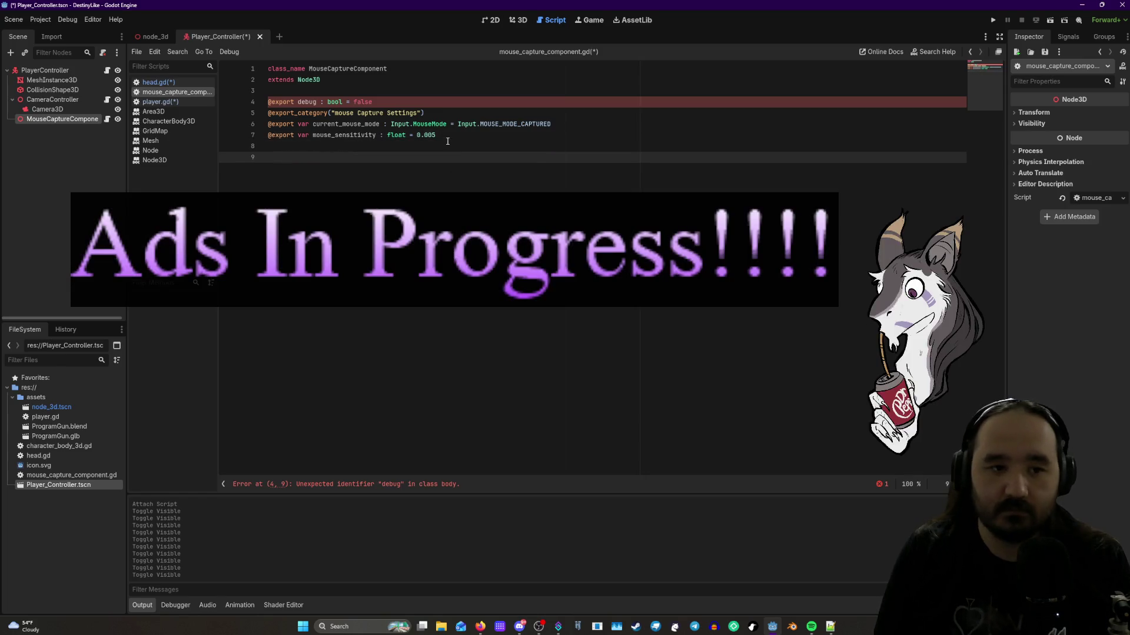
# Start a new 'var' declaration on line 9 below mouse_sensitivity.
pyautogui.write('var')
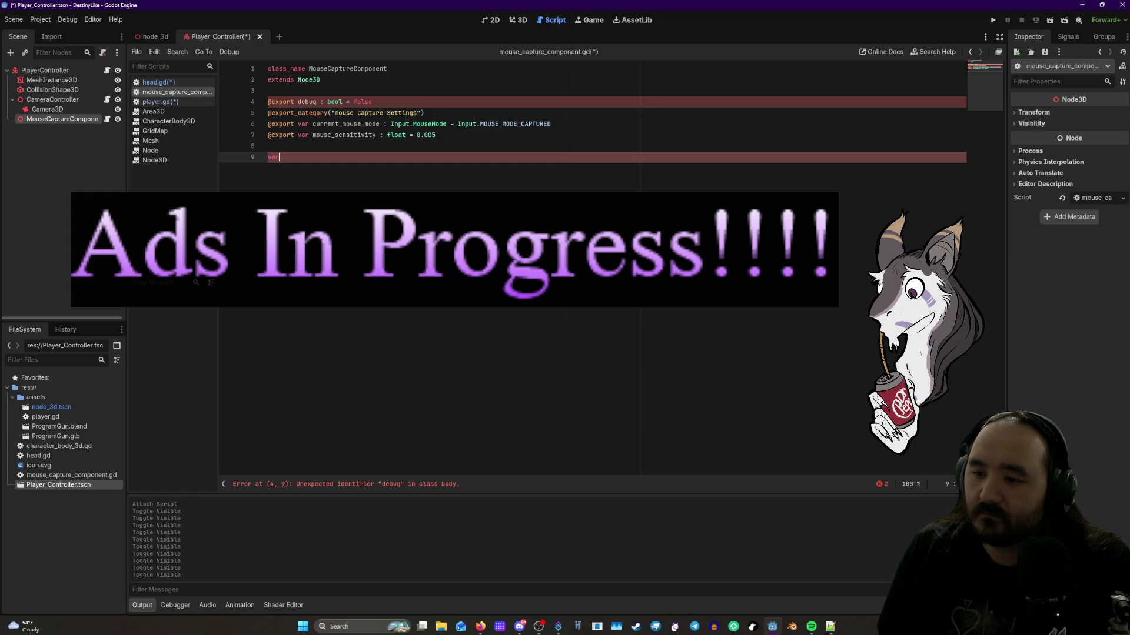
# Switch from Godot over to Firefox.
pyautogui.hotkey('alt', 'Tab')
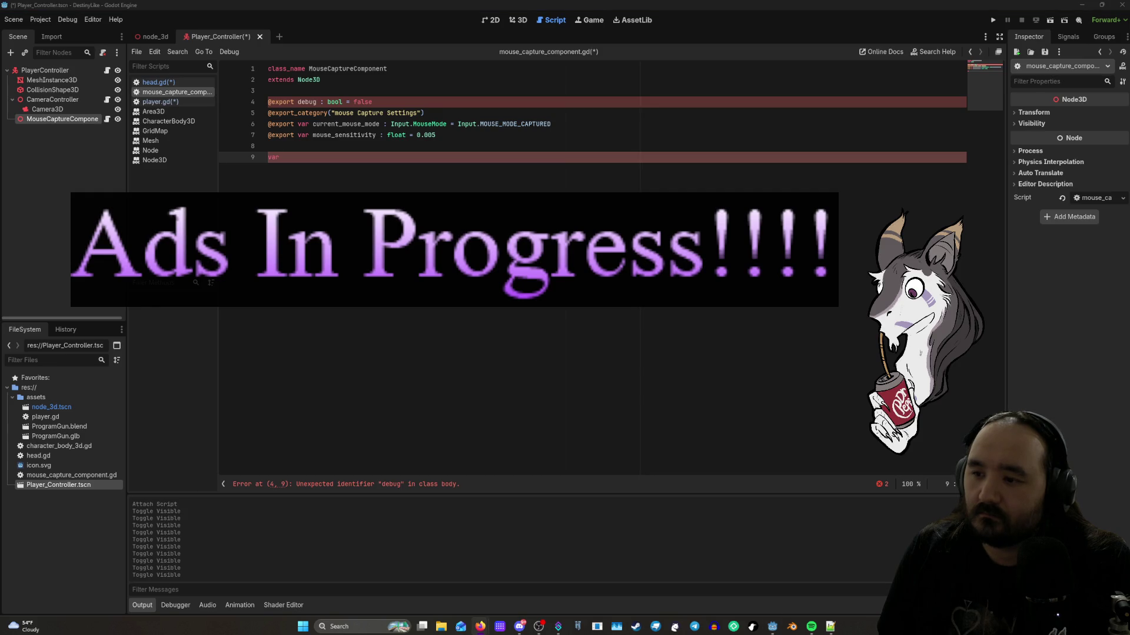
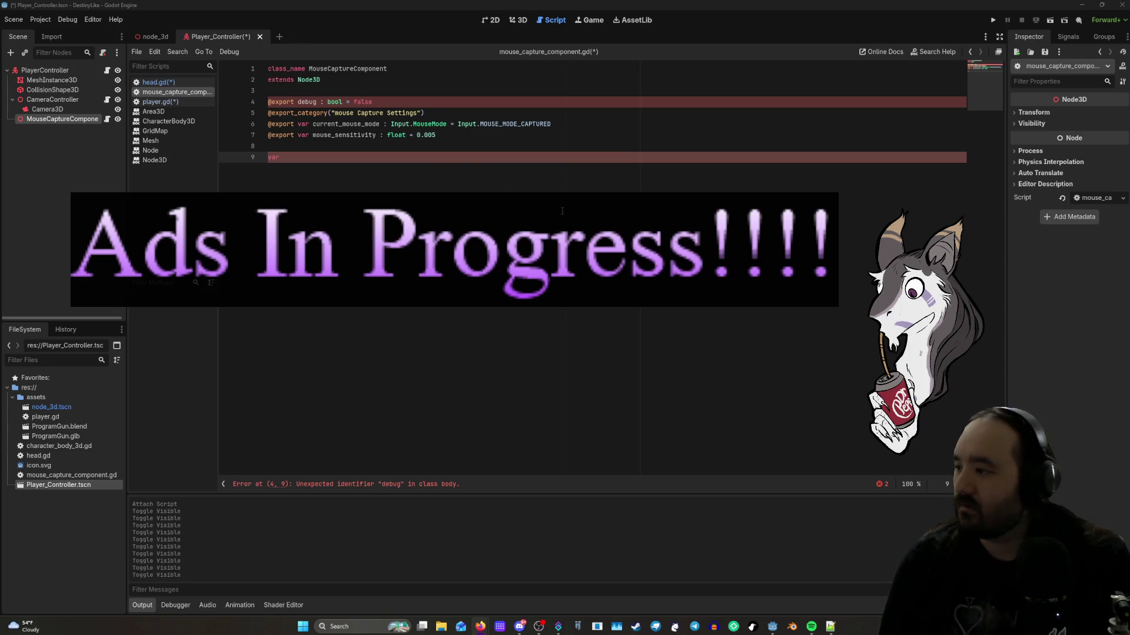
# Change line 2 of mouse_capture_component.gd from 'extends Node3D' to 'extends Node', then select the code.
pyautogui.rightClick(23, 117)
pyautogui.click(340, 134)
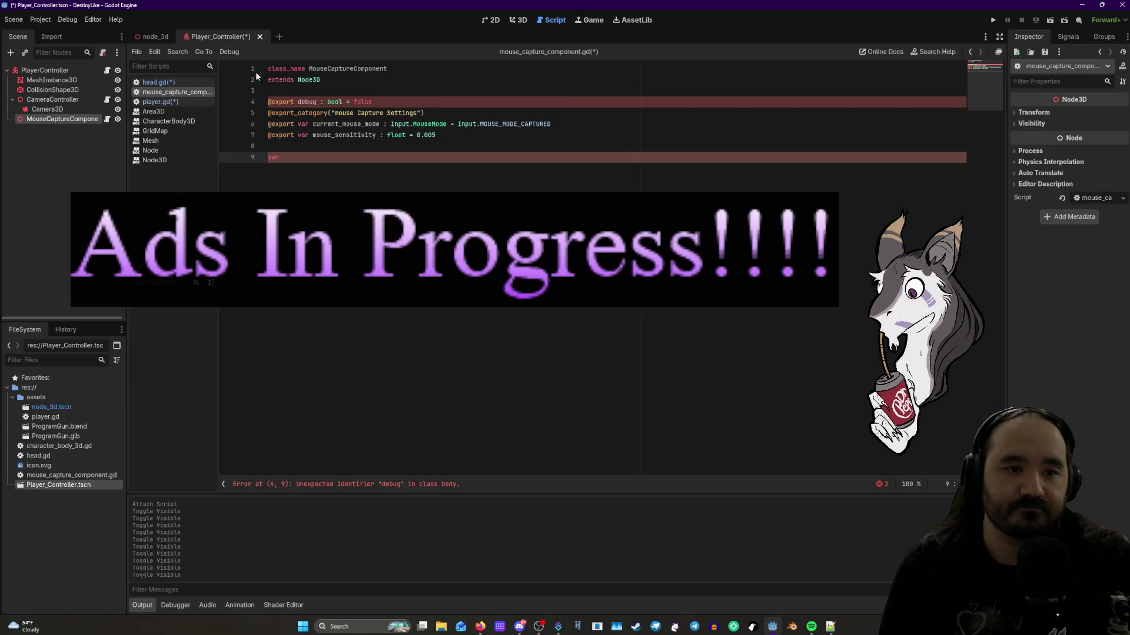
pyautogui.click(330, 83)
pyautogui.press('BackSpace')
pyautogui.press('BackSpace')
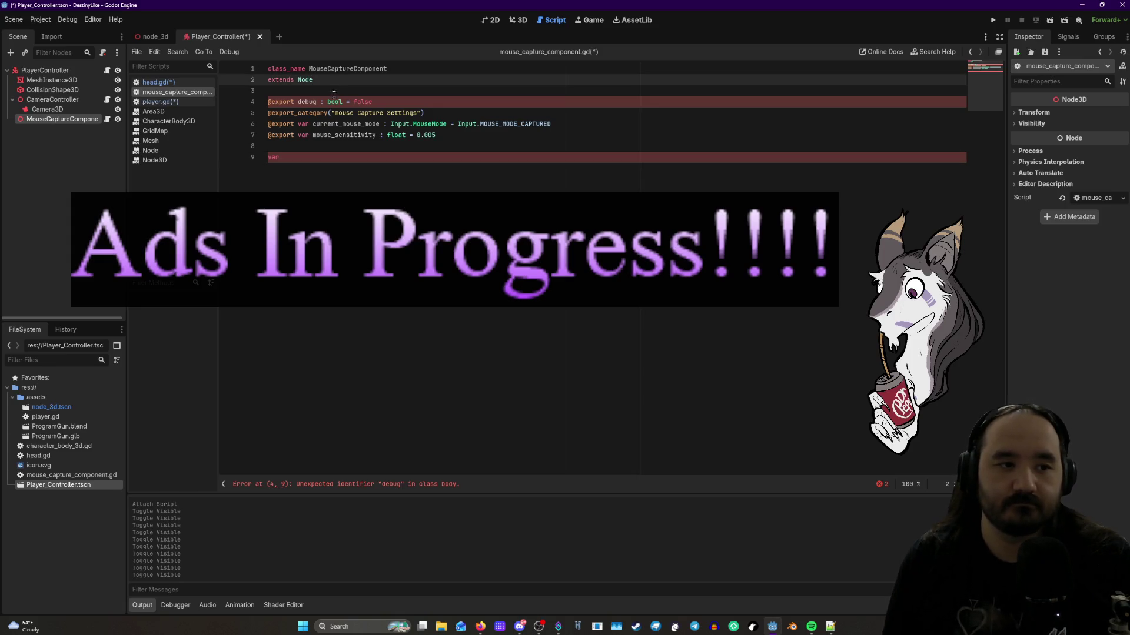
pyautogui.click(345, 214)
pyautogui.click(346, 85)
pyautogui.moveTo(282, 157); pyautogui.dragTo(257, 67)
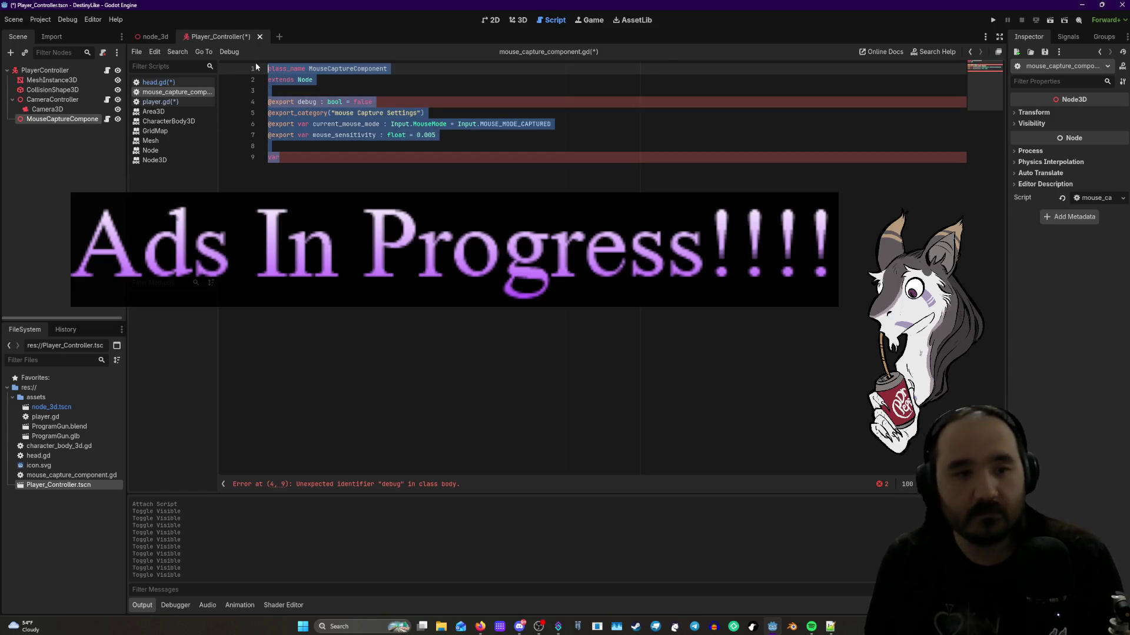
pyautogui.rightClick(46, 120)
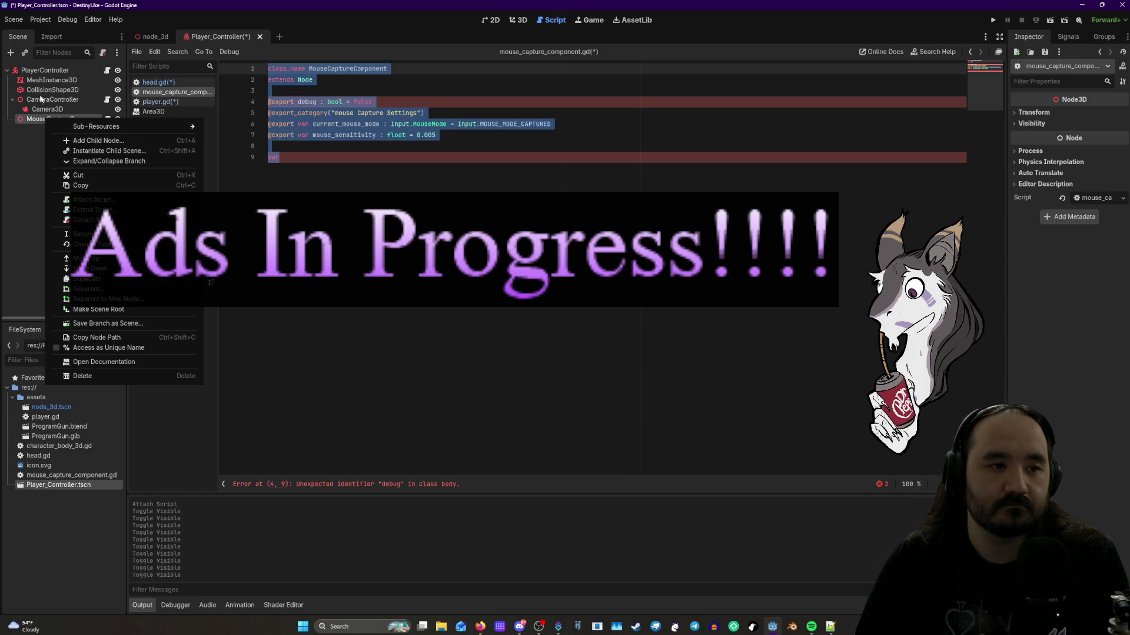
# Add a plain Node child to PlayerController, found by searching 'n' in Create New Node.
pyautogui.click(41, 70)
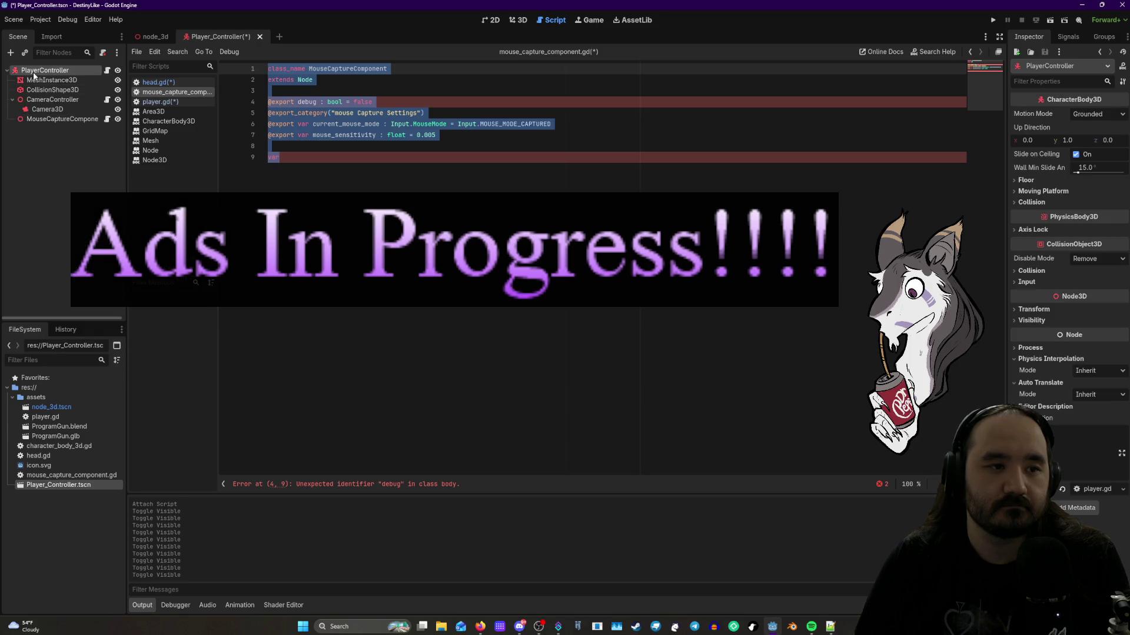
pyautogui.rightClick(35, 73)
pyautogui.click(65, 96)
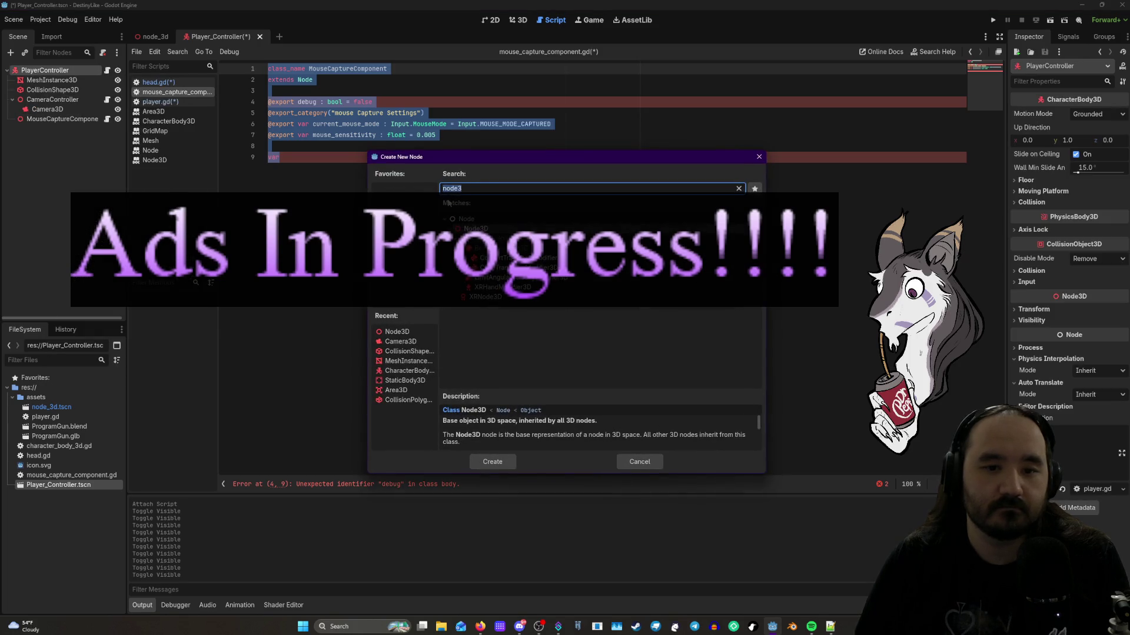
pyautogui.write('n')
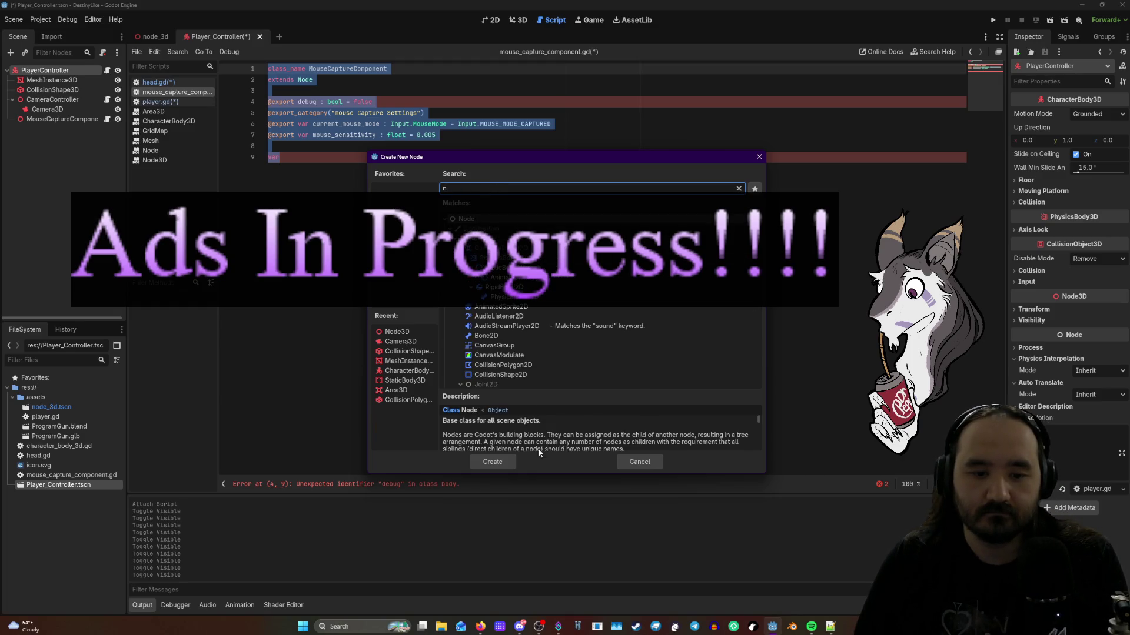
pyautogui.scroll(-1, 542, 440)
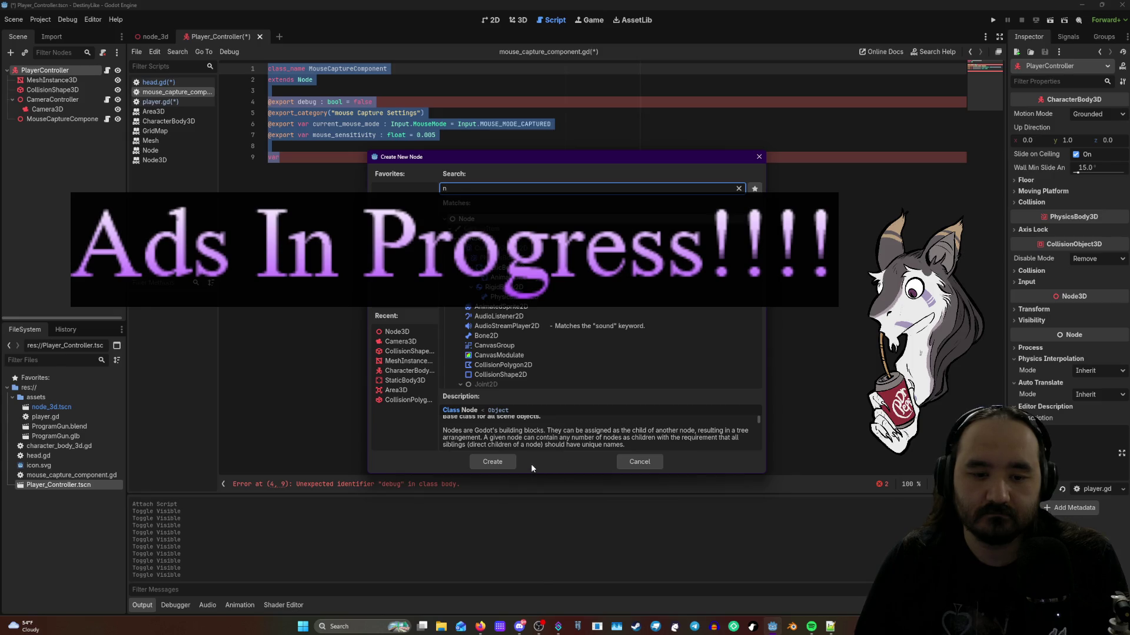
pyautogui.click(500, 460)
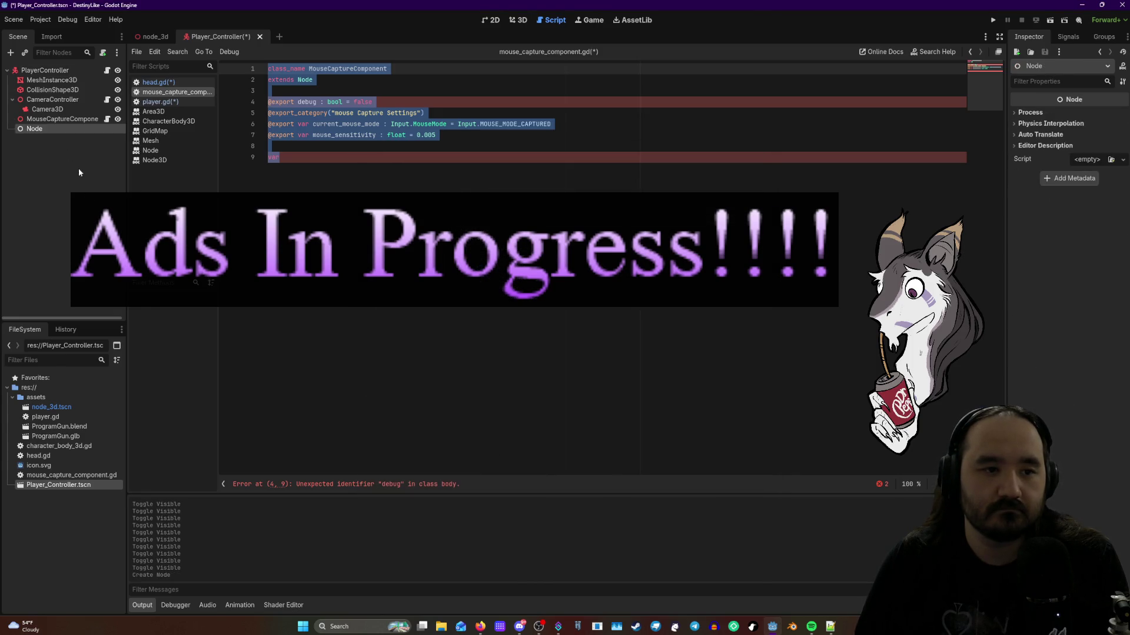
pyautogui.doubleClick(48, 128)
# Load res://mouse_capture_component.gd onto the new Node through the Attach Node Script dialog.
pyautogui.click(73, 152)
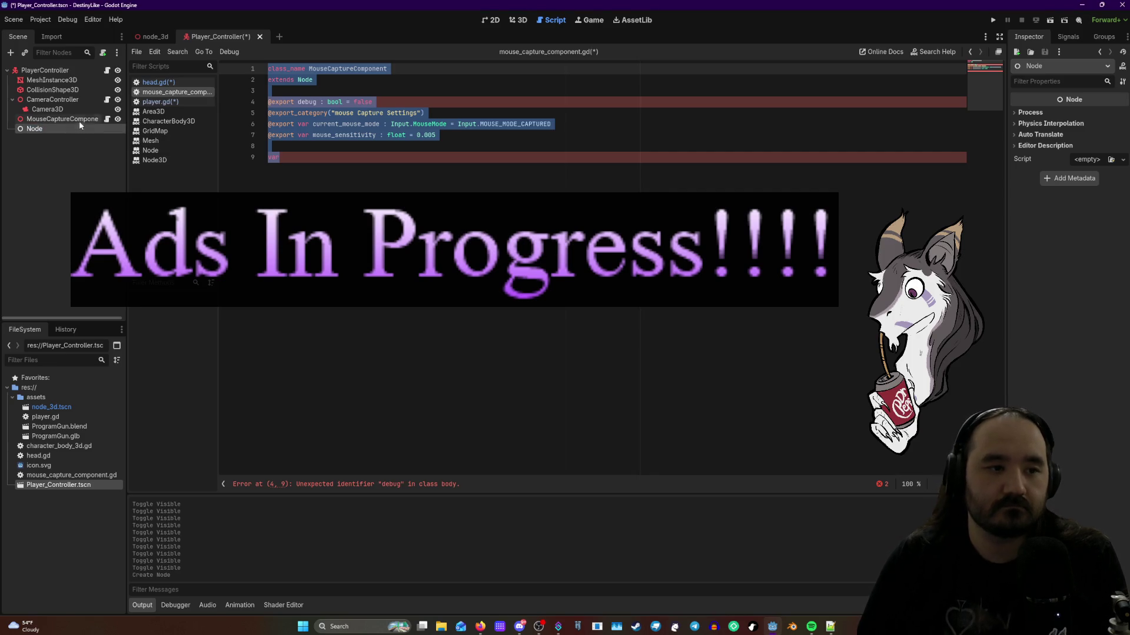
pyautogui.click(95, 119)
pyautogui.click(101, 127)
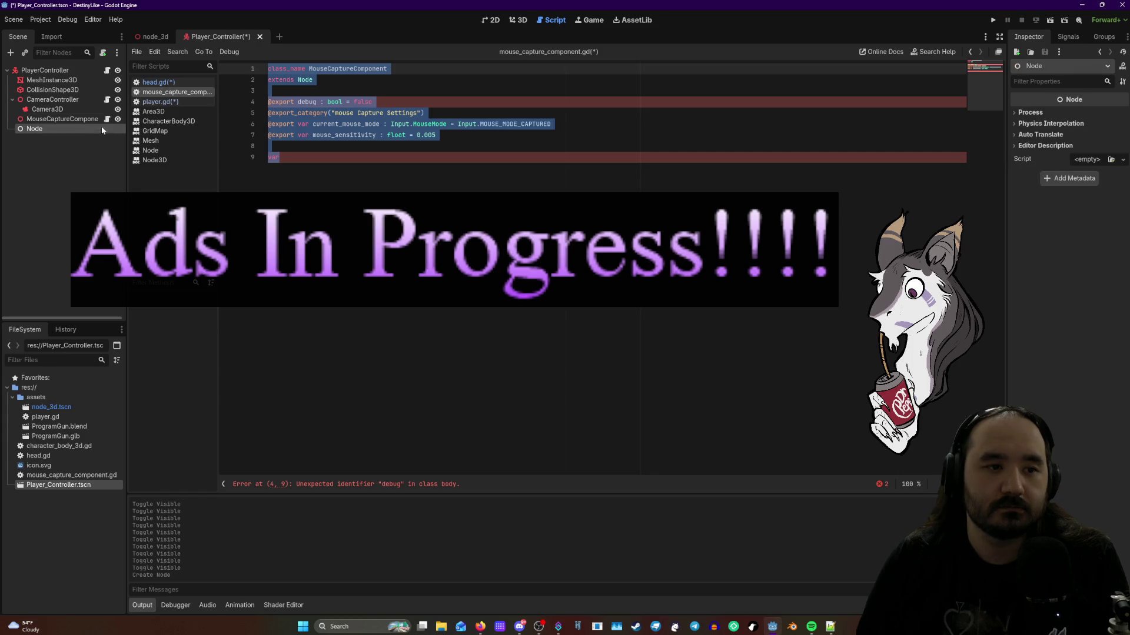
pyautogui.click(103, 53)
pyautogui.click(590, 266)
pyautogui.click(576, 290)
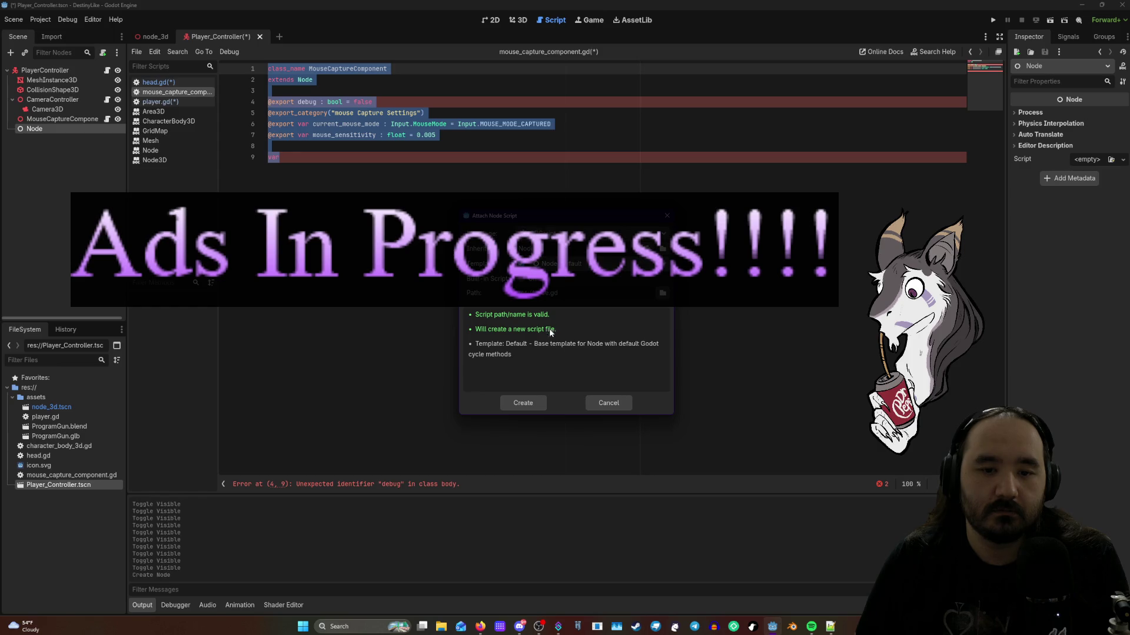
pyautogui.click(662, 294)
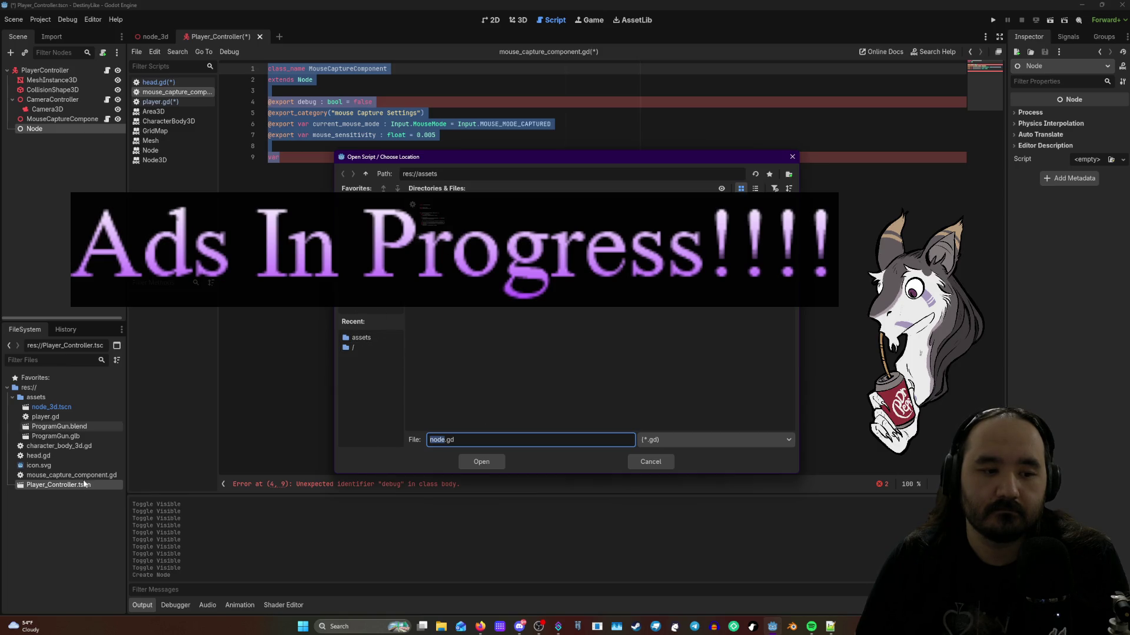
pyautogui.click(364, 173)
pyautogui.click(547, 224)
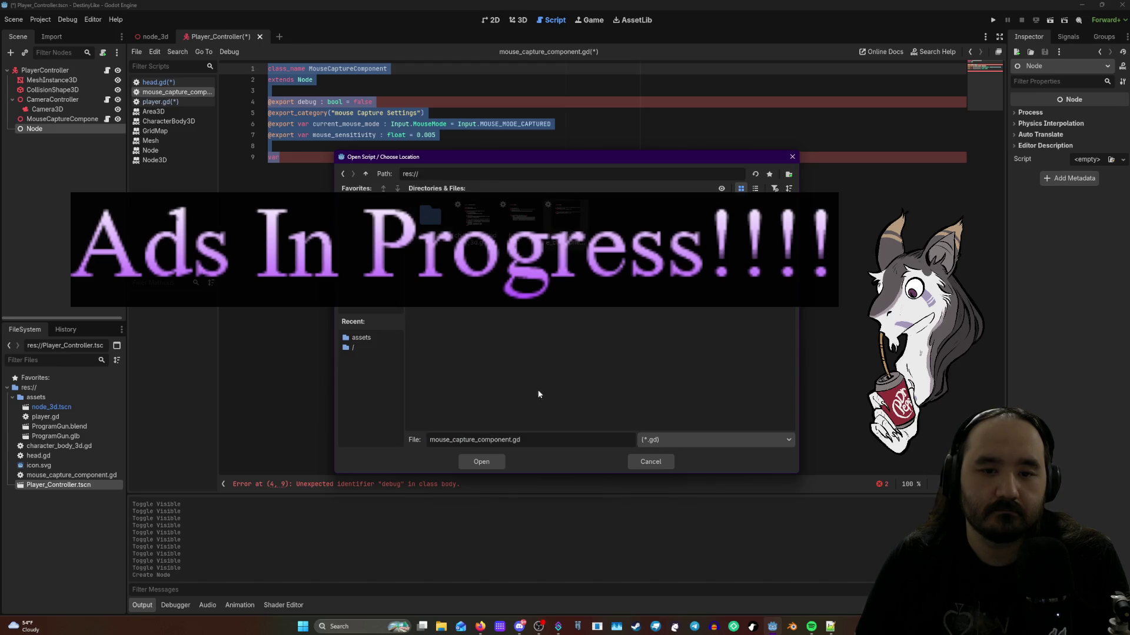
pyautogui.click(481, 461)
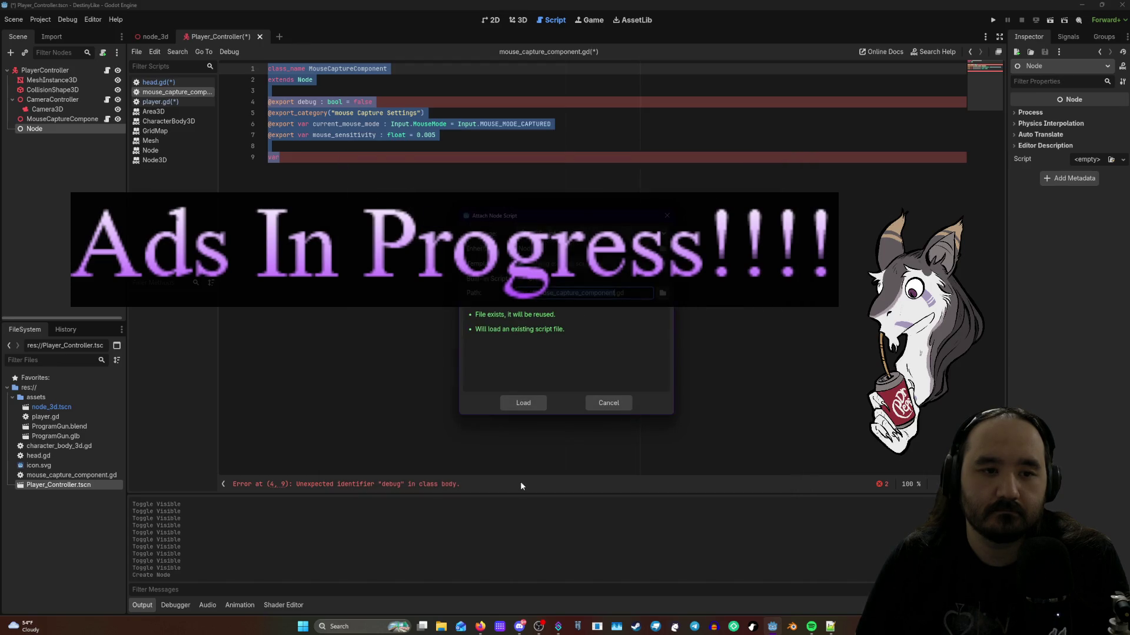
pyautogui.click(530, 404)
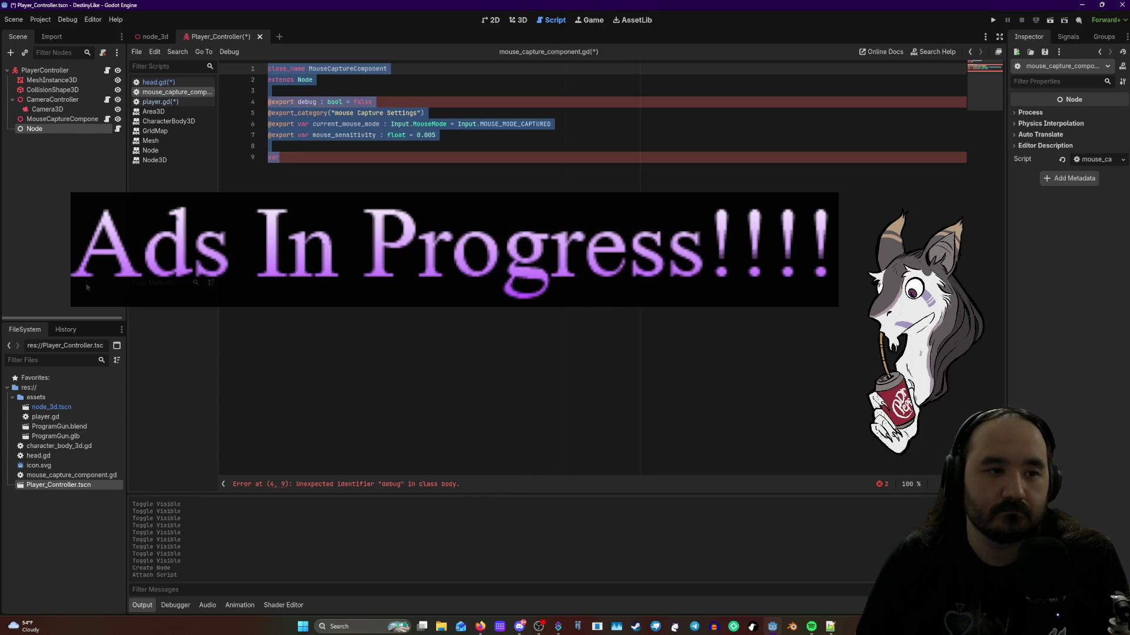
pyautogui.click(72, 120)
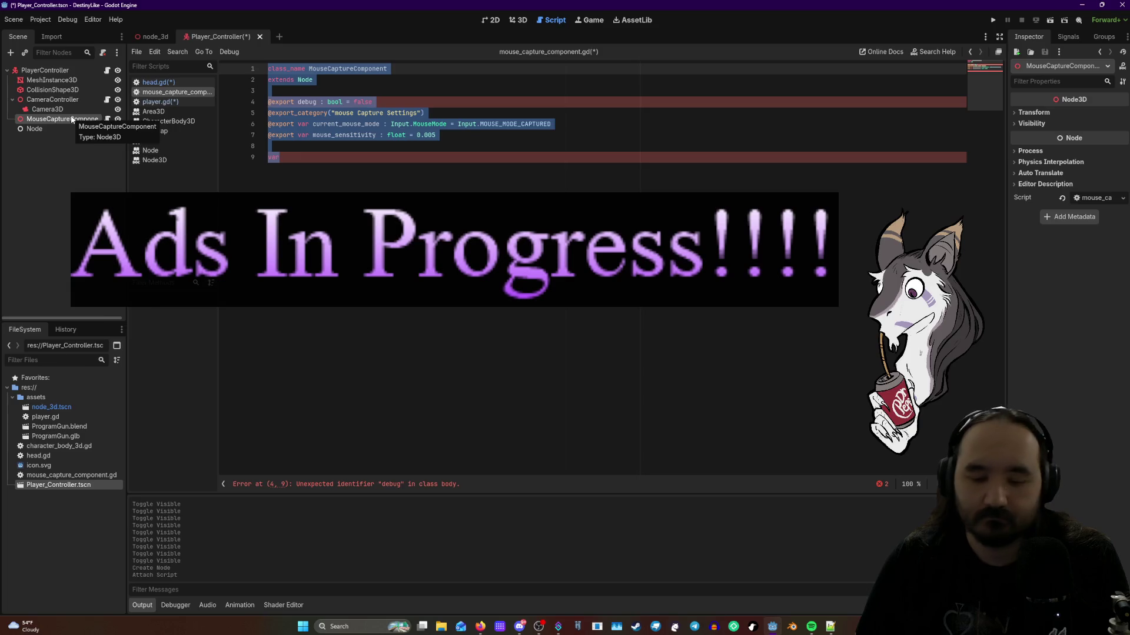
# Delete the old MouseCaptureComponent node and confirm the removal.
pyautogui.rightClick(71, 119)
pyautogui.click(122, 374)
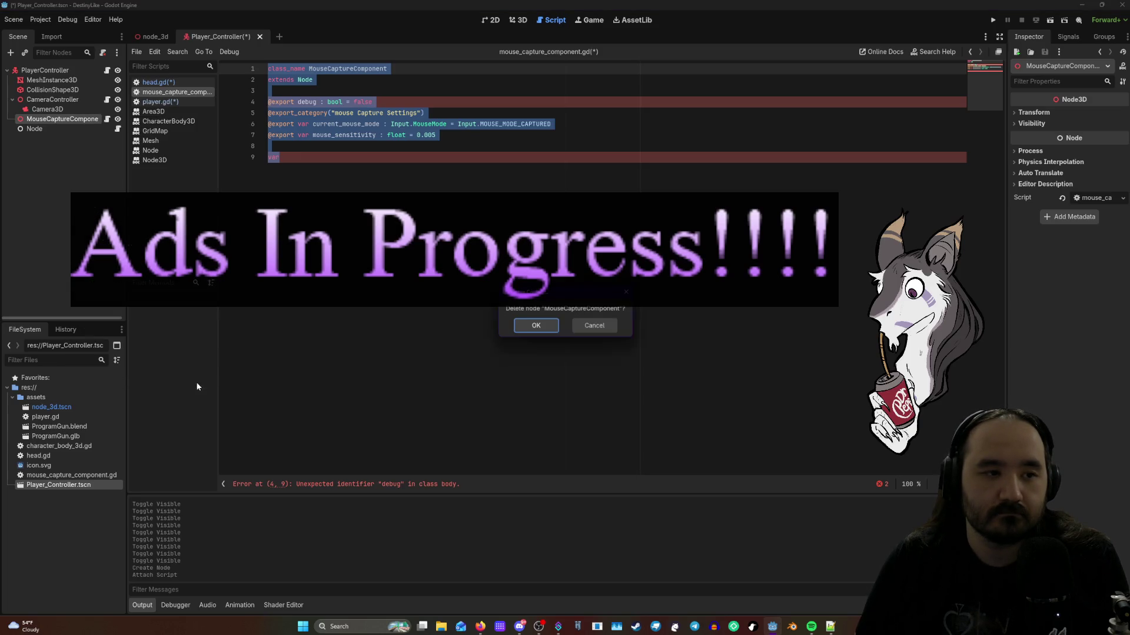
pyautogui.click(532, 325)
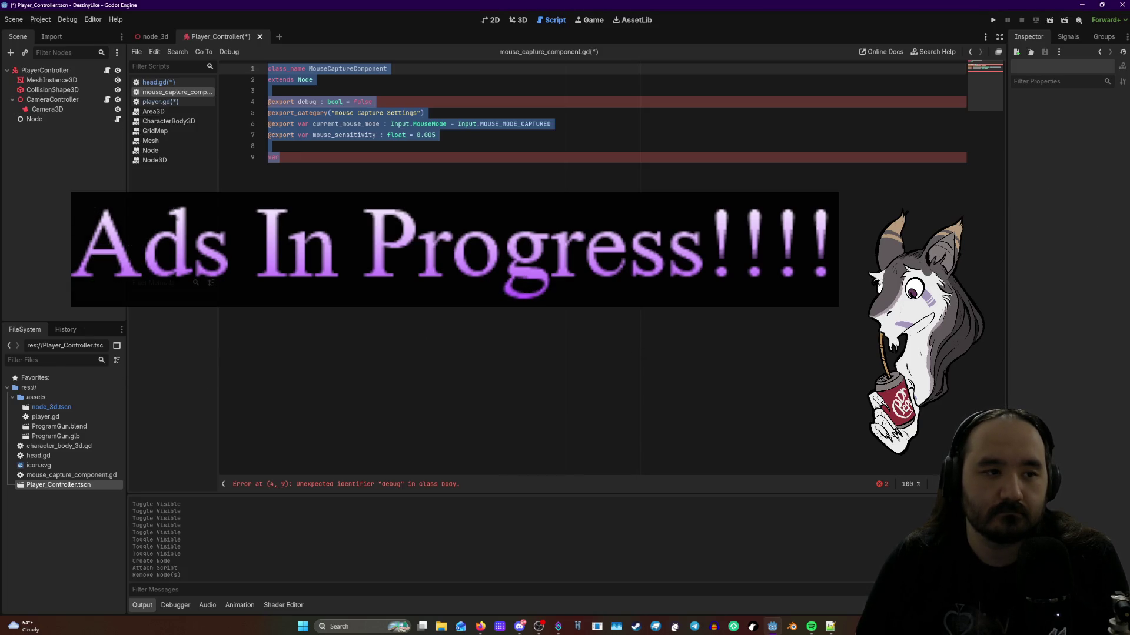
# Rename the scripted Node to MouseCaptureComponent and check it among the scene tree nodes.
pyautogui.rightClick(51, 116)
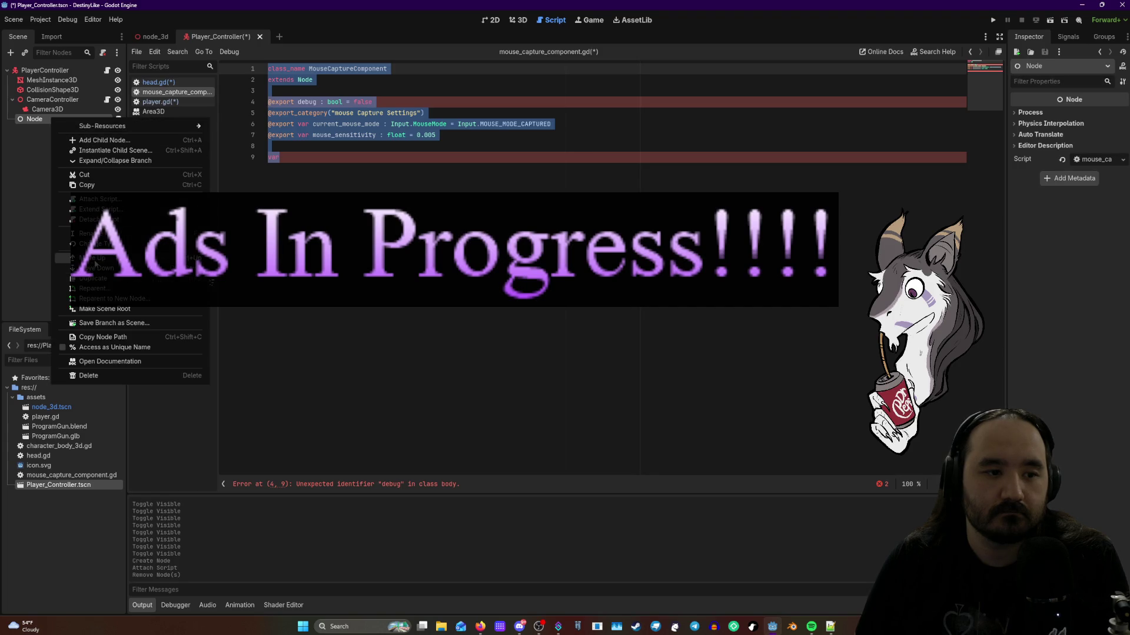
pyautogui.click(88, 234)
pyautogui.write('Mouse')
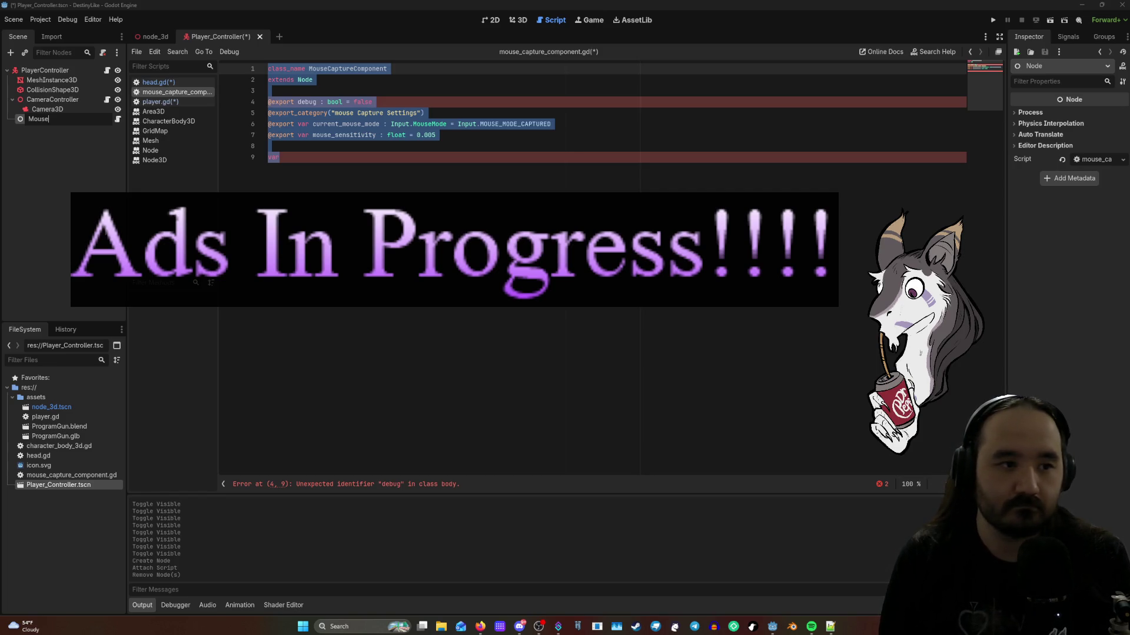
pyautogui.write('CaptureC')
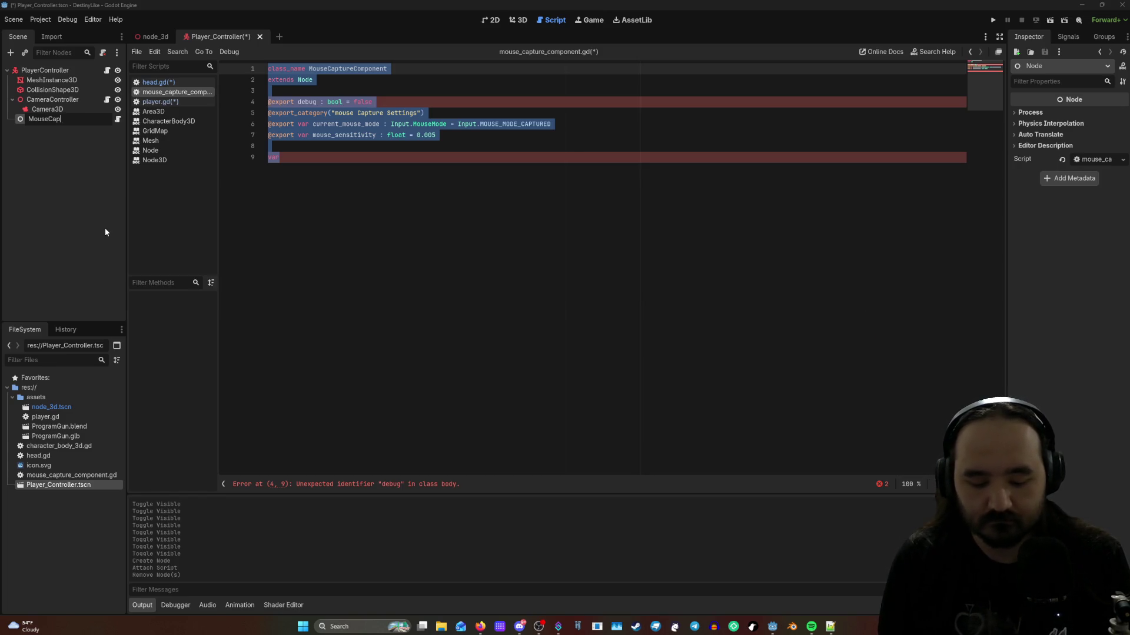
pyautogui.write('omponent')
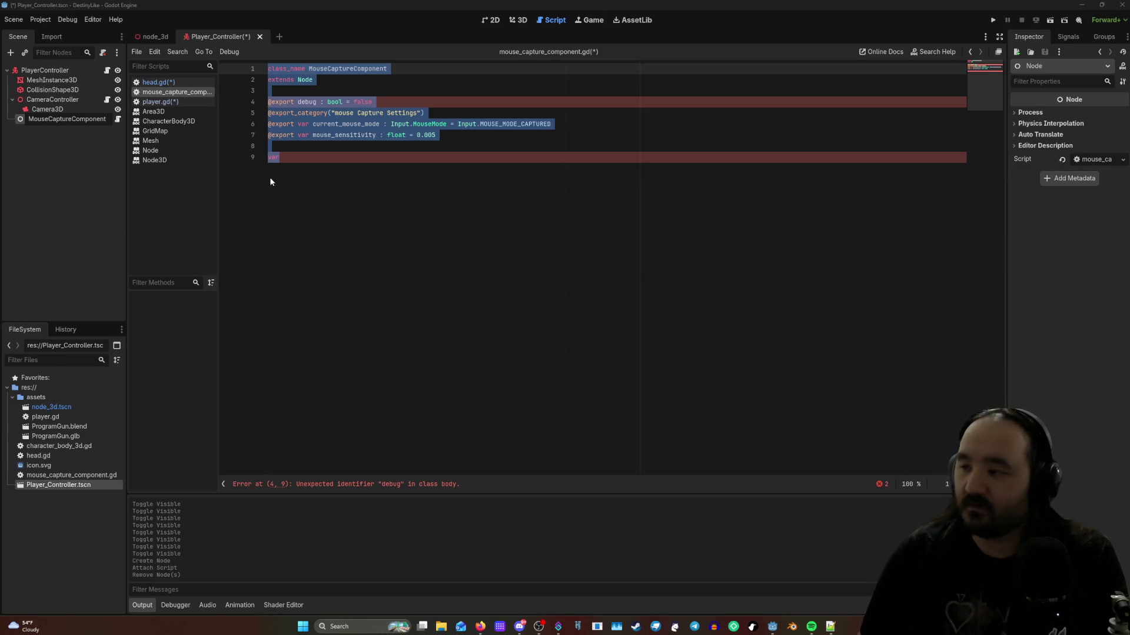
pyautogui.press('Return')
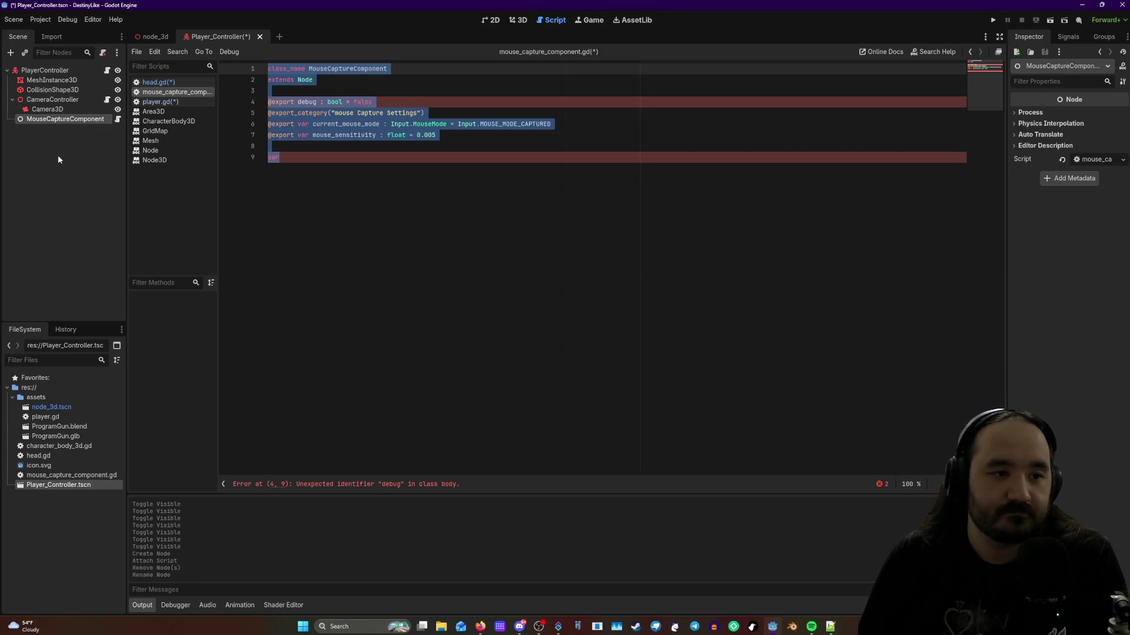
pyautogui.click(52, 109)
pyautogui.click(47, 119)
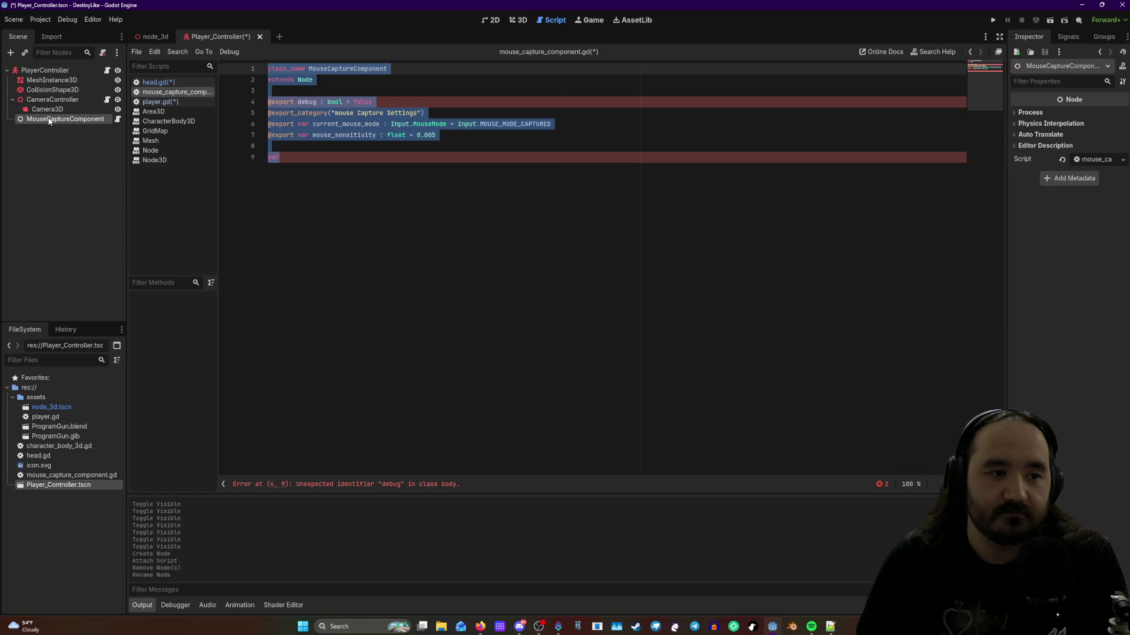
pyautogui.click(51, 108)
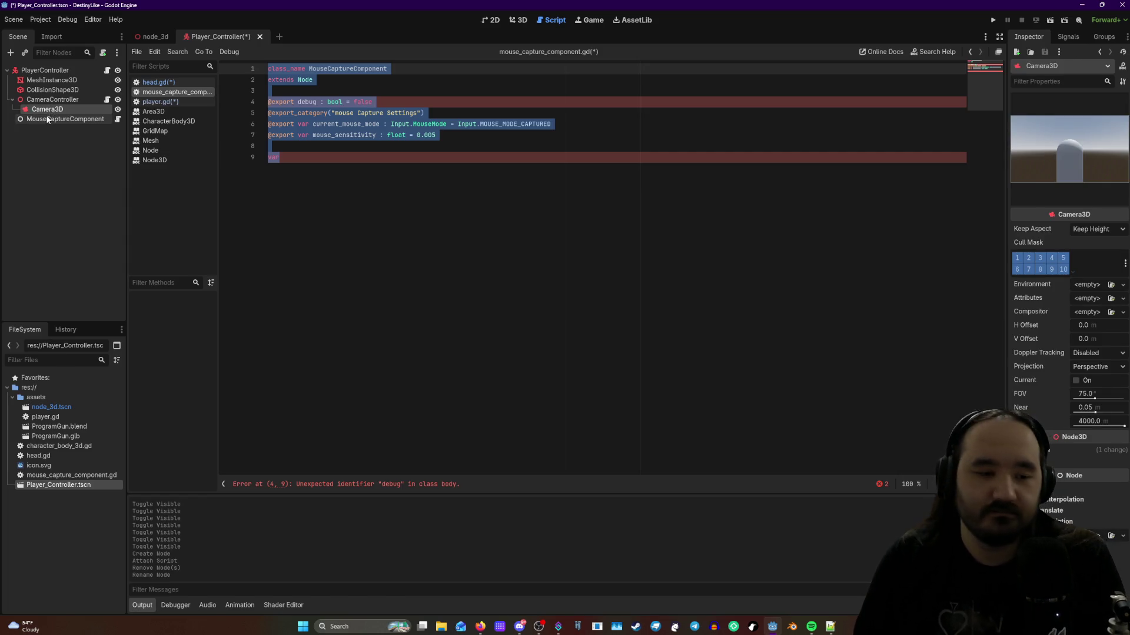
pyautogui.click(56, 120)
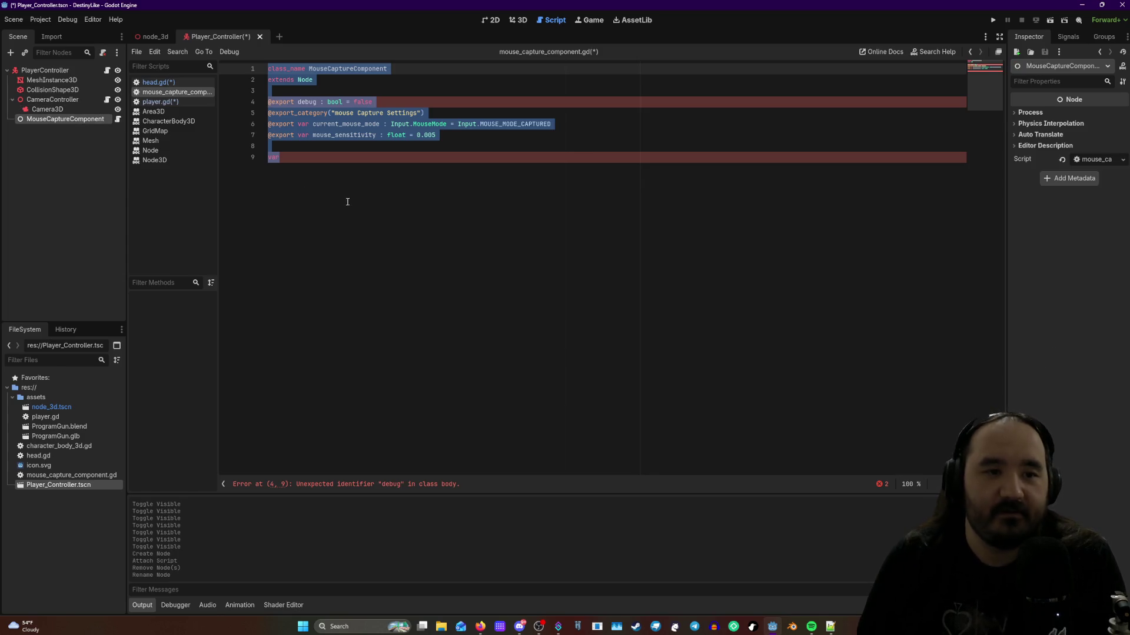
# Deselect the script code and place the caret at the end of line 1.
pyautogui.click(396, 194)
pyautogui.click(339, 82)
pyautogui.press('Down')
pyautogui.click(419, 69)
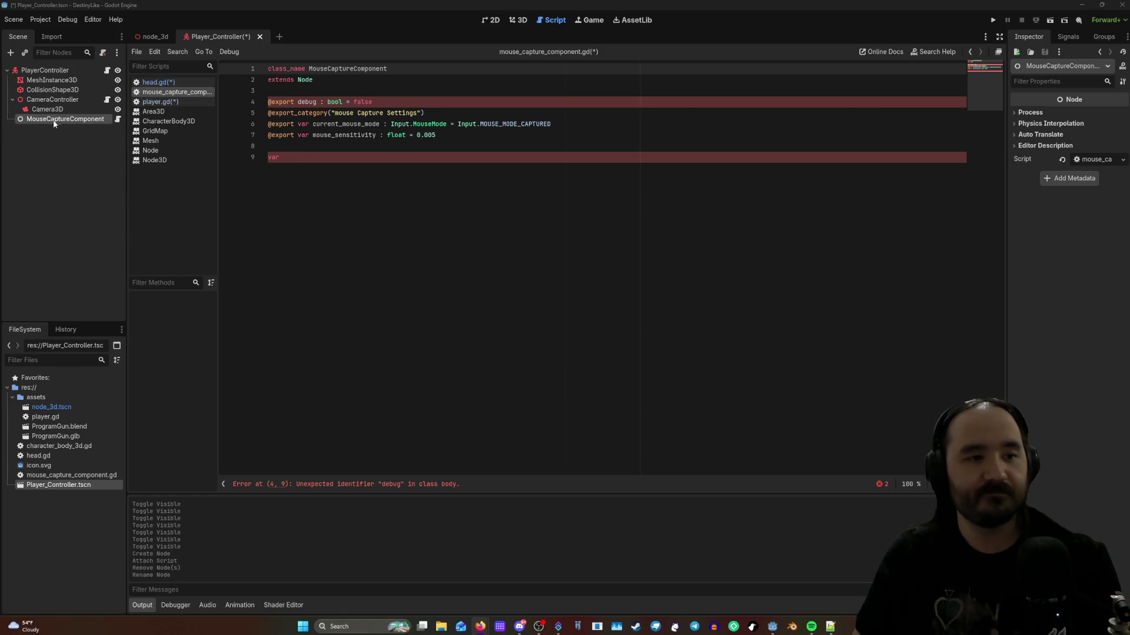
pyautogui.rightClick(53, 70)
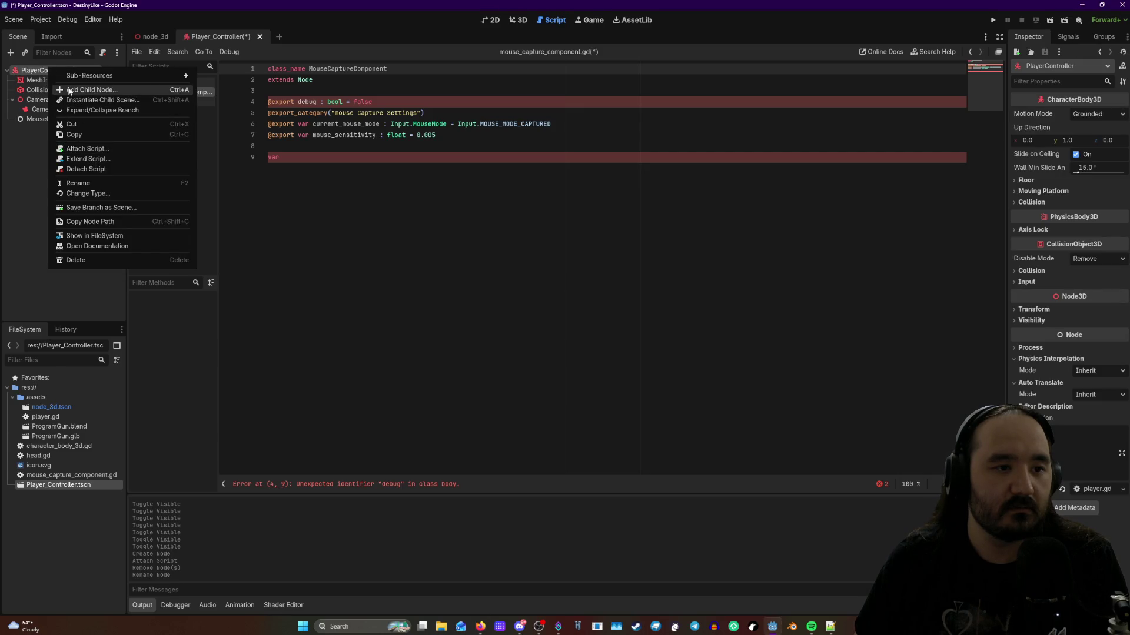
# Add a plain Node child to PlayerController and name it Components.
pyautogui.click(88, 89)
pyautogui.click(500, 462)
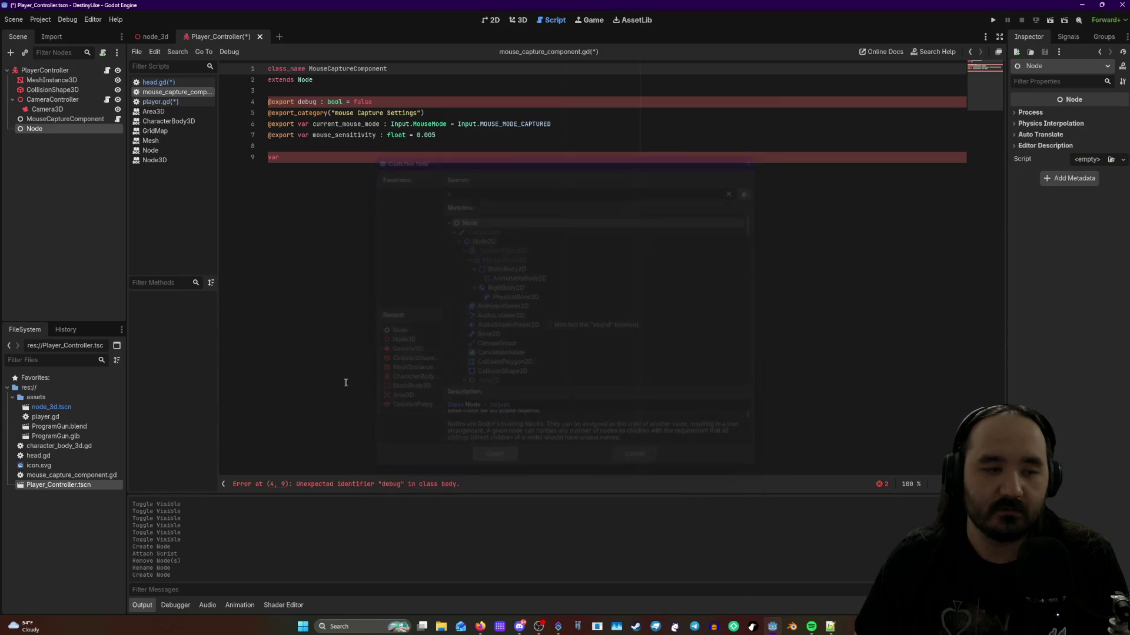
pyautogui.doubleClick(45, 129)
pyautogui.write('Com')
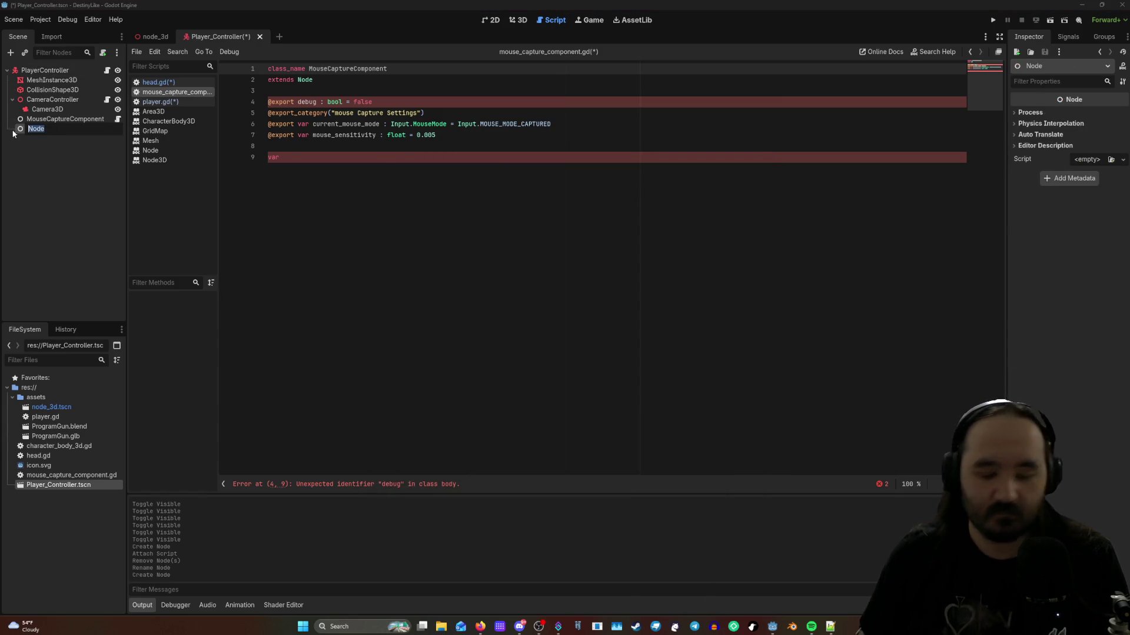
pyautogui.write('ponen')
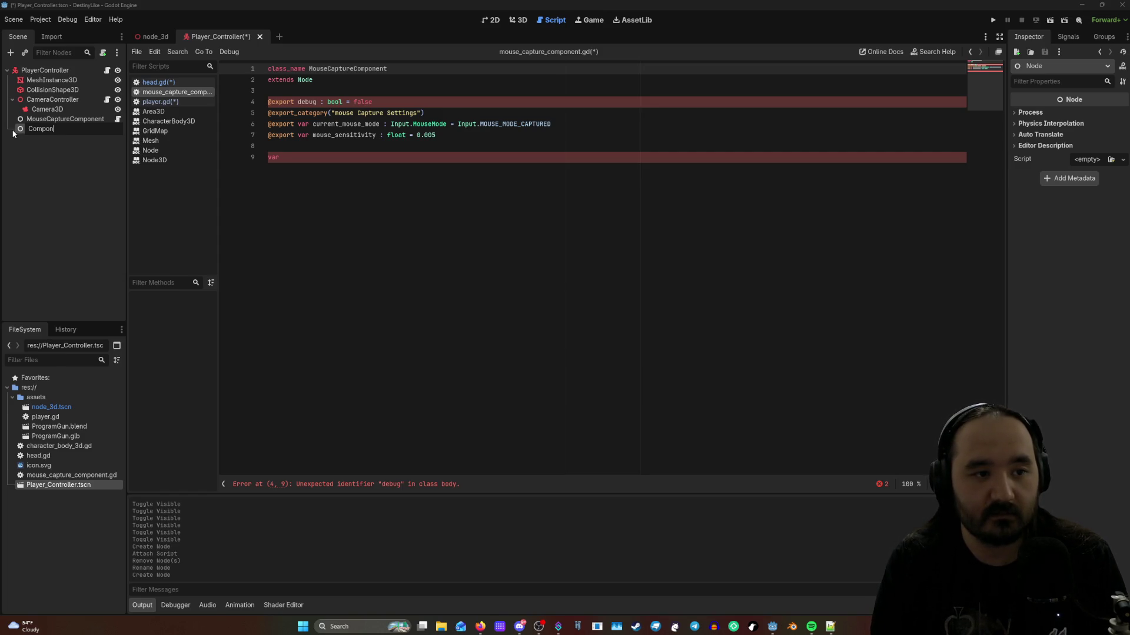
pyautogui.write('ts')
pyautogui.press('Return')
# Move MouseCaptureComponent under Components and start shortening its name.
pyautogui.moveTo(56, 119); pyautogui.dragTo(57, 129)
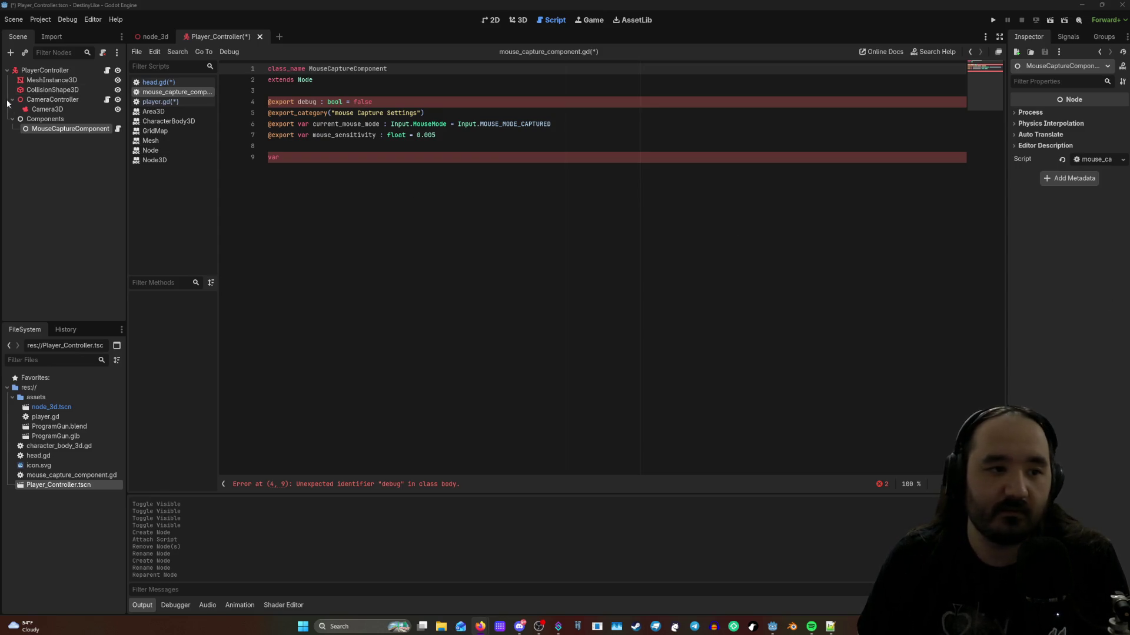
pyautogui.rightClick(51, 129)
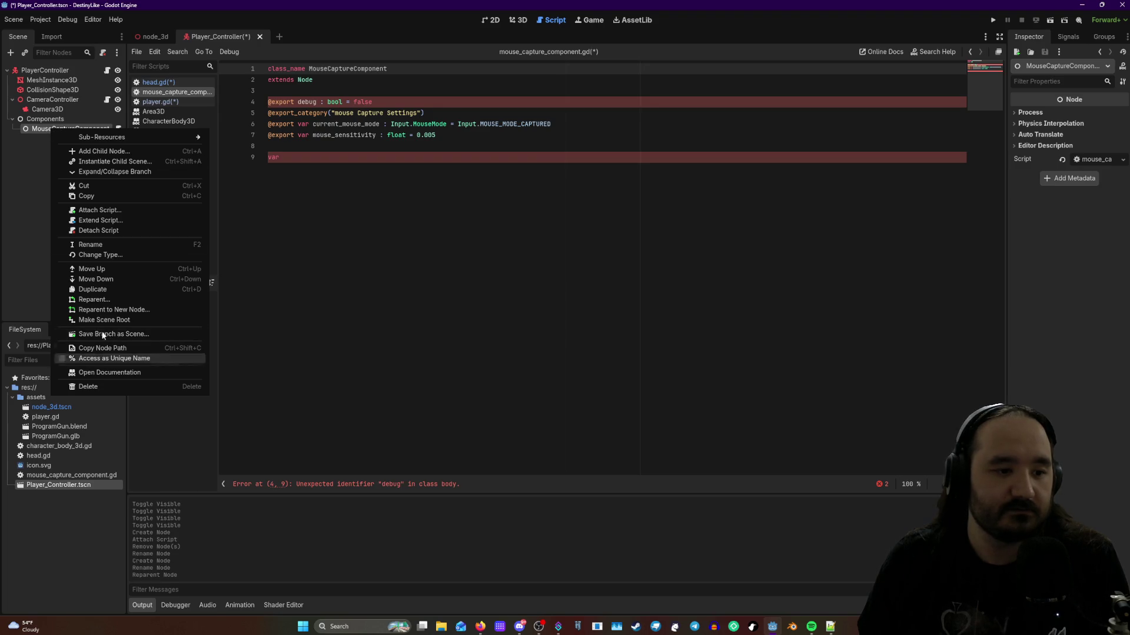
pyautogui.click(94, 245)
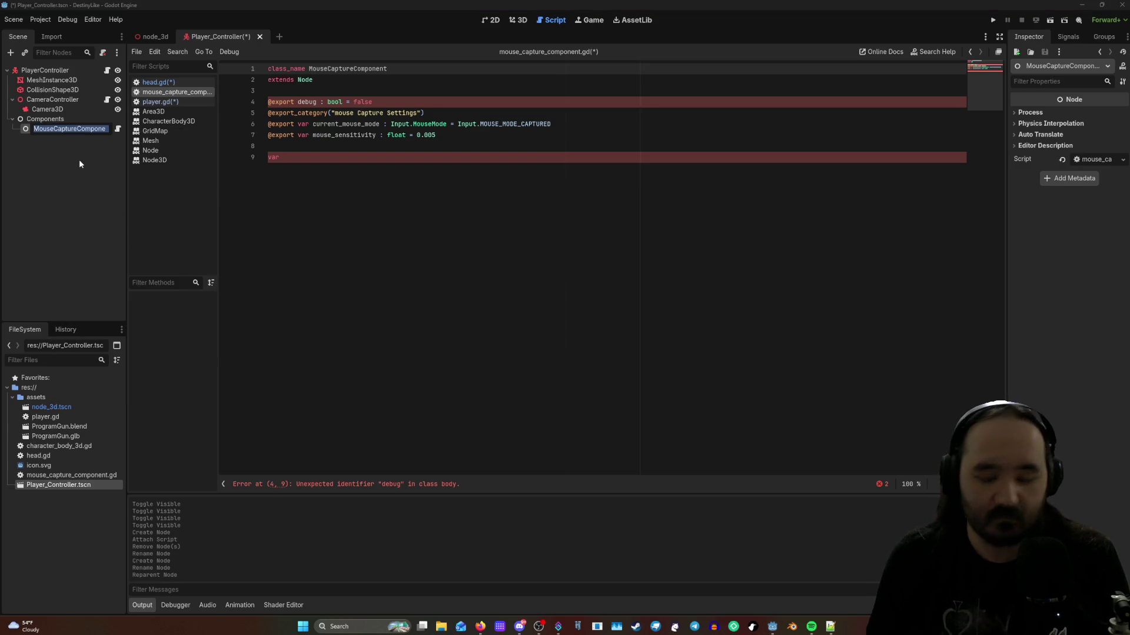
pyautogui.click(80, 129)
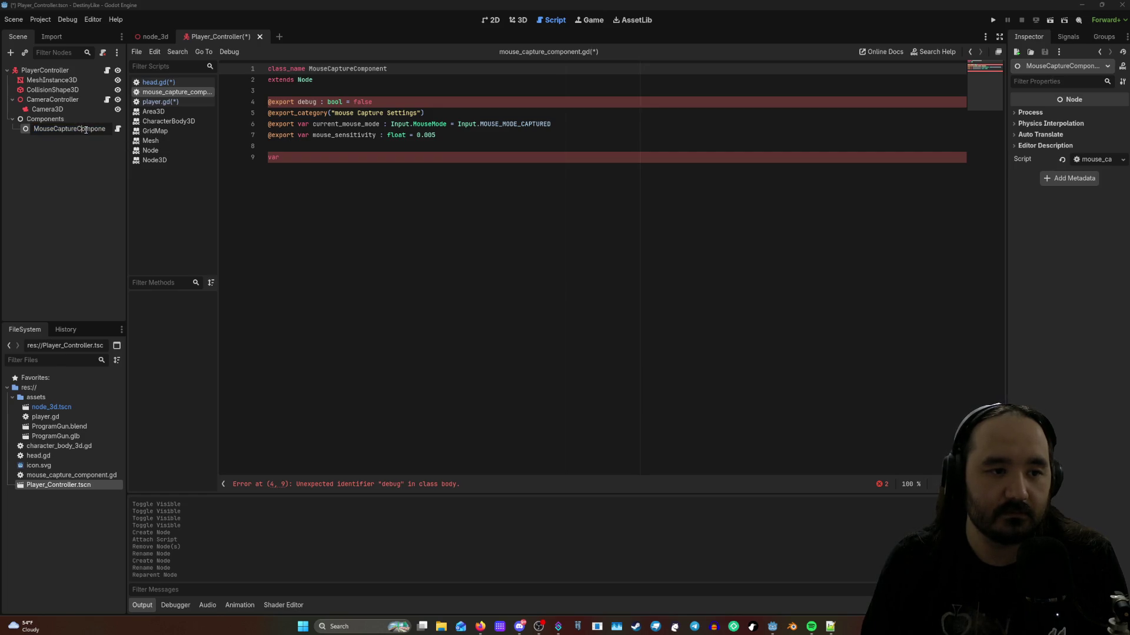
pyautogui.press('Delete')
pyautogui.press('Delete')
pyautogui.press('Delete')
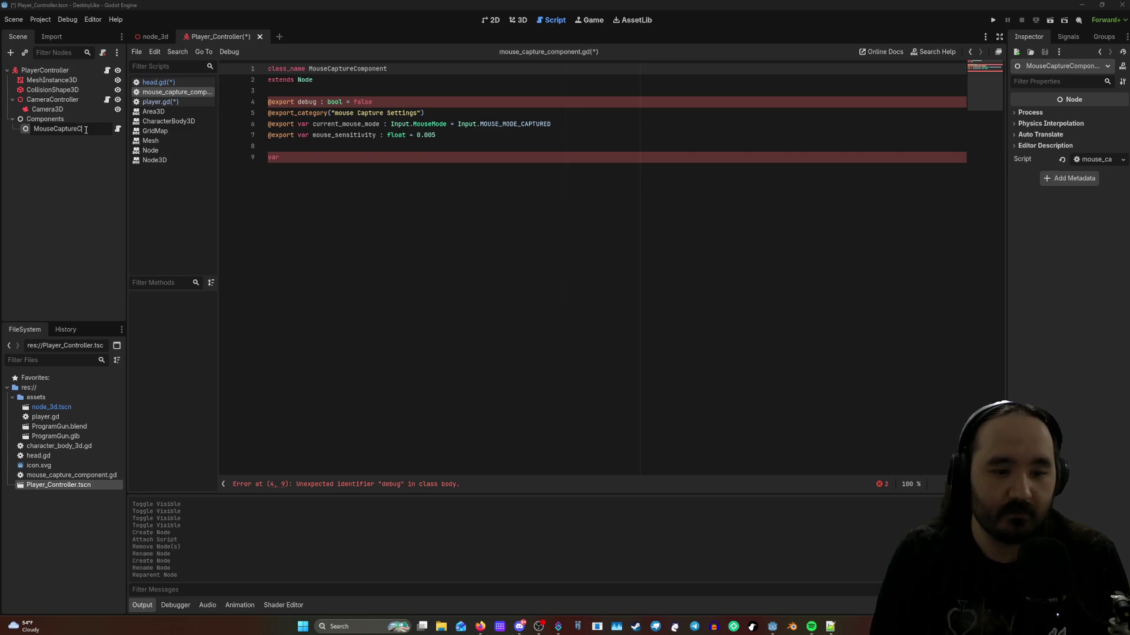
# Finish renaming the node to MouseCapture and show its mouse_capture_component.gd script in the Inspector.
pyautogui.press('BackSpace')
pyautogui.press('BackSpace')
pyautogui.press('Return')
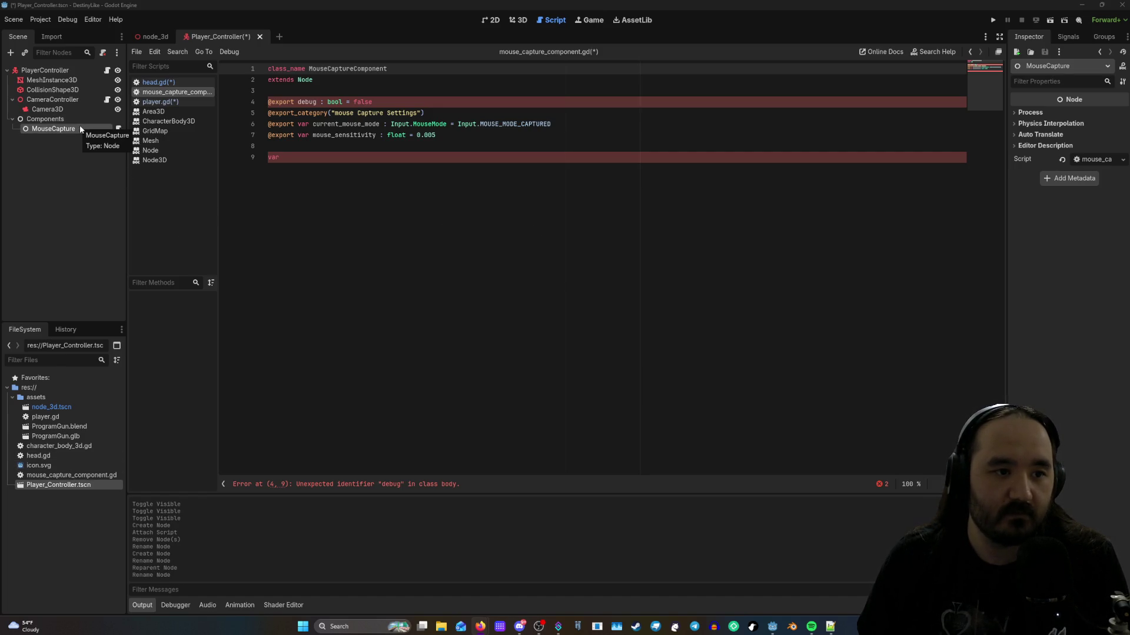
pyautogui.click(118, 129)
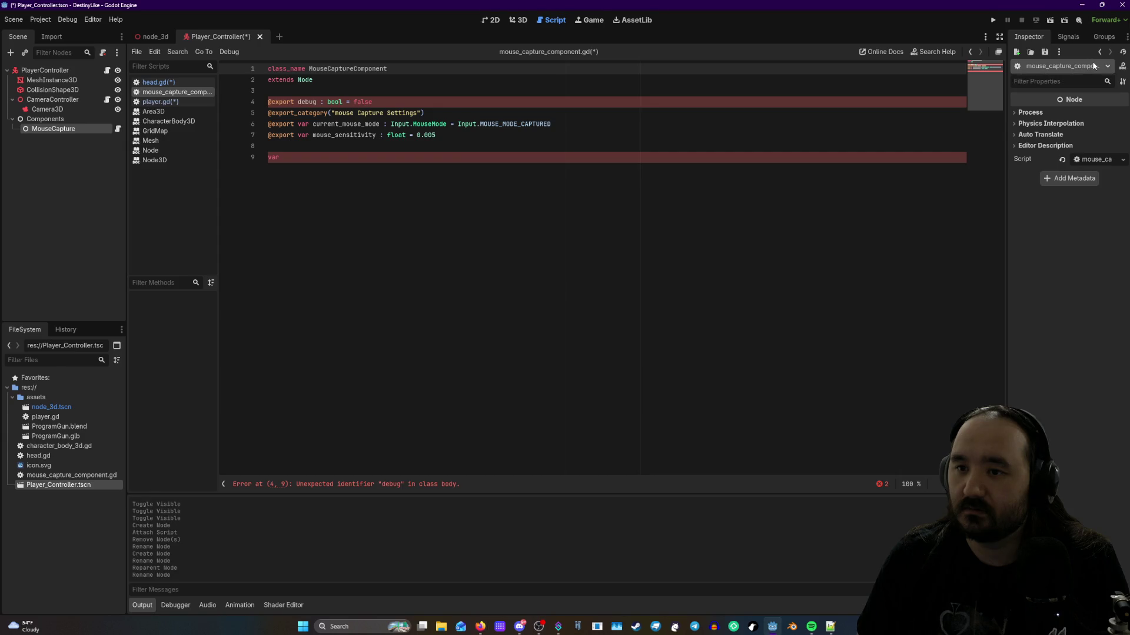
# Expand the script's Physics Interpolation section in the Inspector to see its Inherit mode.
pyautogui.click(1014, 111)
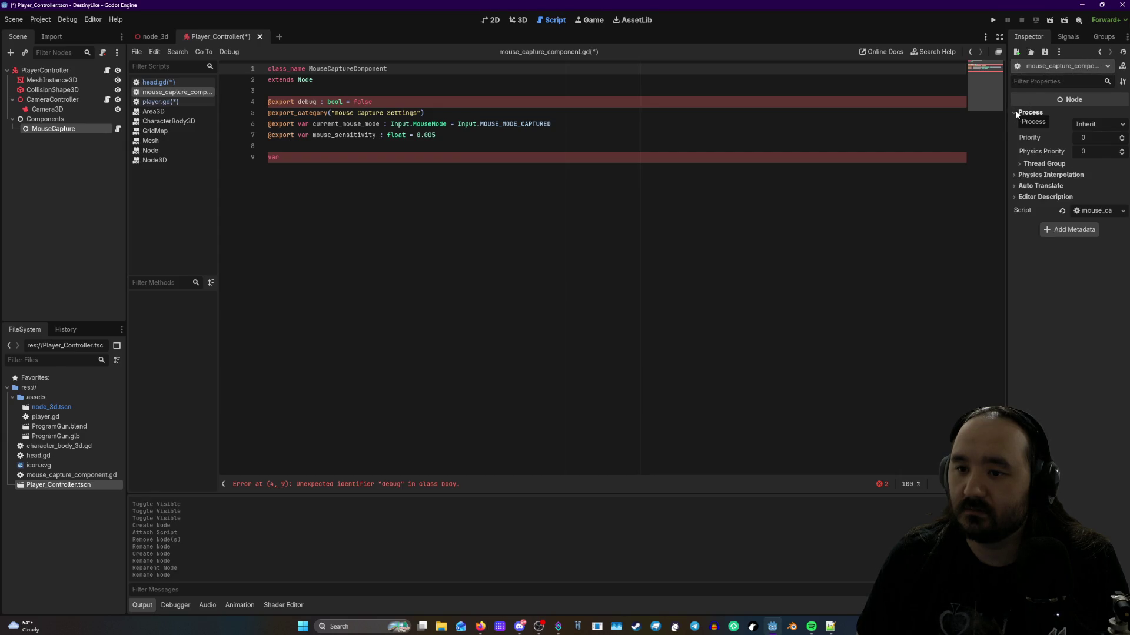
pyautogui.click(1015, 111)
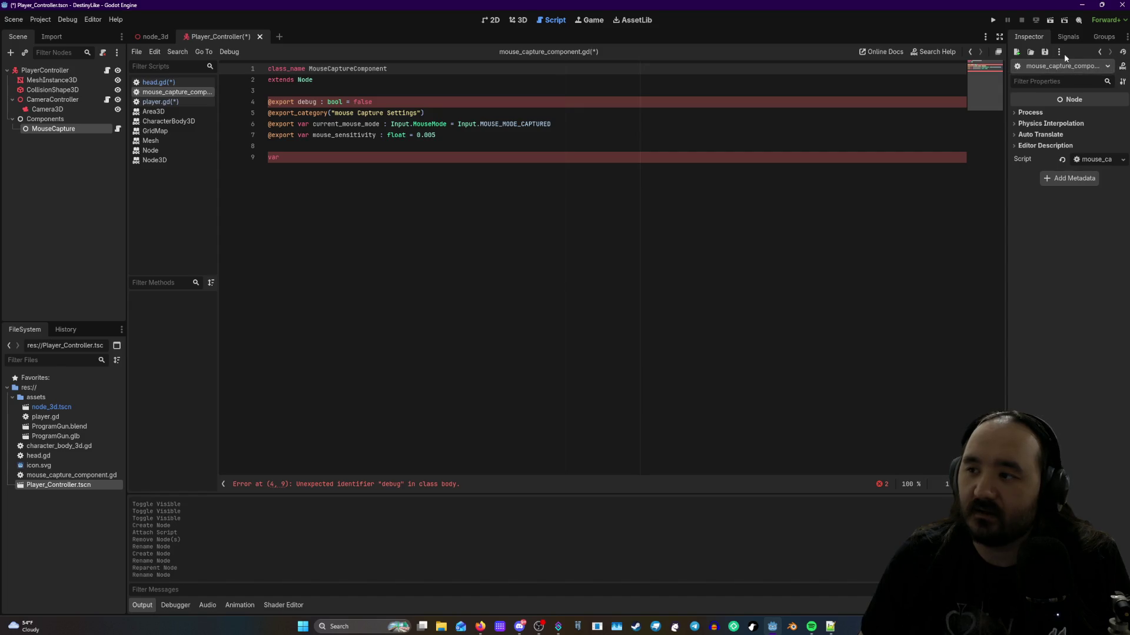
pyautogui.click(1042, 124)
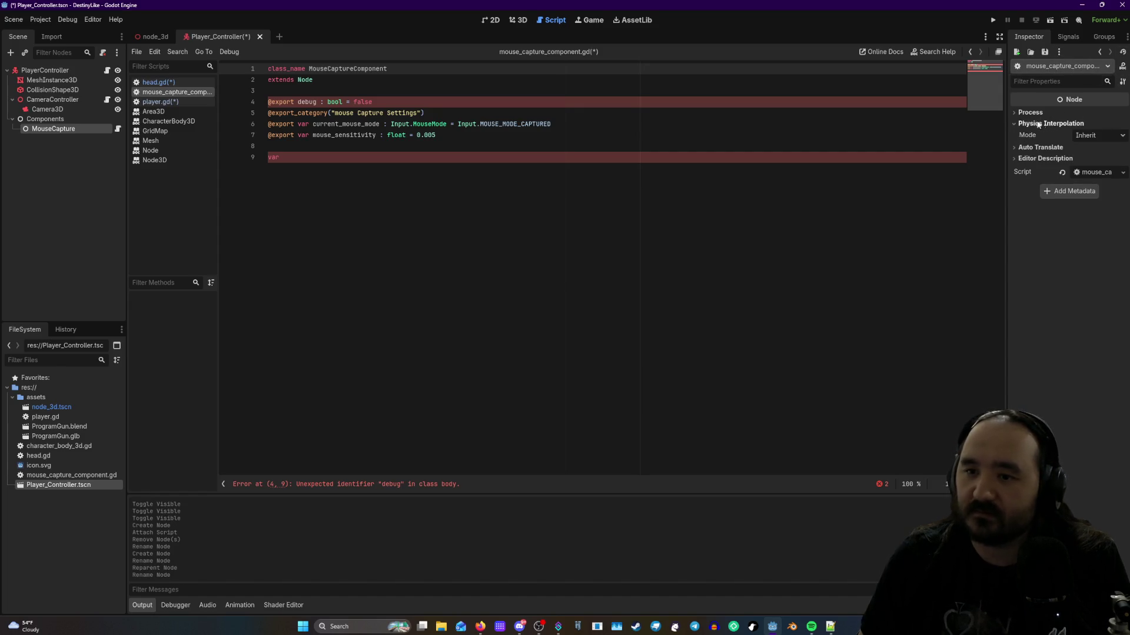
pyautogui.click(1021, 114)
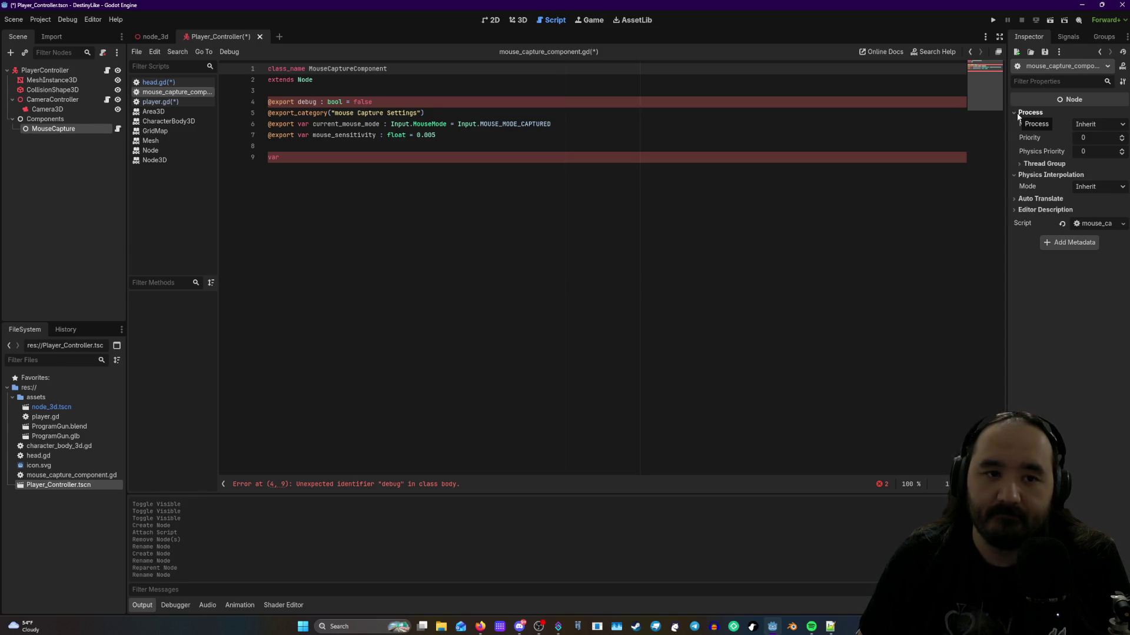
pyautogui.click(1017, 114)
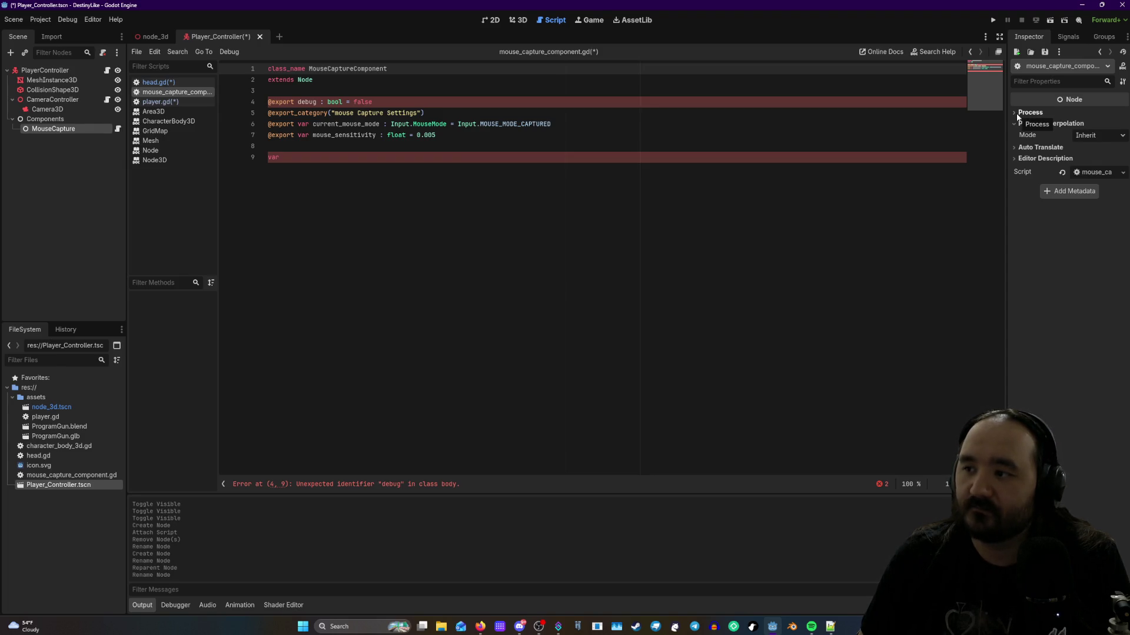
pyautogui.click(303, 100)
# Capitalize debug to Debug on line 4 of the mouse capture script.
pyautogui.press('BackSpace')
pyautogui.write('D')
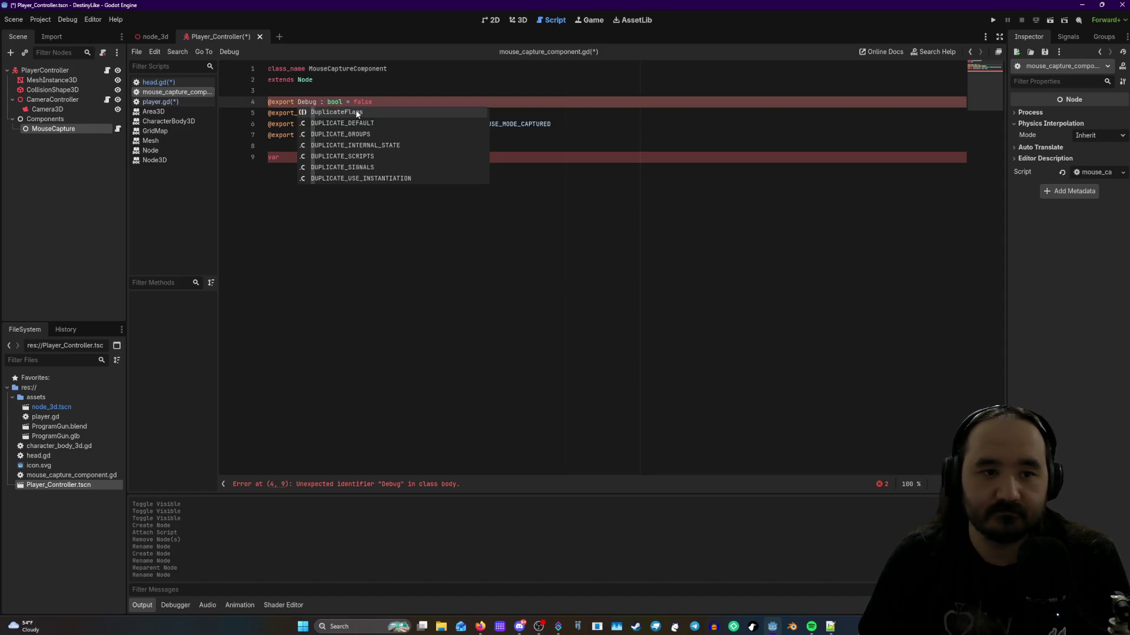
pyautogui.press('Escape')
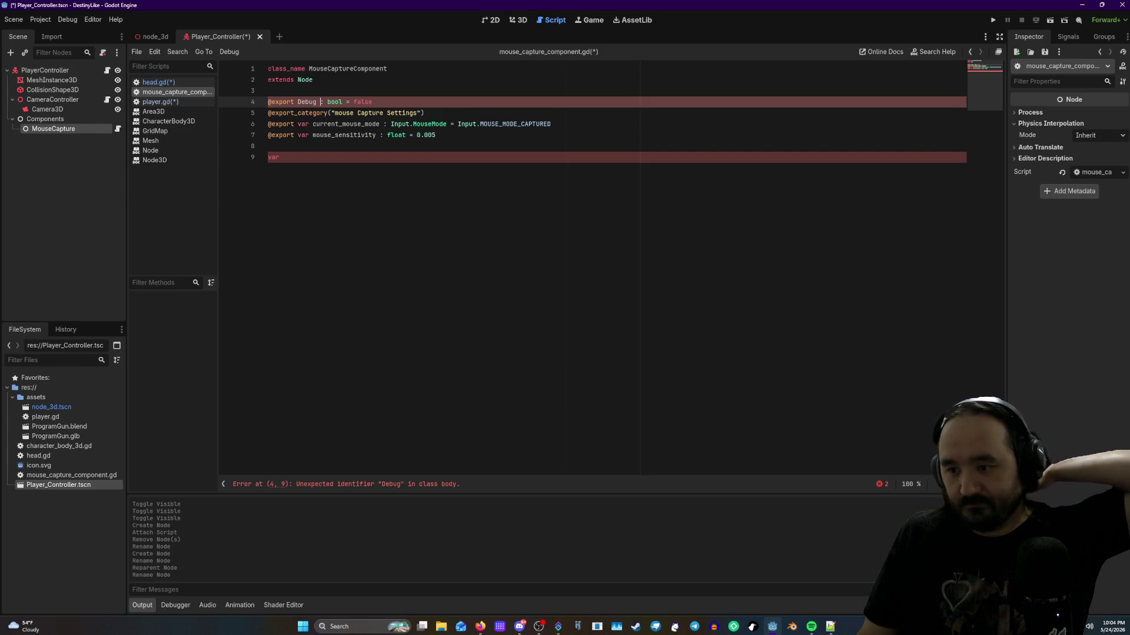
pyautogui.hotkey('alt', 'Tab')
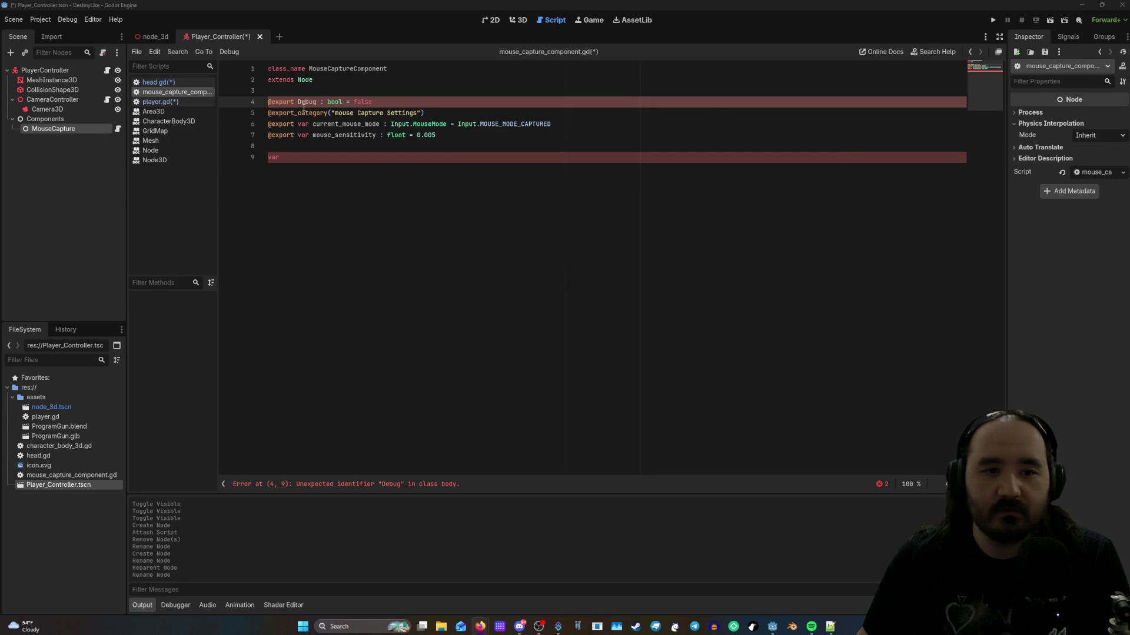
pyautogui.click(297, 103)
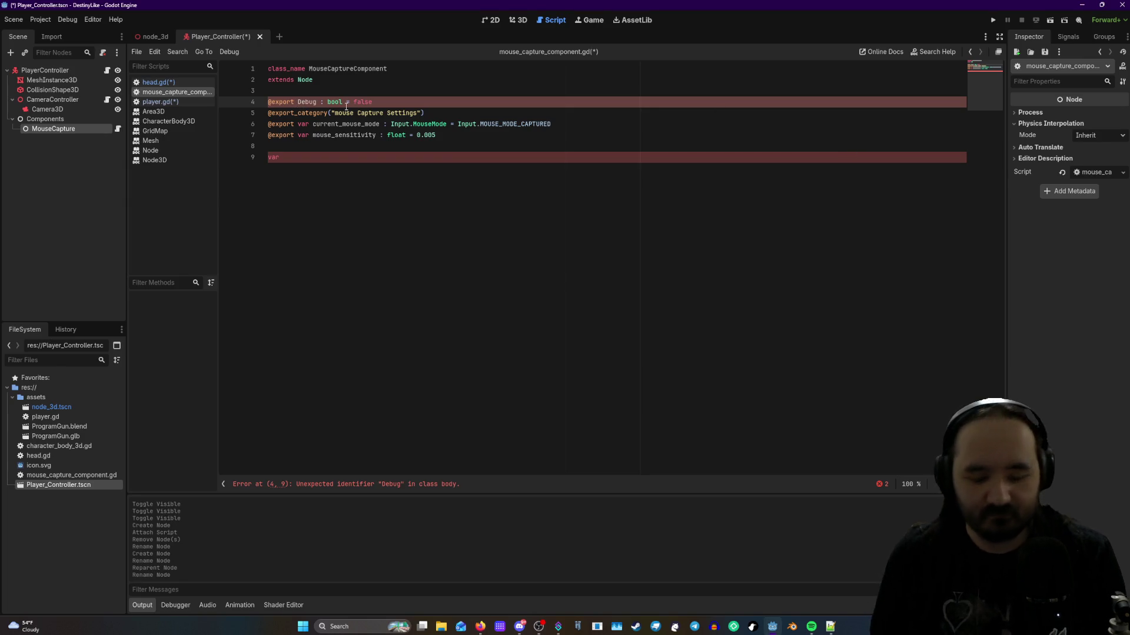
pyautogui.write('var')
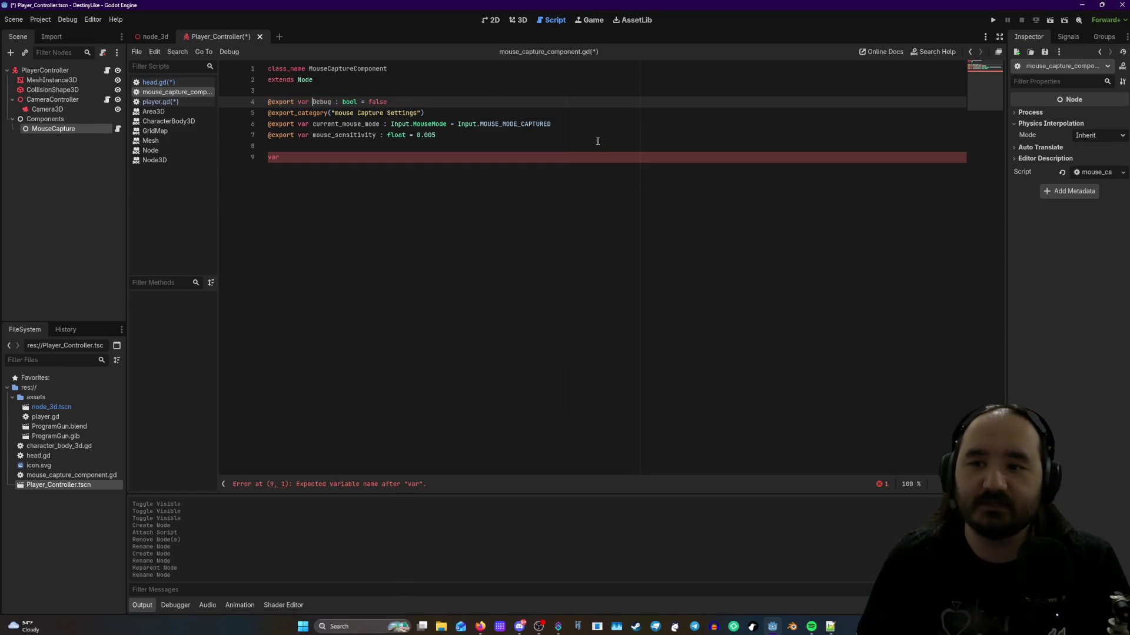
pyautogui.click(429, 103)
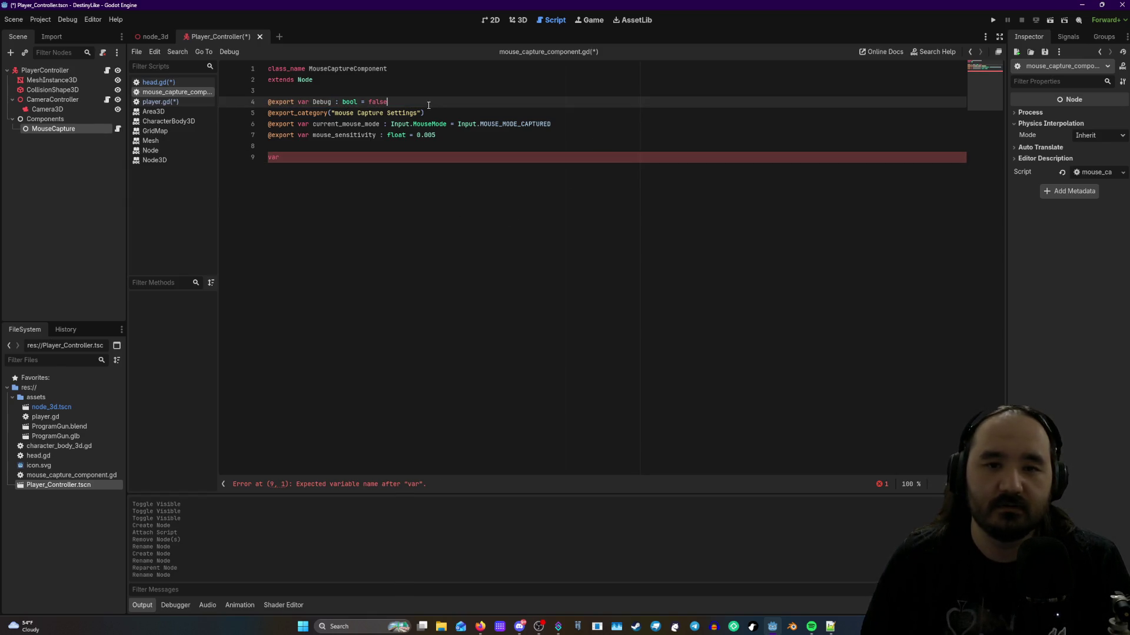
pyautogui.click(1053, 69)
pyautogui.click(1053, 69)
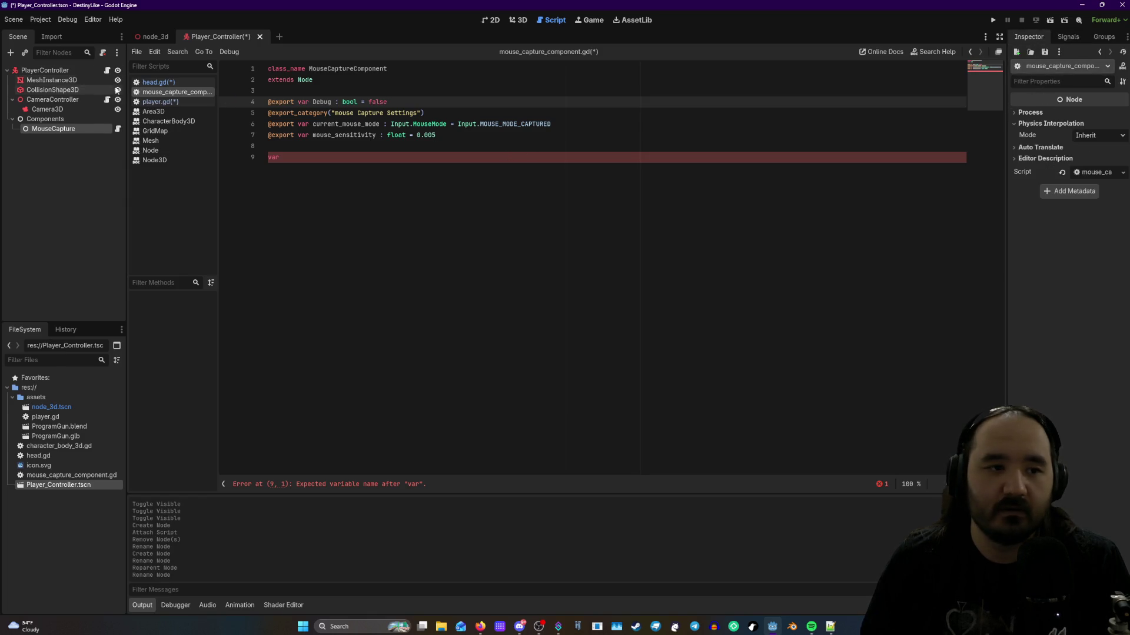
pyautogui.click(53, 129)
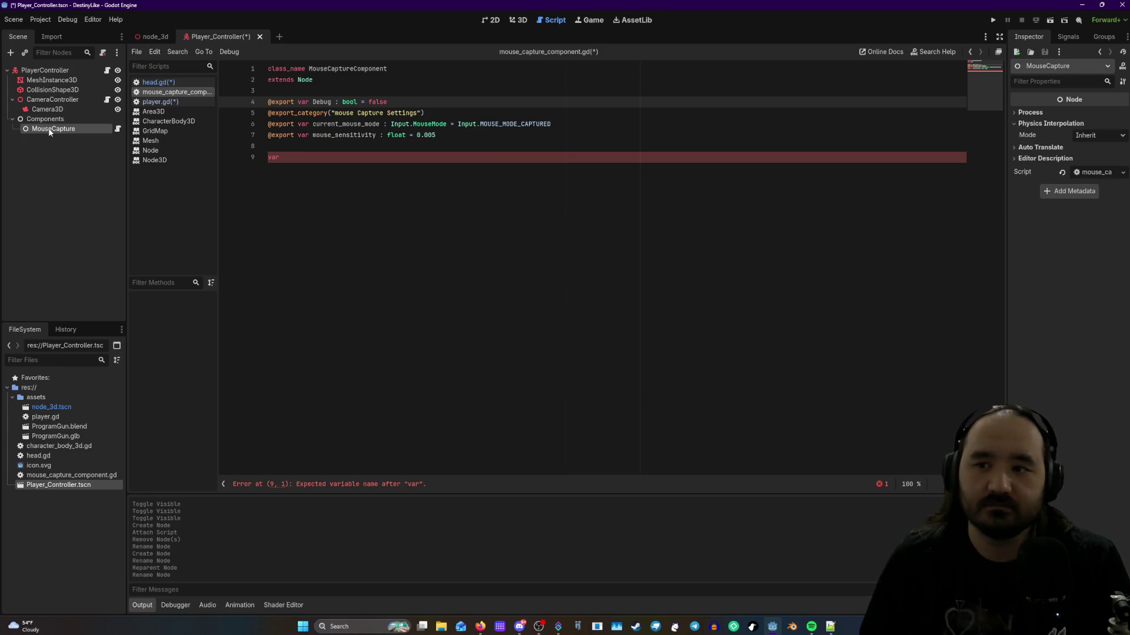
pyautogui.click(159, 103)
pyautogui.click(168, 93)
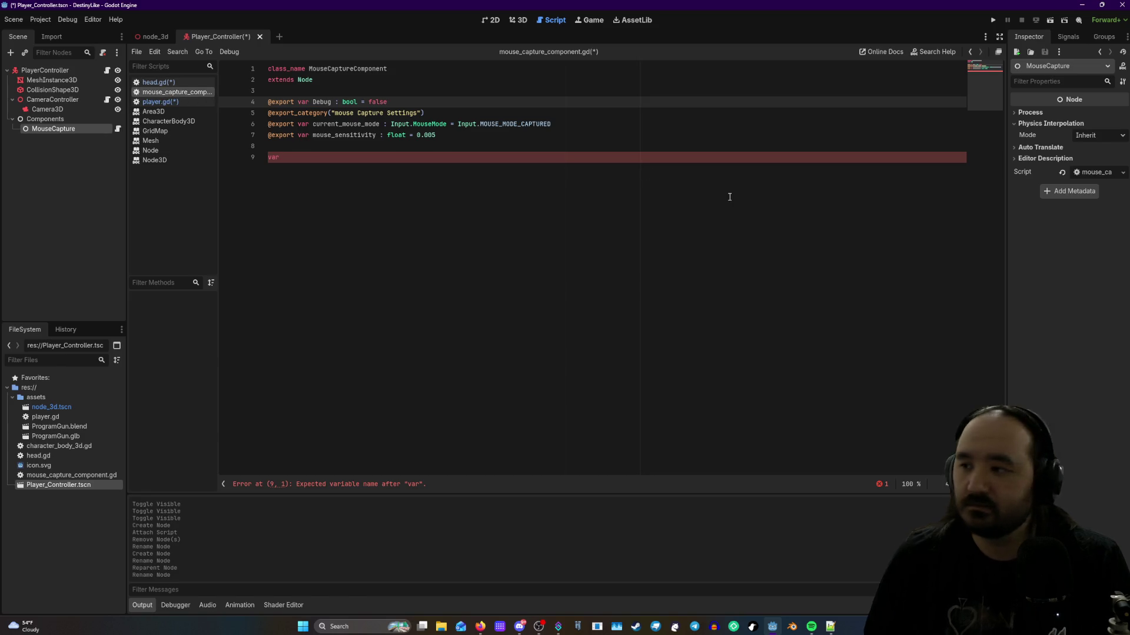
pyautogui.click(42, 100)
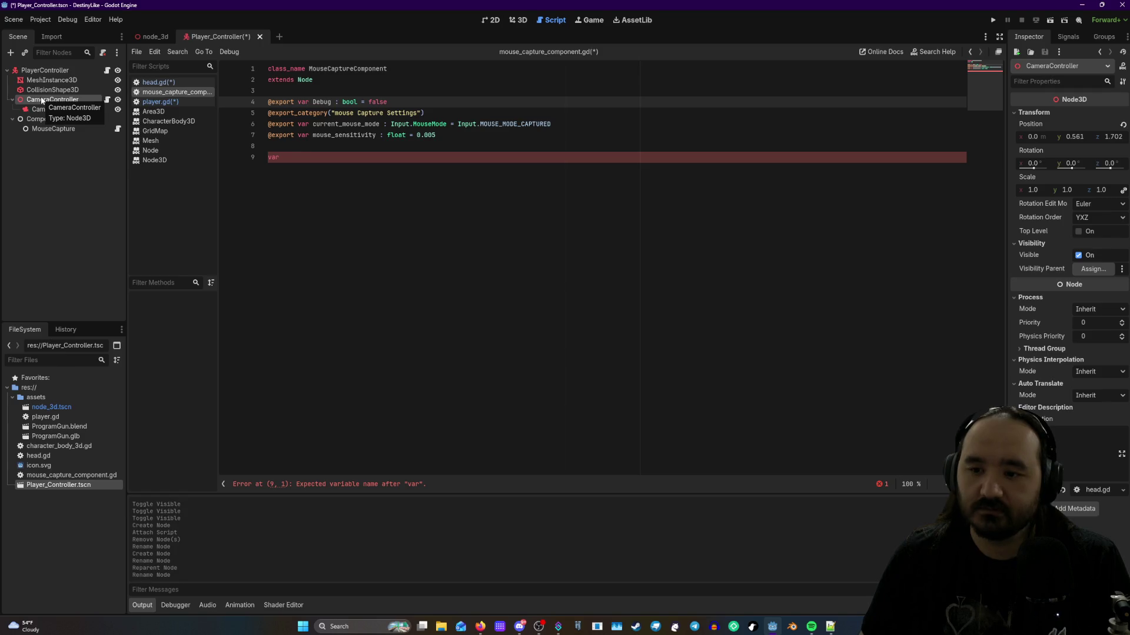
pyautogui.click(34, 110)
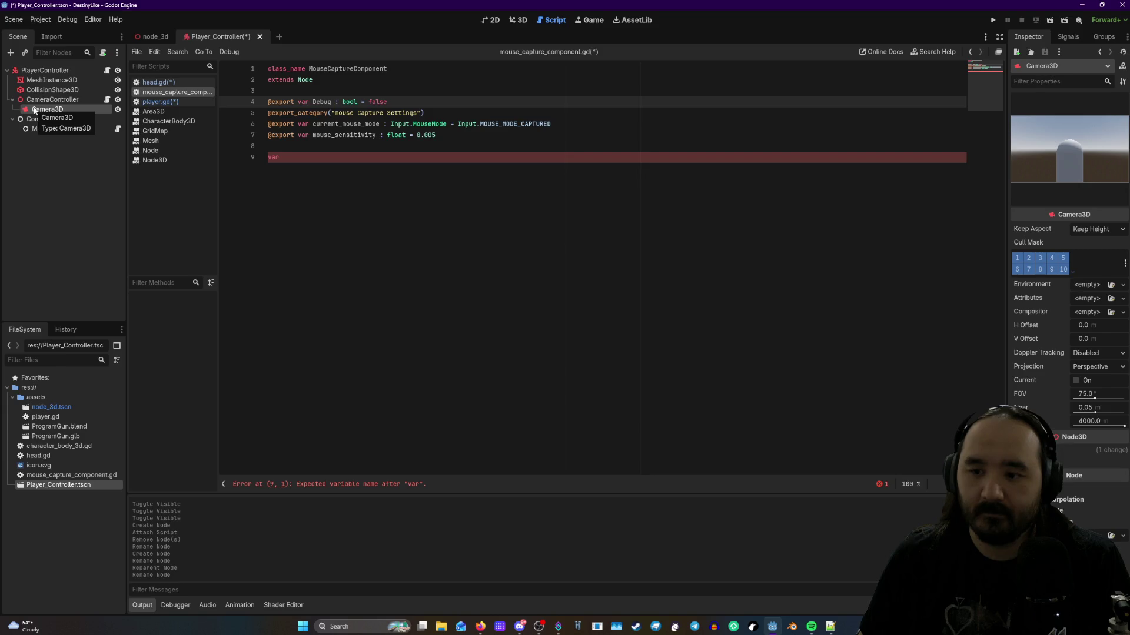
pyautogui.click(47, 71)
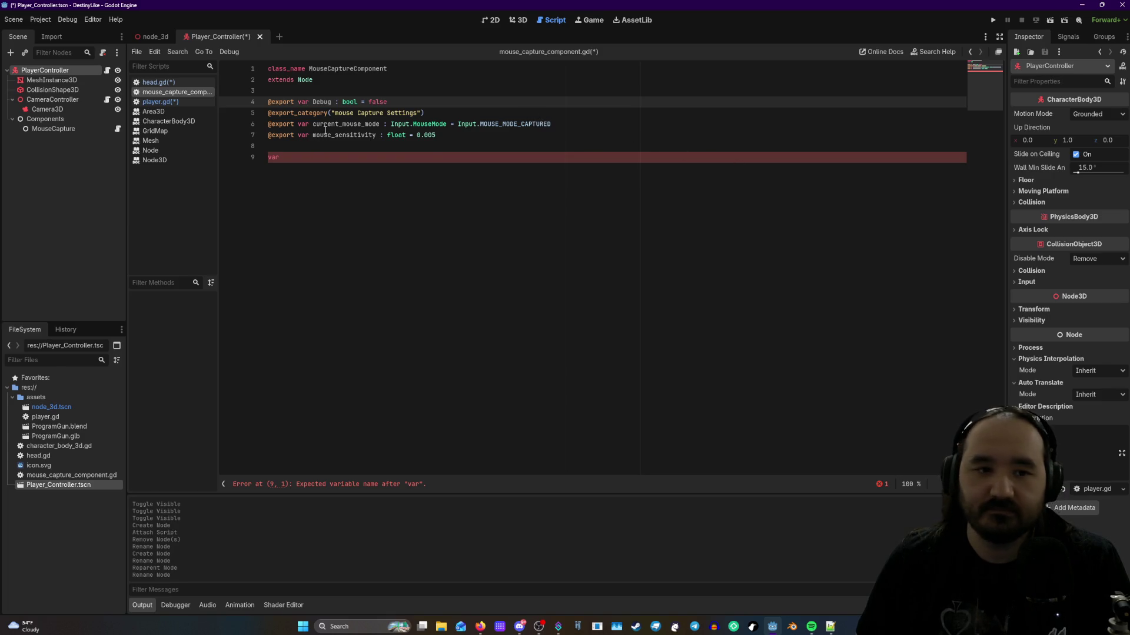
pyautogui.click(40, 92)
pyautogui.click(40, 110)
pyautogui.click(39, 120)
pyautogui.click(39, 130)
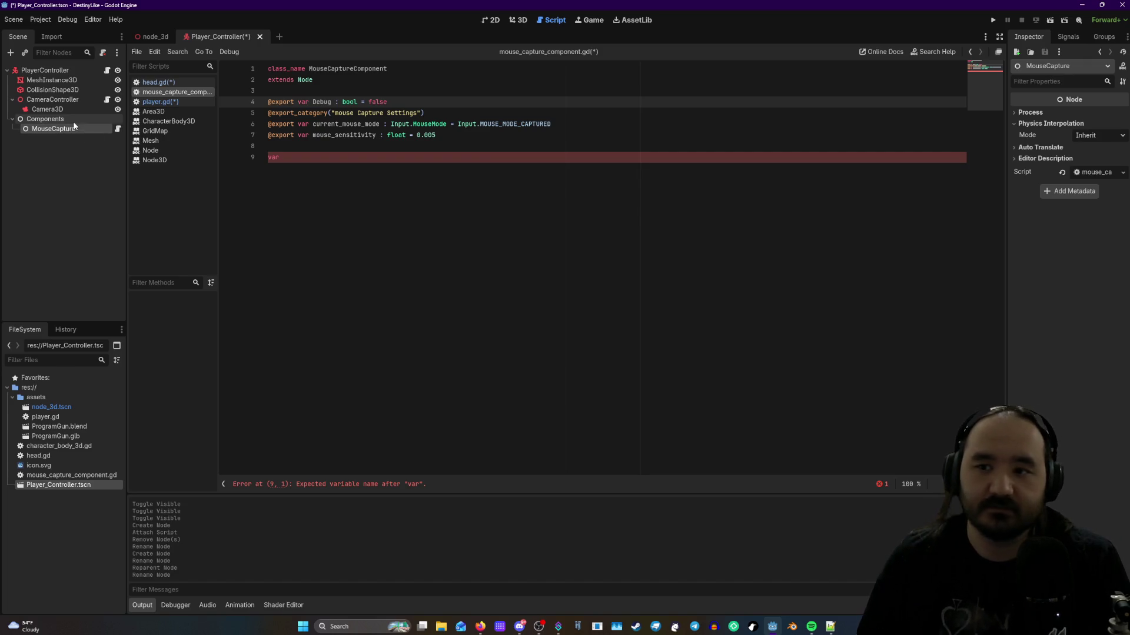
pyautogui.click(1029, 112)
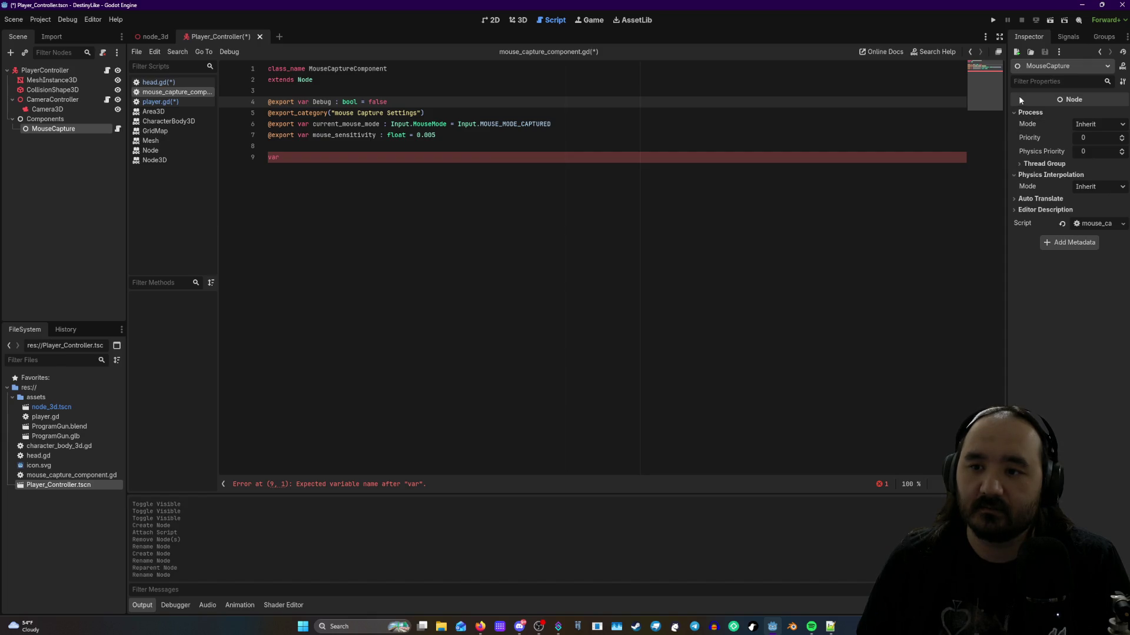
pyautogui.click(1024, 112)
pyautogui.click(1015, 147)
pyautogui.click(1014, 147)
pyautogui.click(1018, 124)
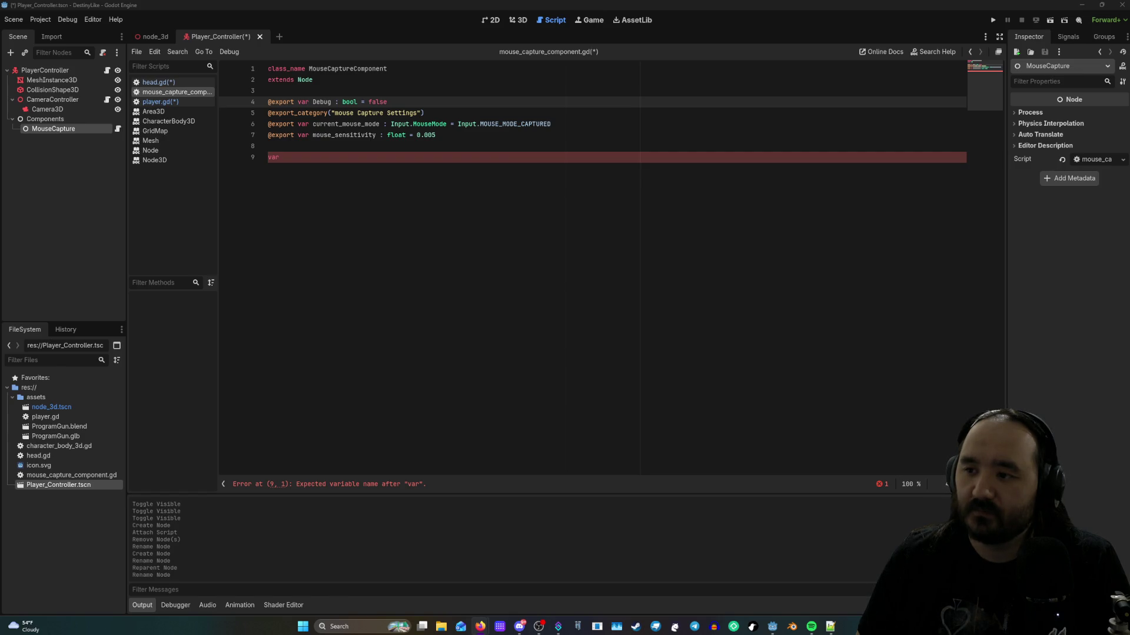
pyautogui.click(516, 21)
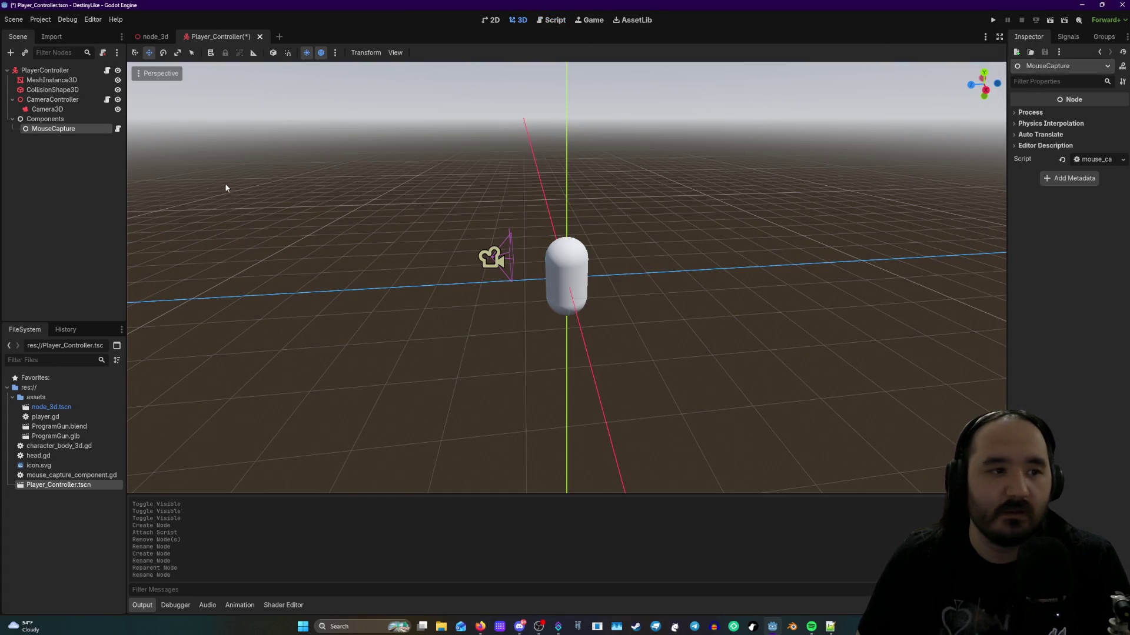
# Review each player scene node, then open MouseCapture's mouse_capture_component.gd in the Script editor.
pyautogui.click(66, 108)
pyautogui.click(55, 99)
pyautogui.click(59, 109)
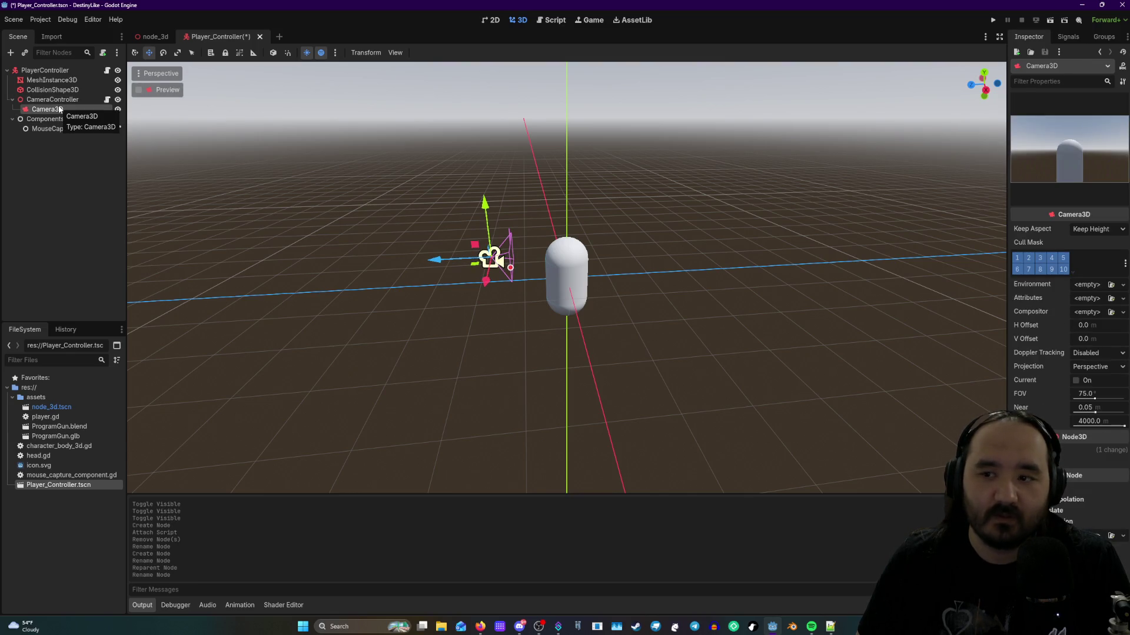
pyautogui.click(48, 91)
pyautogui.click(50, 82)
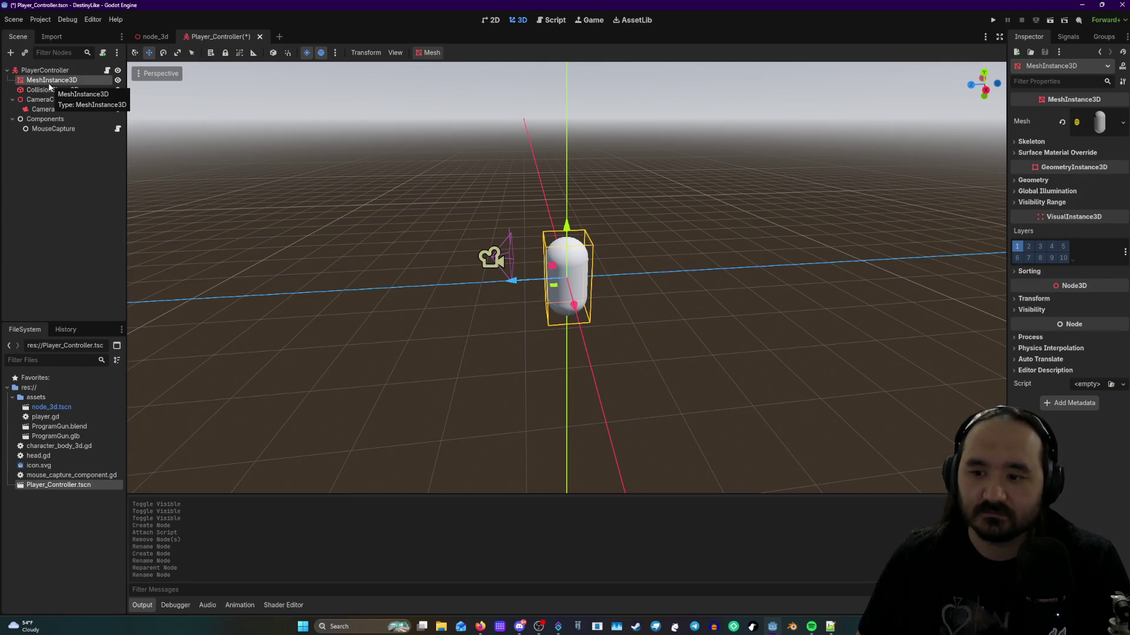
pyautogui.click(33, 71)
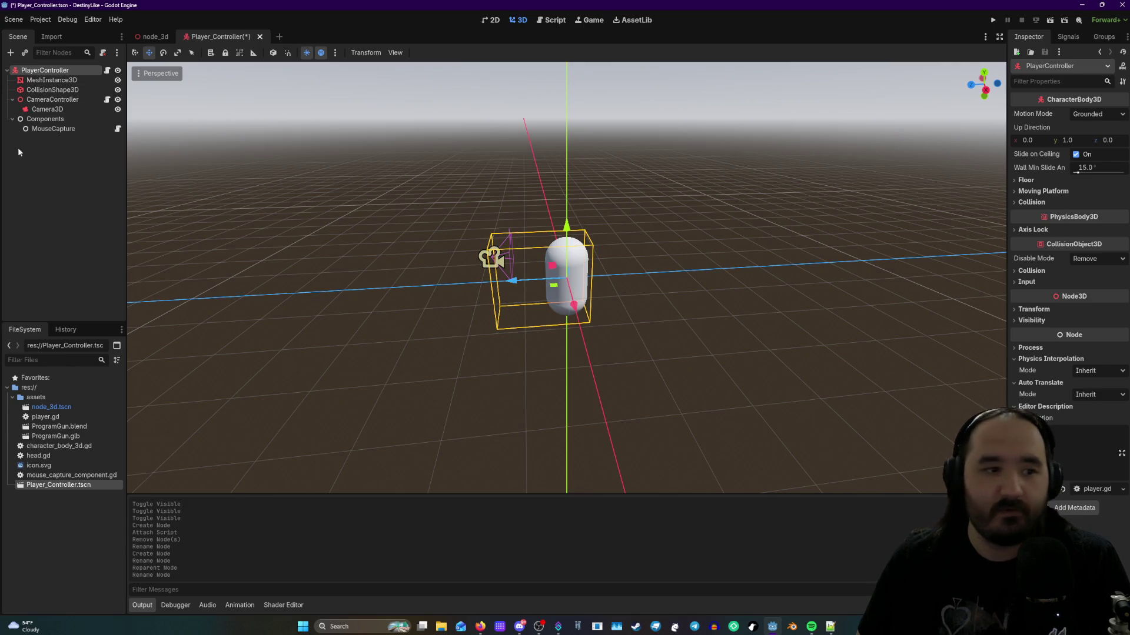
pyautogui.click(45, 120)
pyautogui.click(45, 130)
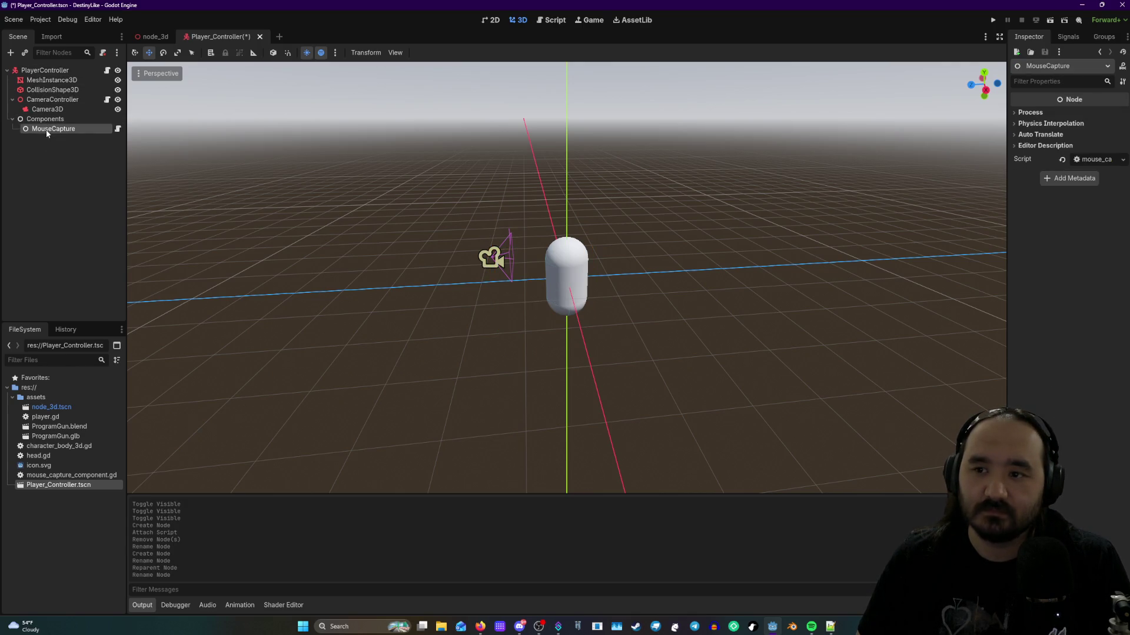
pyautogui.click(118, 129)
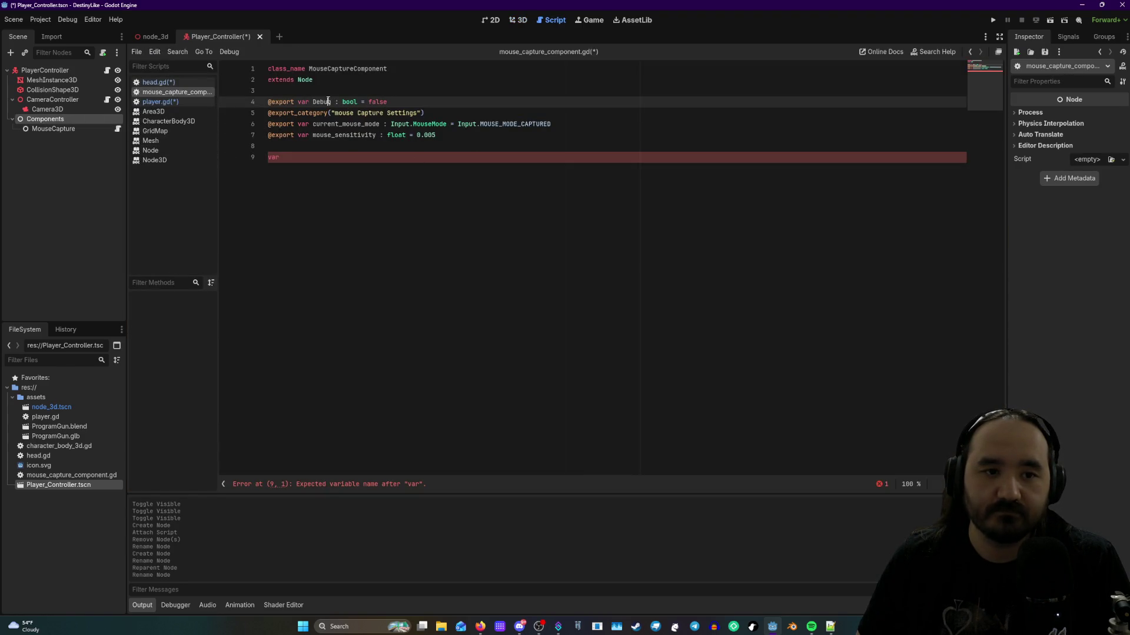
pyautogui.click(1032, 116)
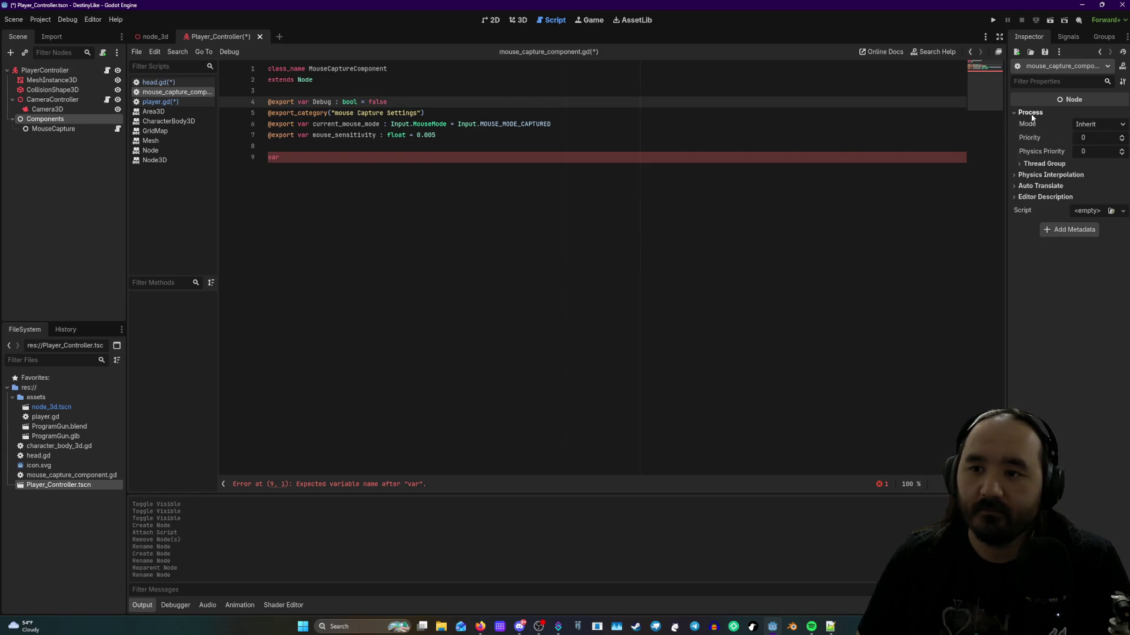
pyautogui.click(1031, 114)
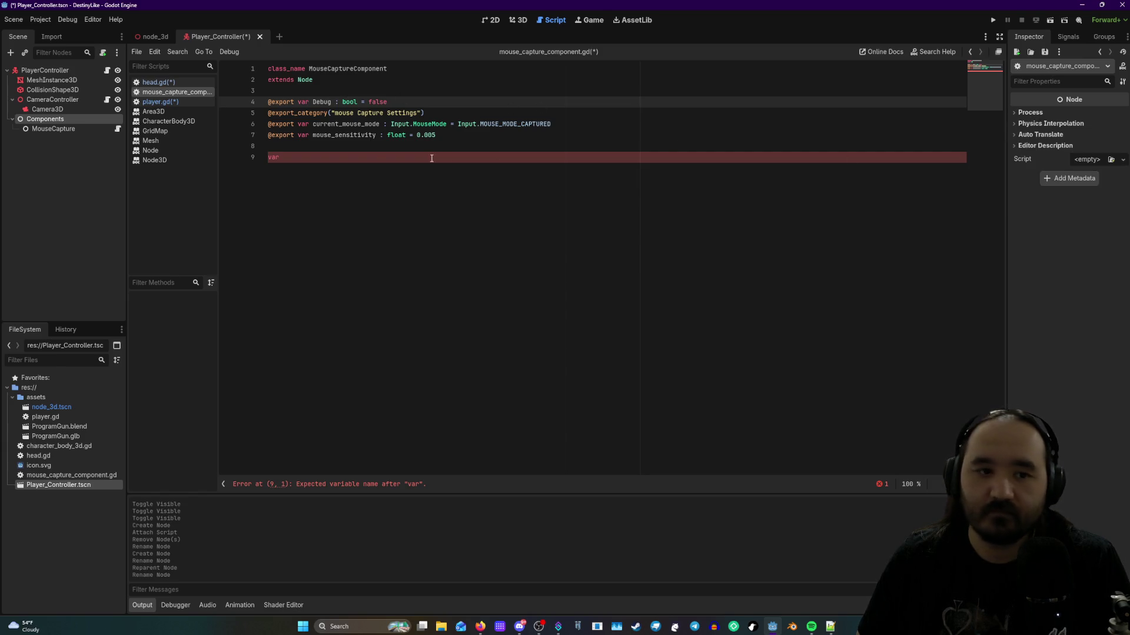
pyautogui.click(382, 69)
pyautogui.hotkey('alt', 'Tab')
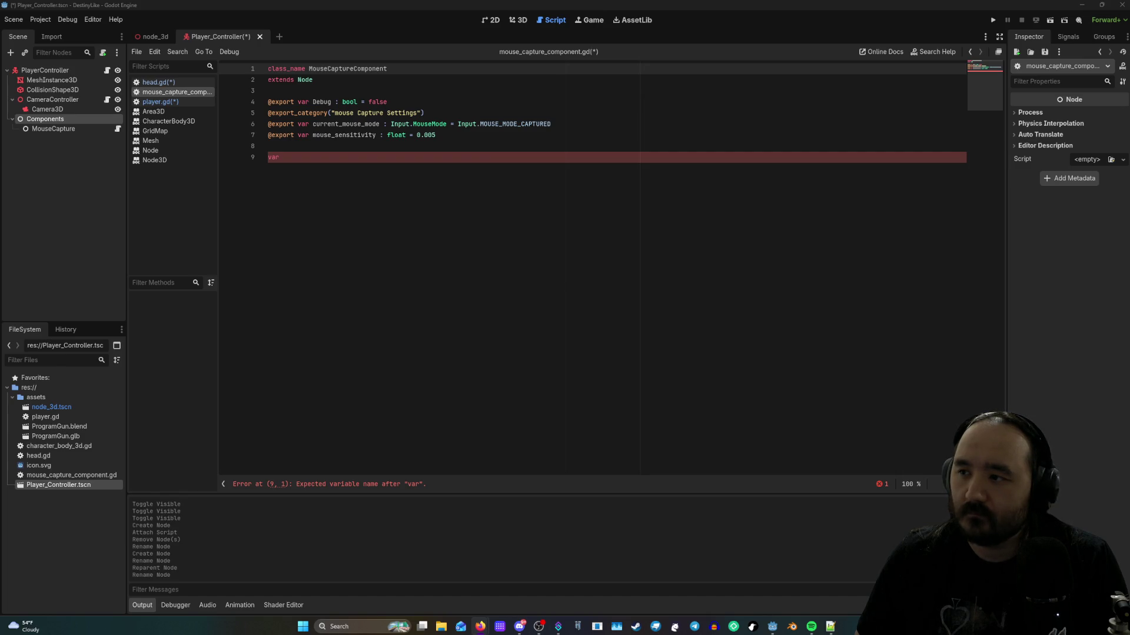
pyautogui.click(1100, 69)
pyautogui.click(1110, 68)
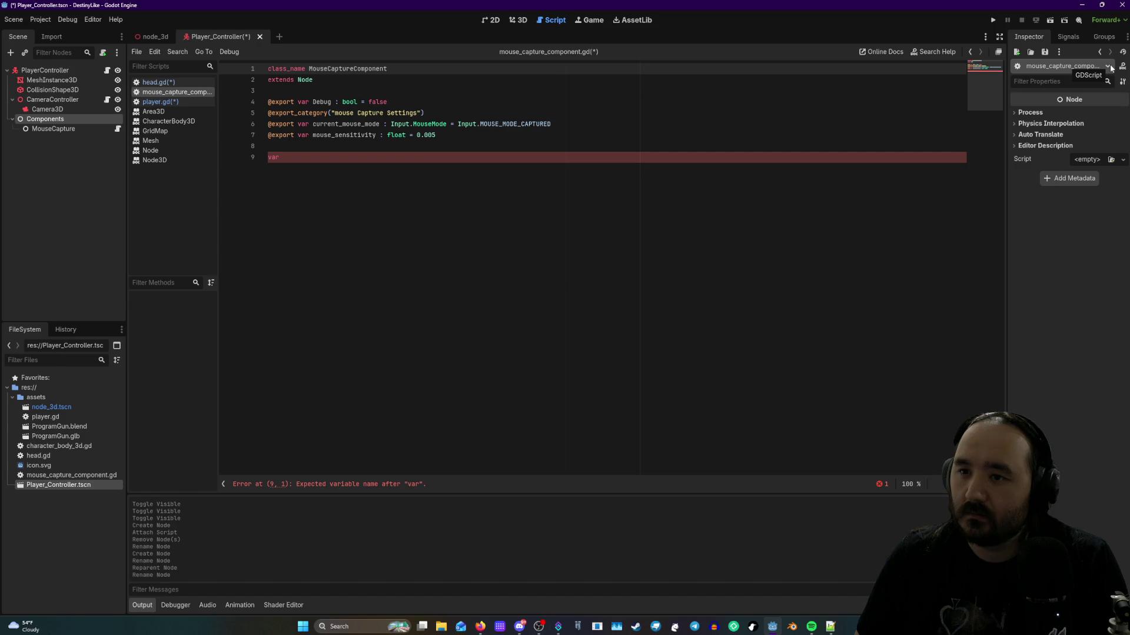
pyautogui.click(1100, 52)
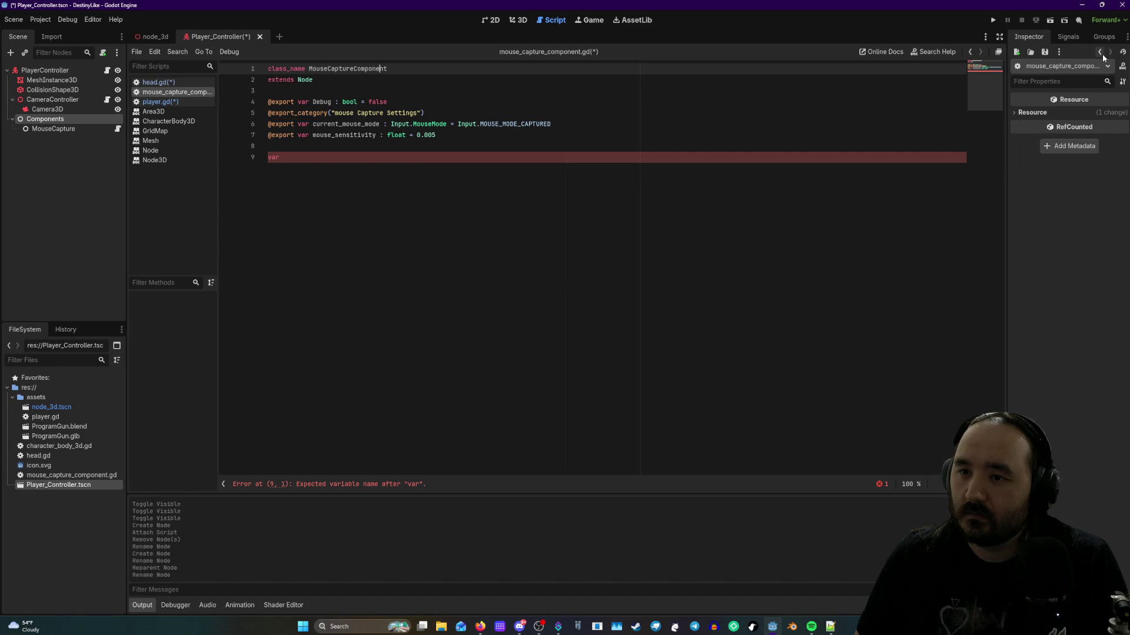
pyautogui.click(1100, 52)
pyautogui.click(1109, 52)
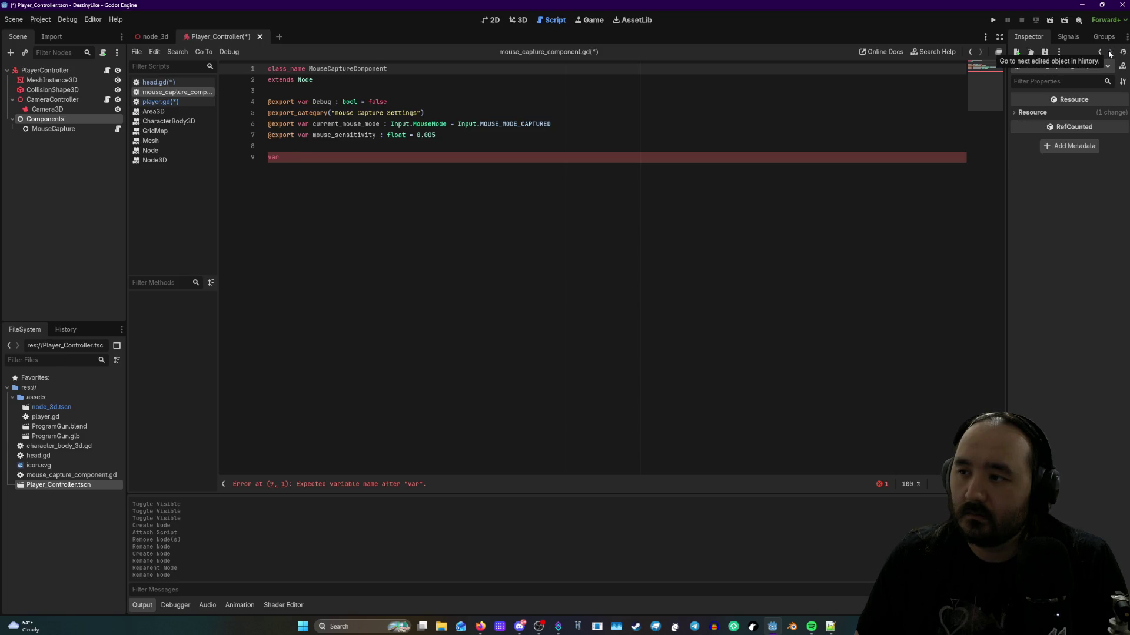
pyautogui.click(1109, 52)
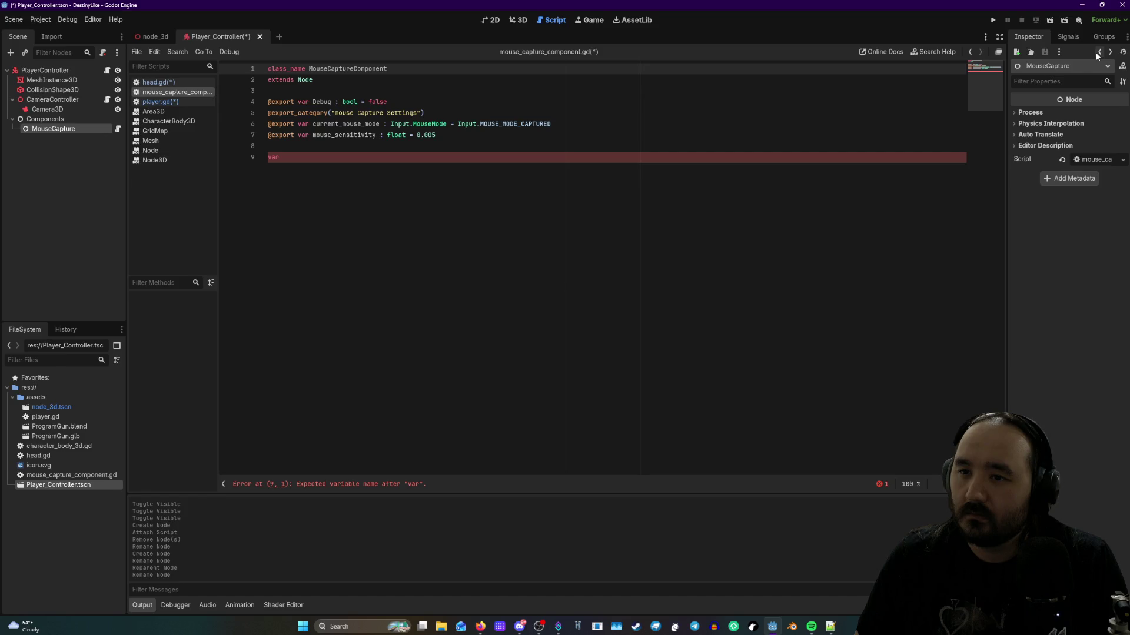
pyautogui.click(1109, 53)
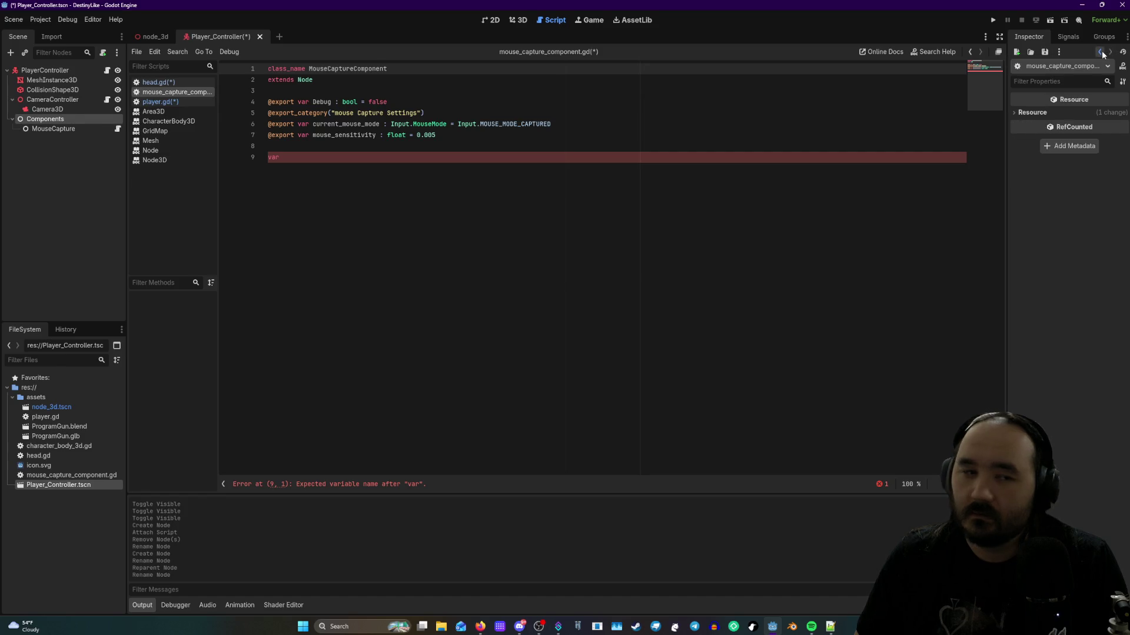
pyautogui.click(1101, 52)
pyautogui.click(1101, 52)
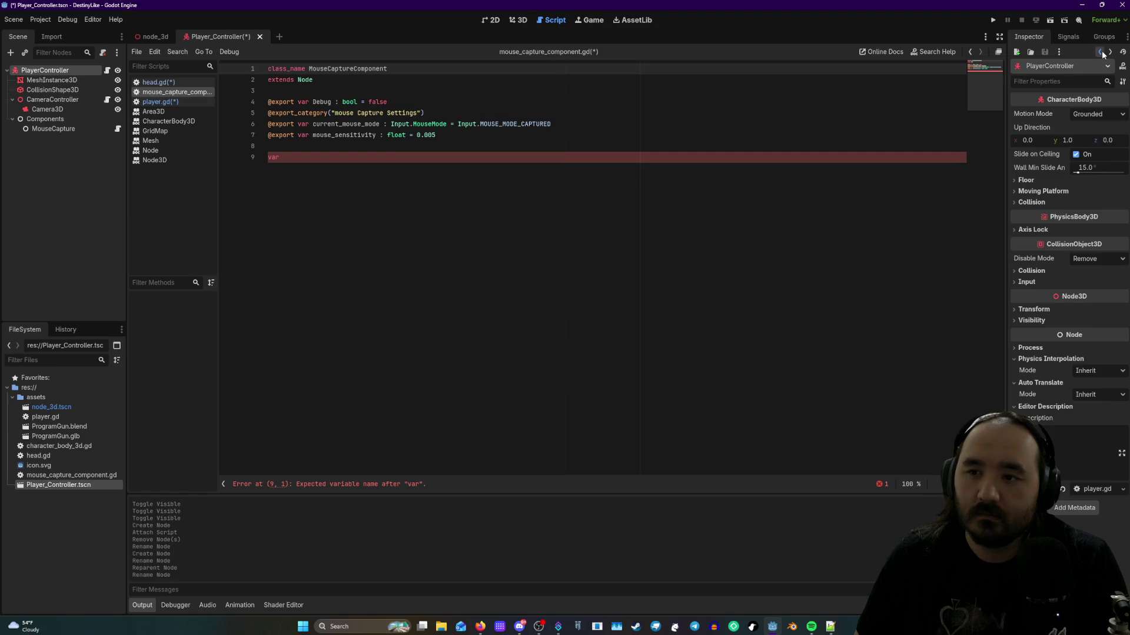
pyautogui.click(1101, 52)
pyautogui.click(1101, 53)
pyautogui.click(1100, 52)
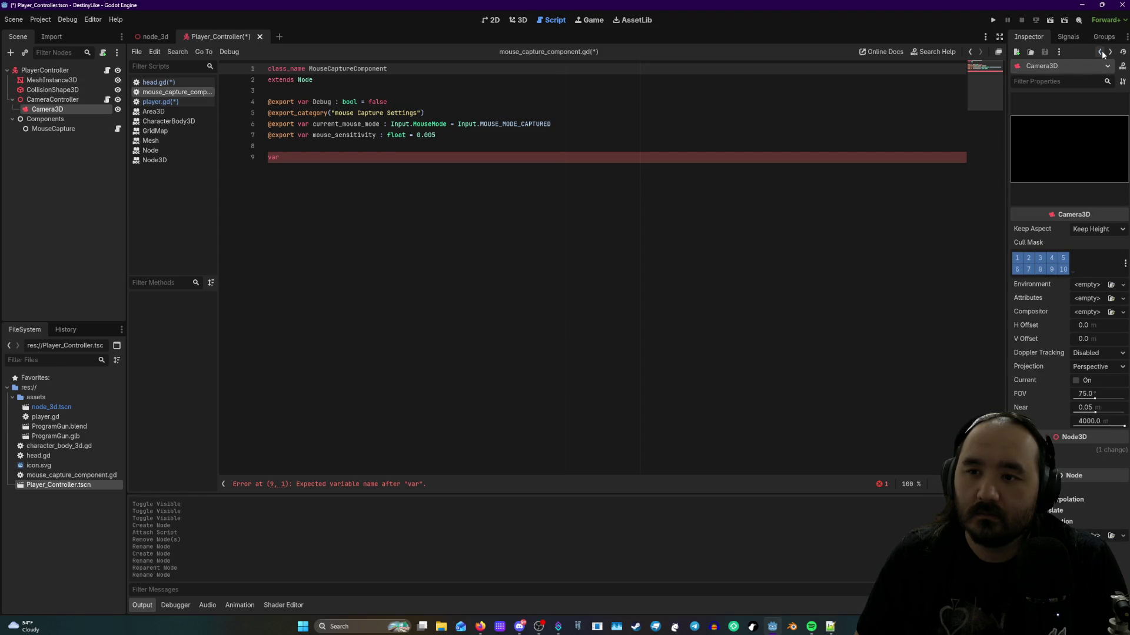
pyautogui.click(1109, 53)
pyautogui.click(1109, 52)
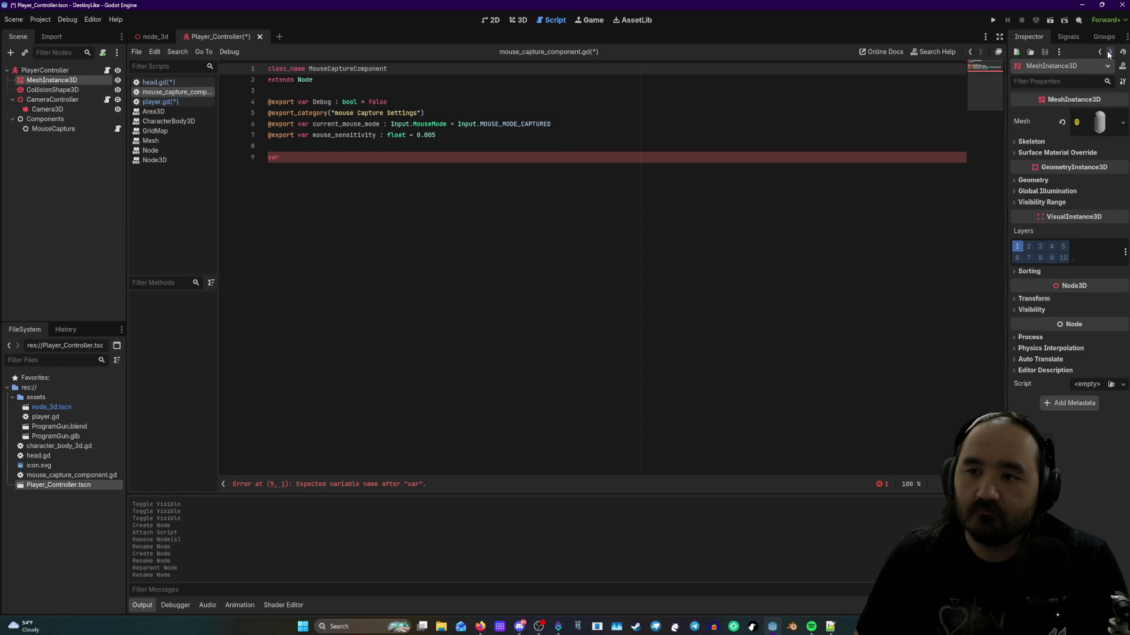
pyautogui.click(1109, 53)
pyautogui.click(1109, 52)
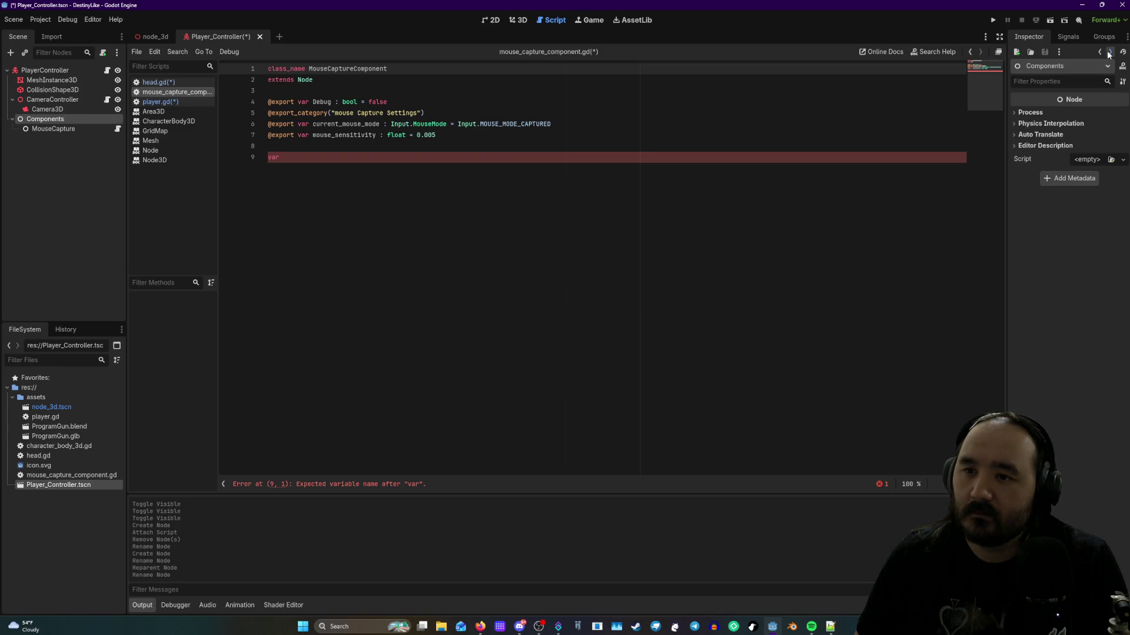
pyautogui.click(1109, 53)
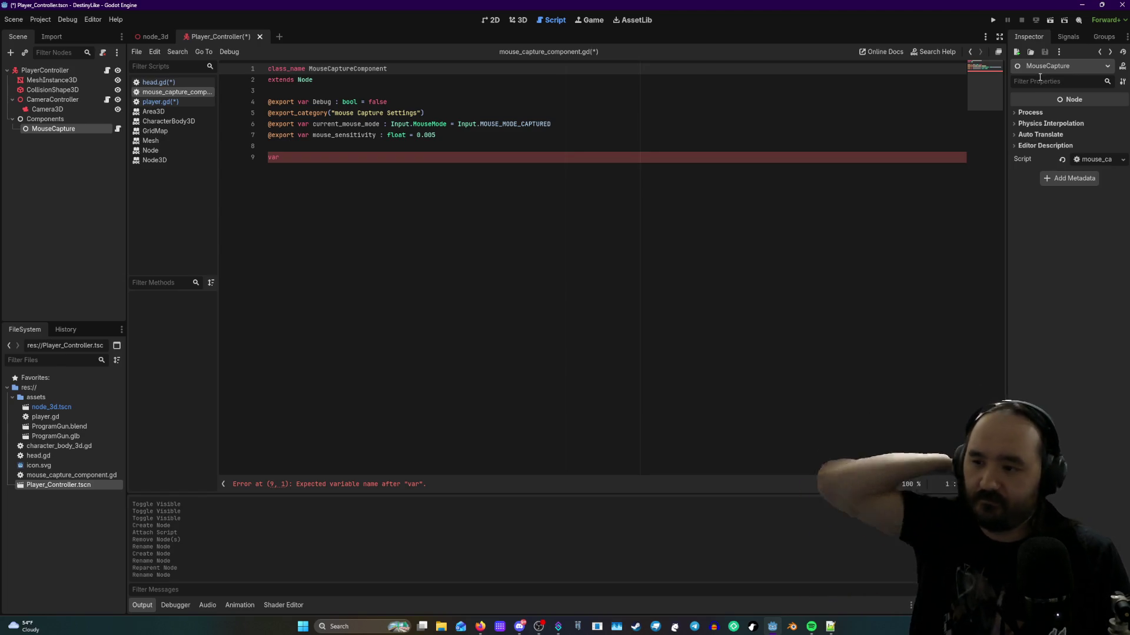
# Change the variable name 'Debug' to lowercase 'debug' on line 4 of the mouse capture script.
pyautogui.click(329, 102)
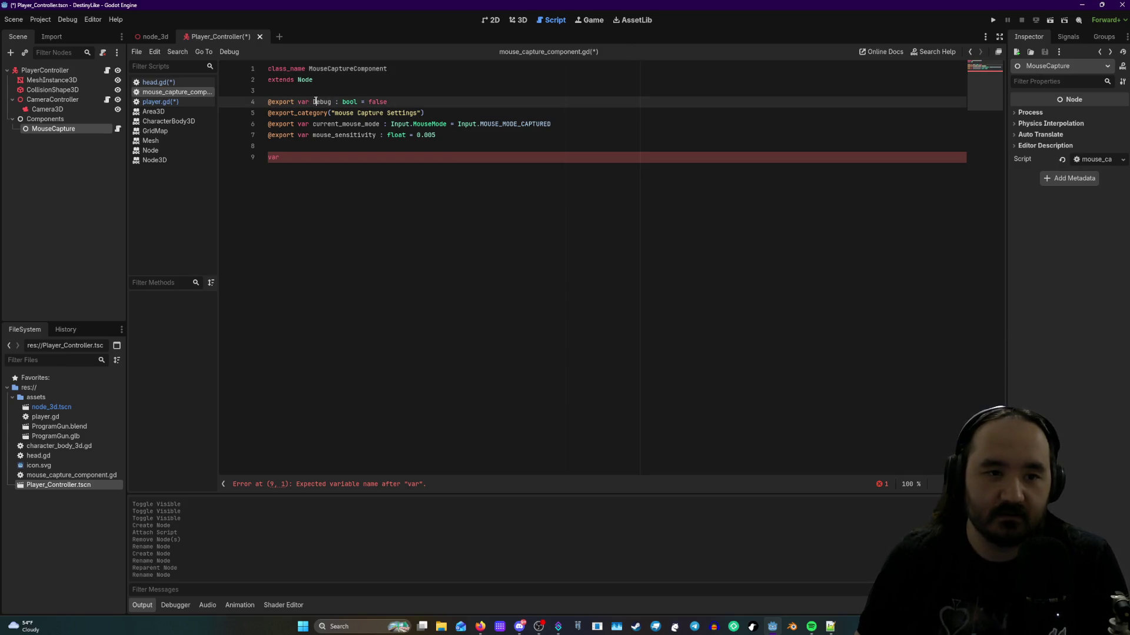
pyautogui.click(316, 102)
pyautogui.press('BackSpace')
pyautogui.write('d')
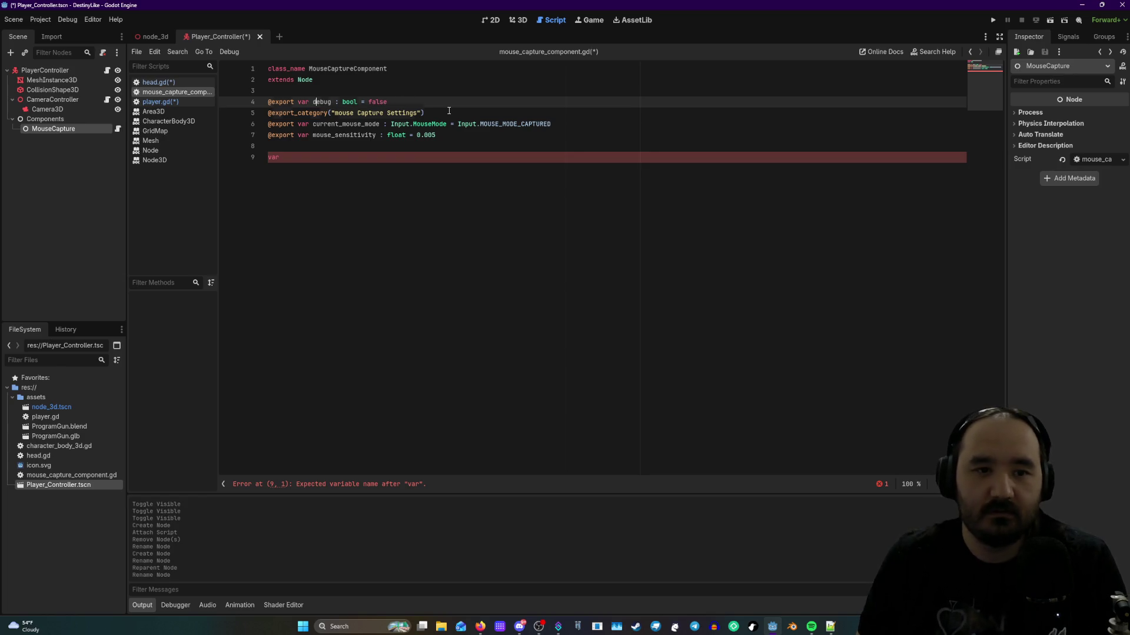
pyautogui.click(461, 98)
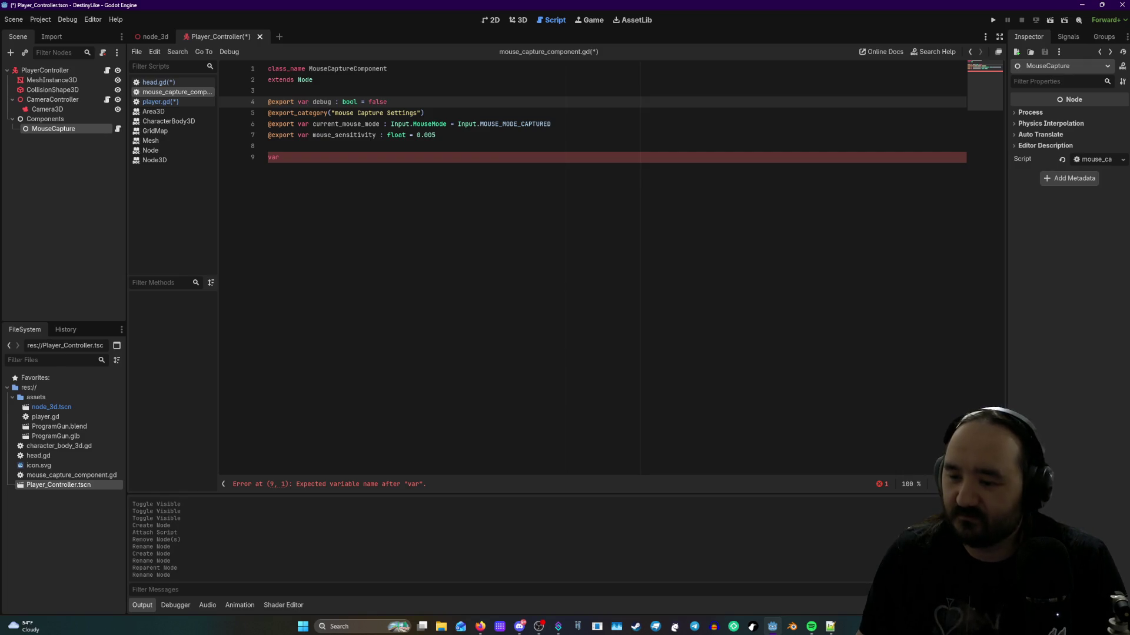
pyautogui.hotkey('alt', 'Tab')
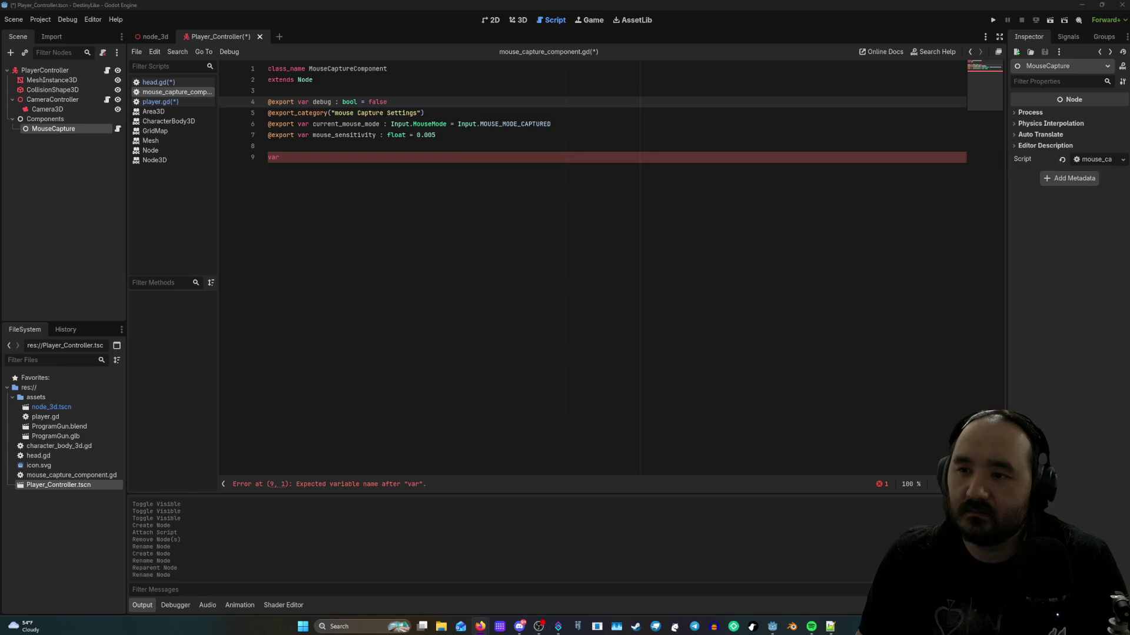
pyautogui.click(277, 102)
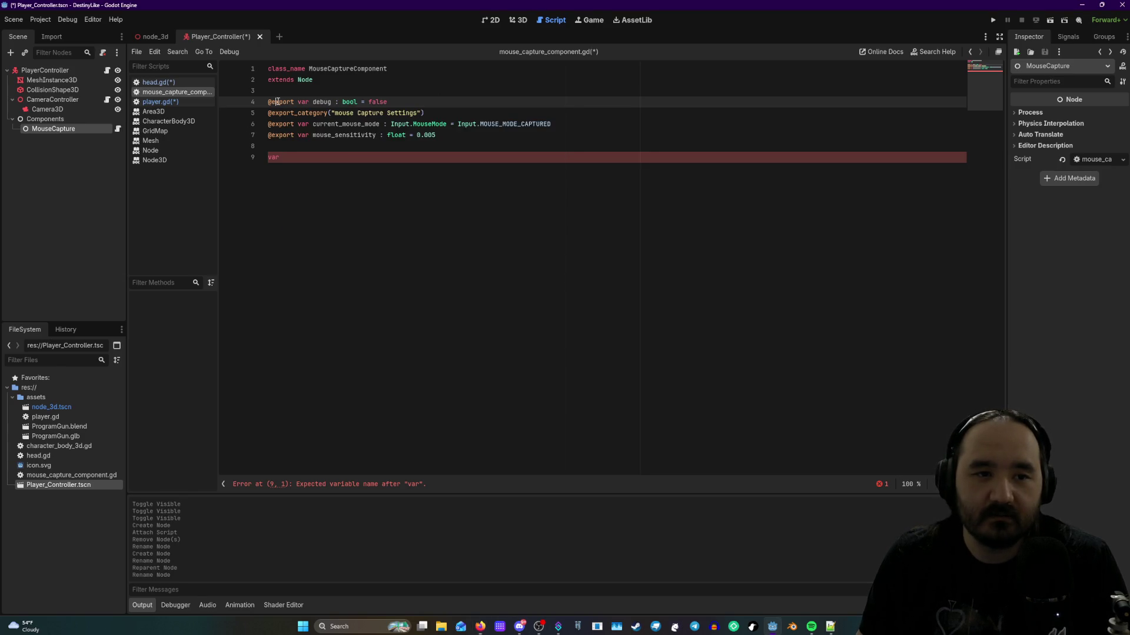
pyautogui.moveTo(280, 102)
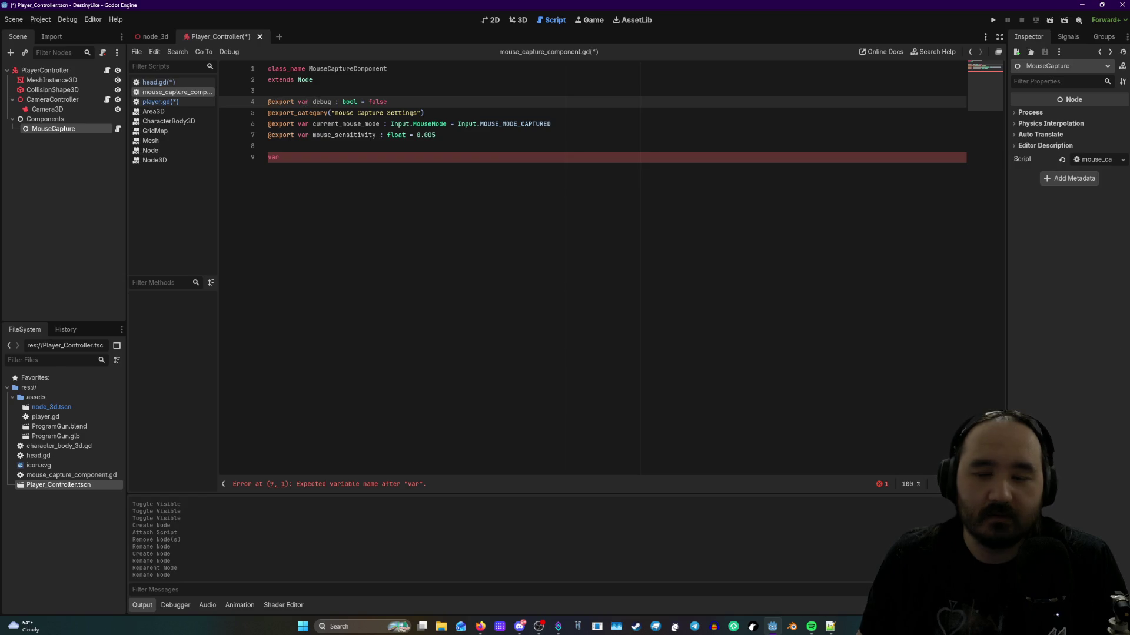
pyautogui.hotkey('alt', 'Tab')
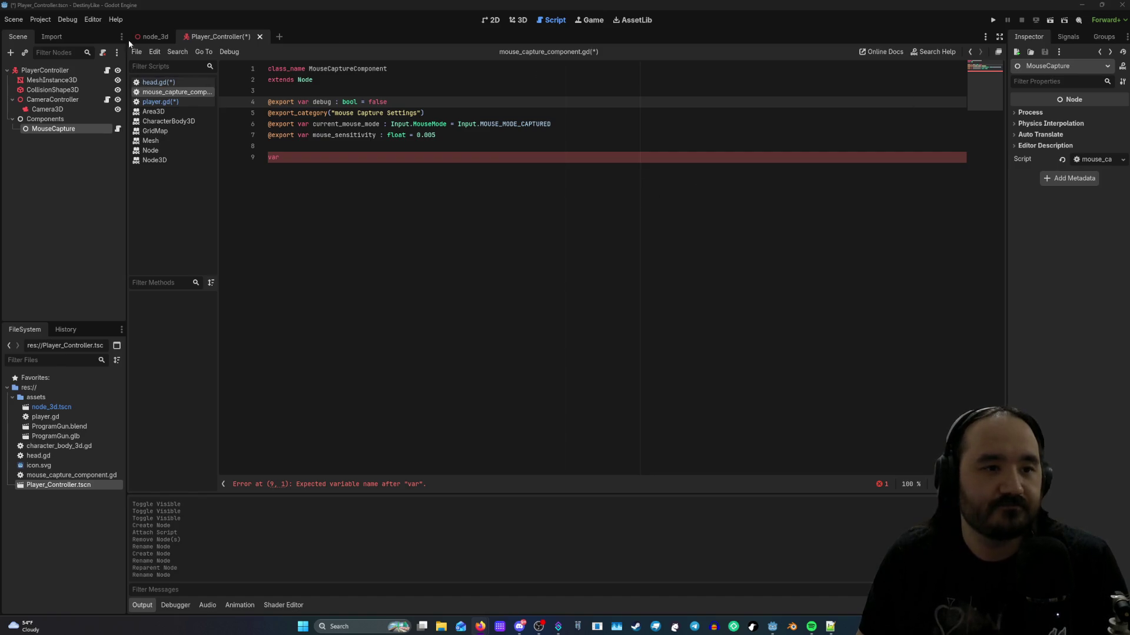
# In the node_3d scene, add a WorldEnvironment child node under World.
pyautogui.click(150, 38)
pyautogui.click(66, 70)
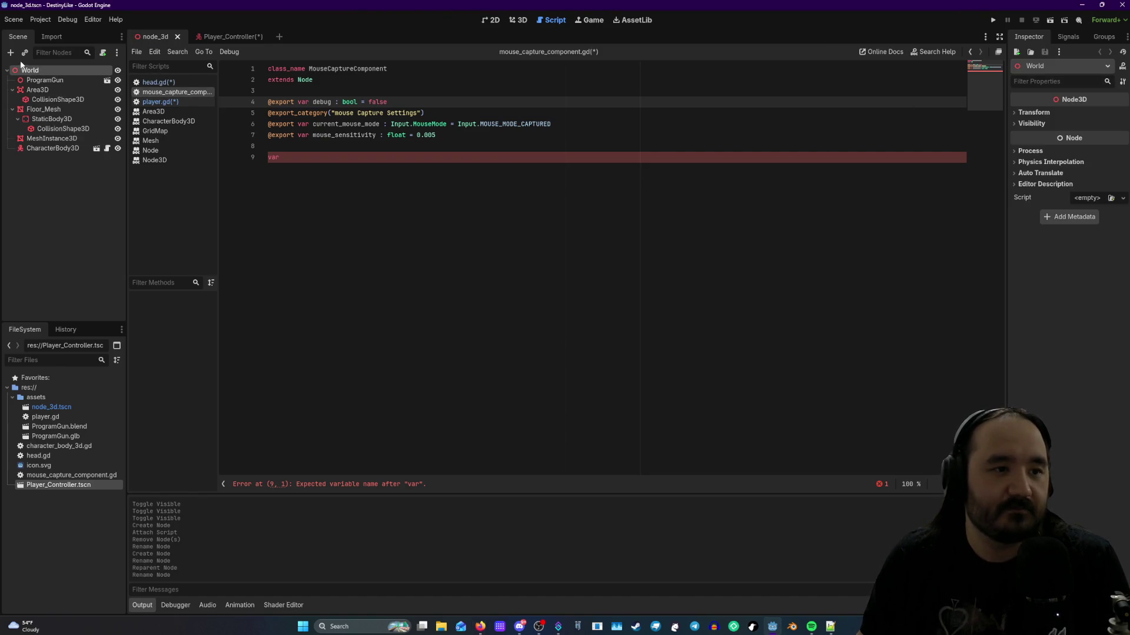
pyautogui.click(11, 52)
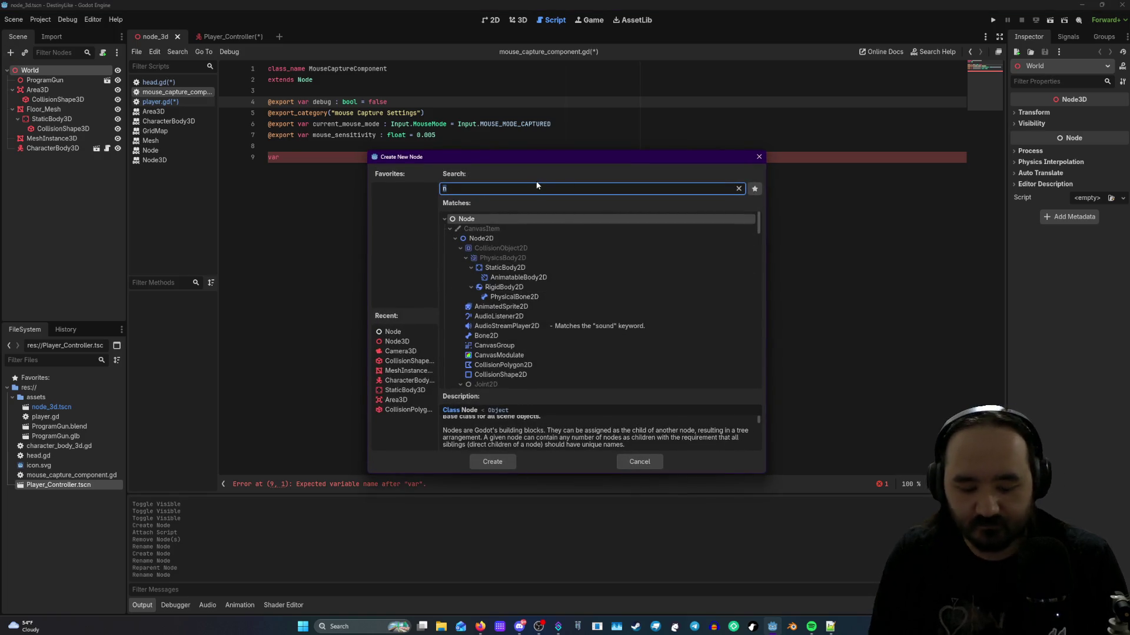
pyautogui.write('worl')
pyautogui.click(528, 229)
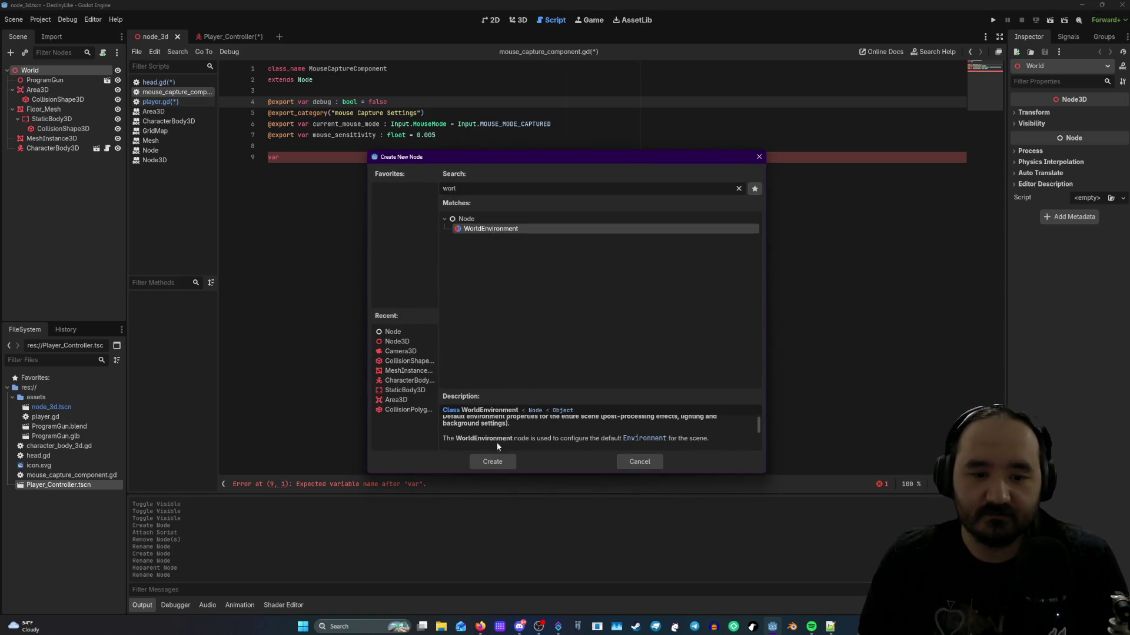
pyautogui.click(492, 462)
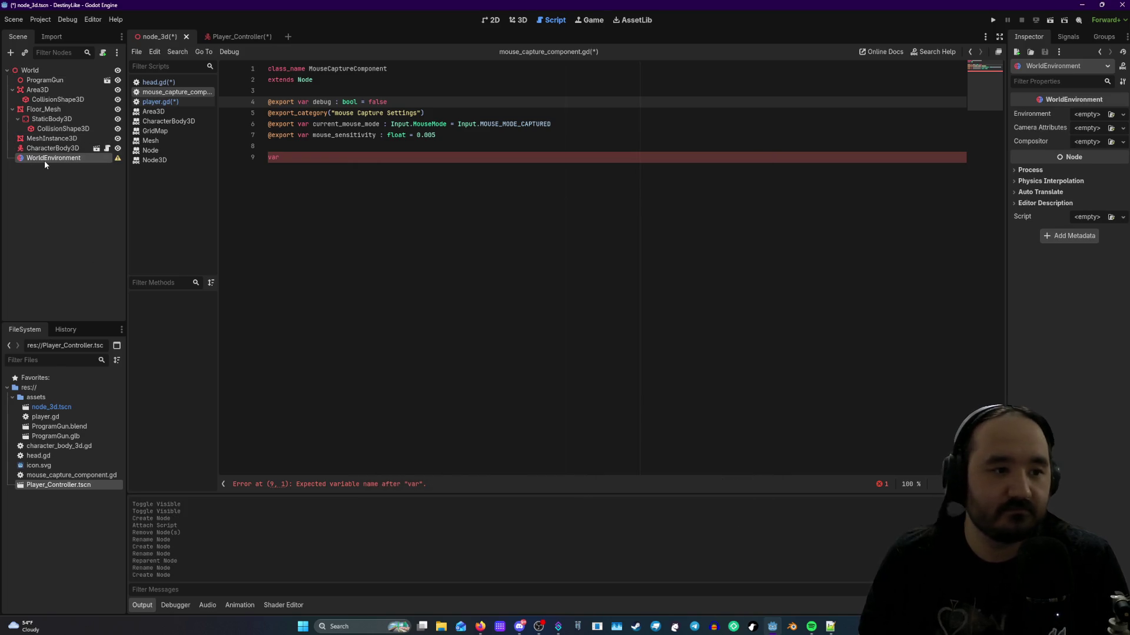
# Move WorldEnvironment directly beneath World, check its configuration warning, and return to the 3D view.
pyautogui.moveTo(46, 152); pyautogui.dragTo(48, 77)
pyautogui.click(94, 77)
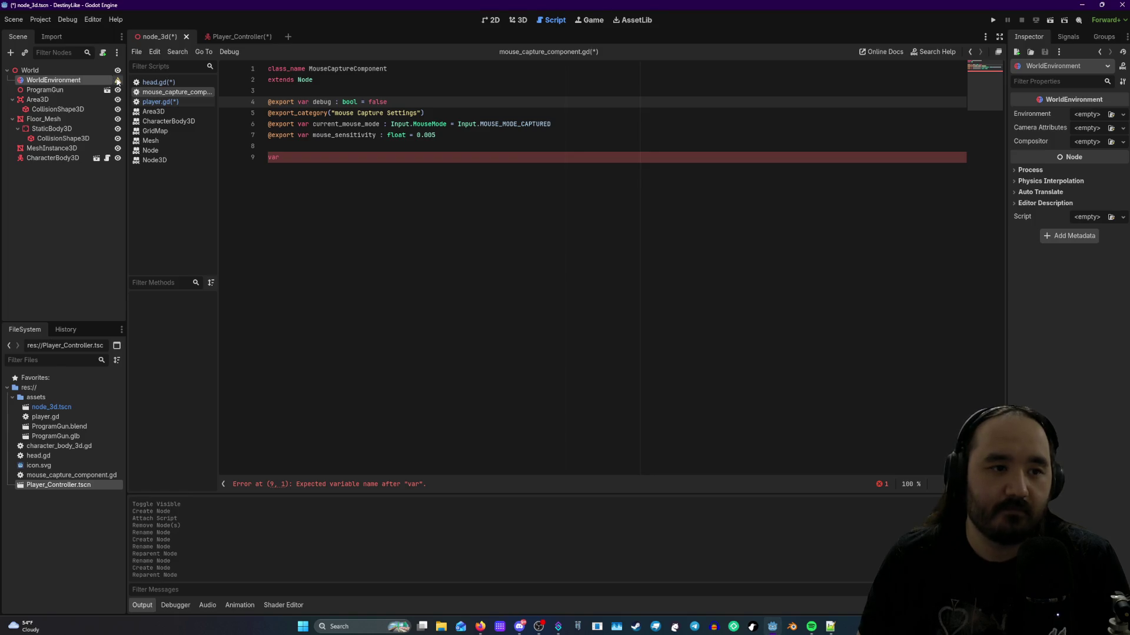
pyautogui.click(118, 81)
pyautogui.click(566, 348)
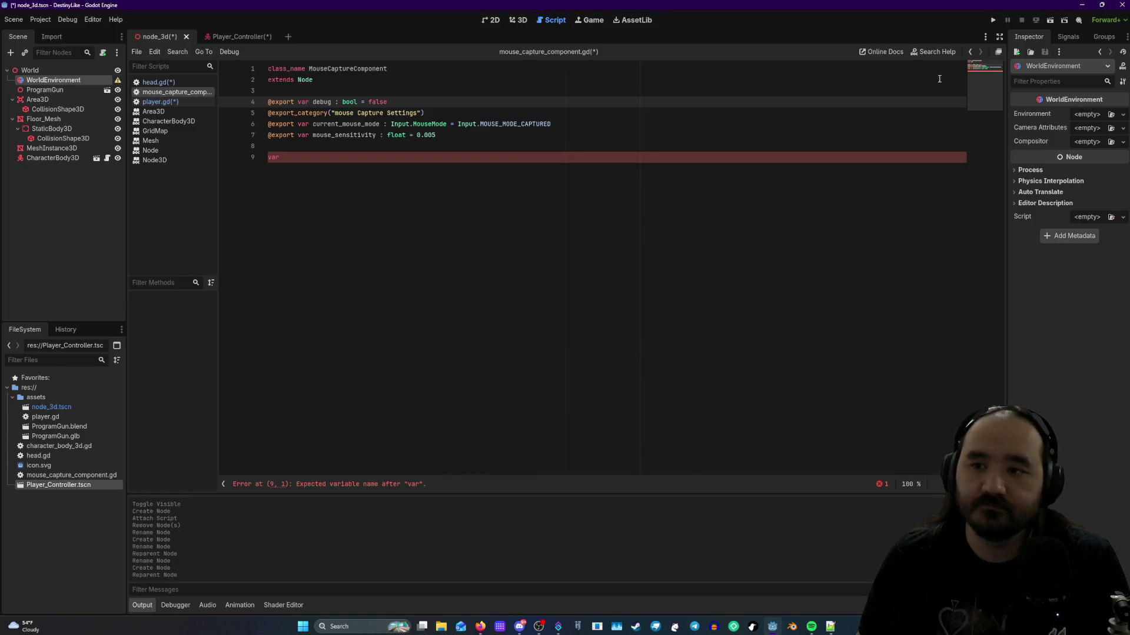
pyautogui.click(518, 20)
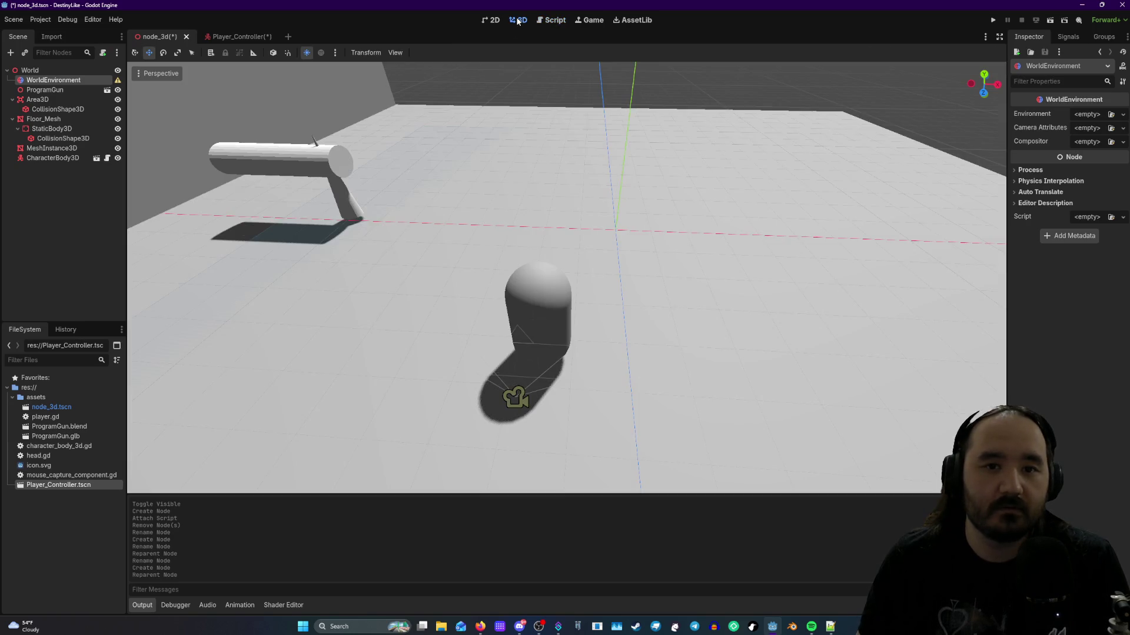
# Reread the WorldEnvironment warning, search 'envio' in the Add Child Node chooser, and open the Environment help.
pyautogui.click(118, 80)
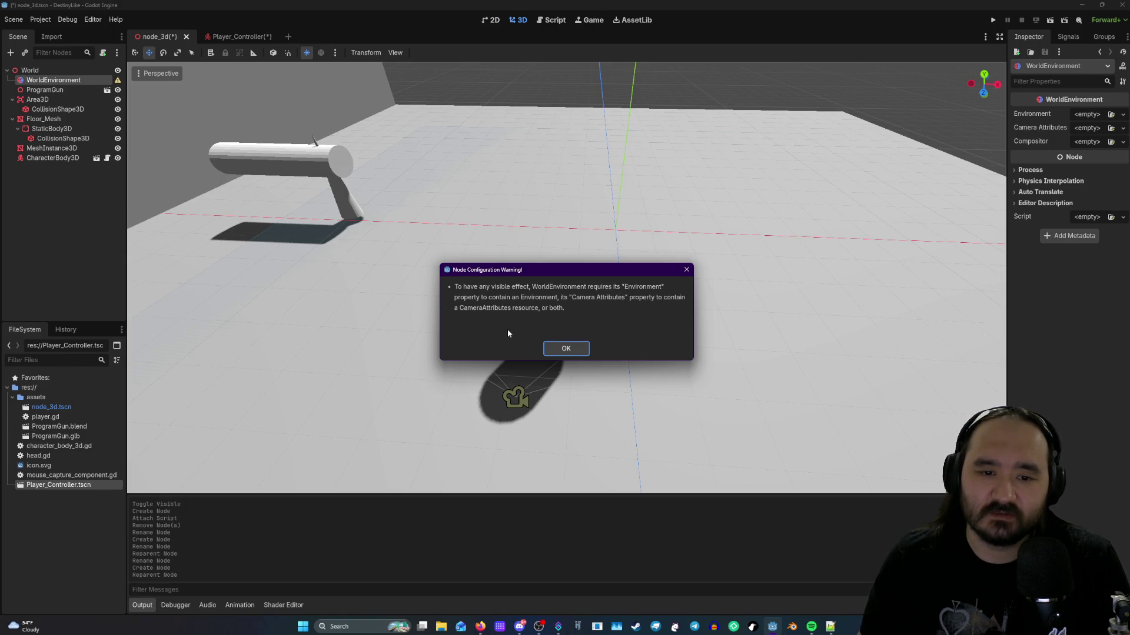
pyautogui.click(567, 349)
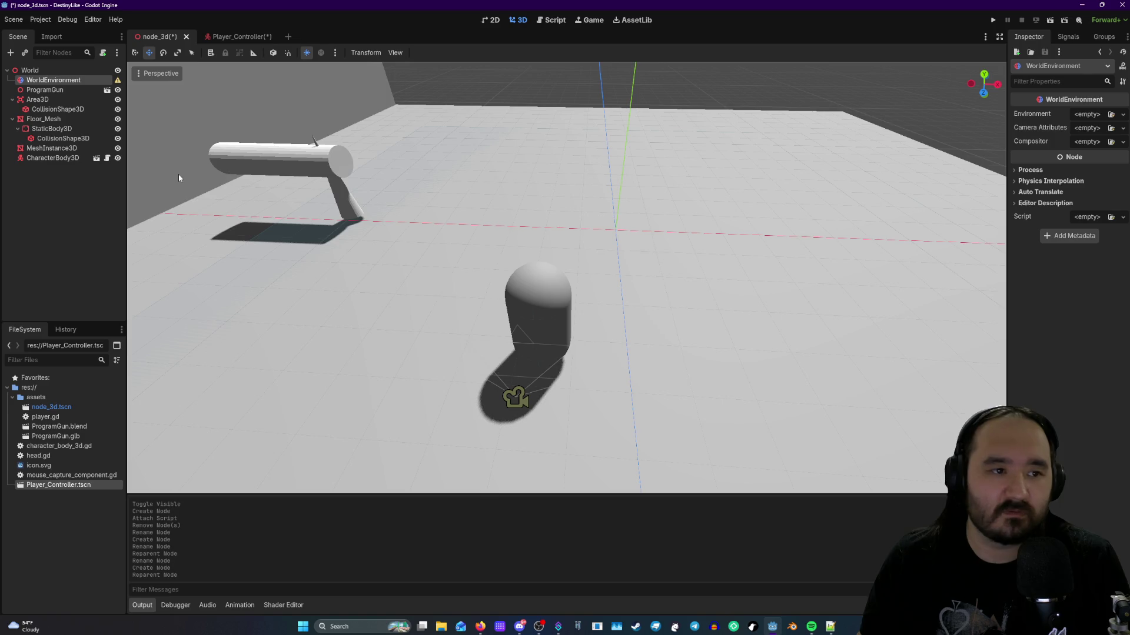
pyautogui.rightClick(84, 81)
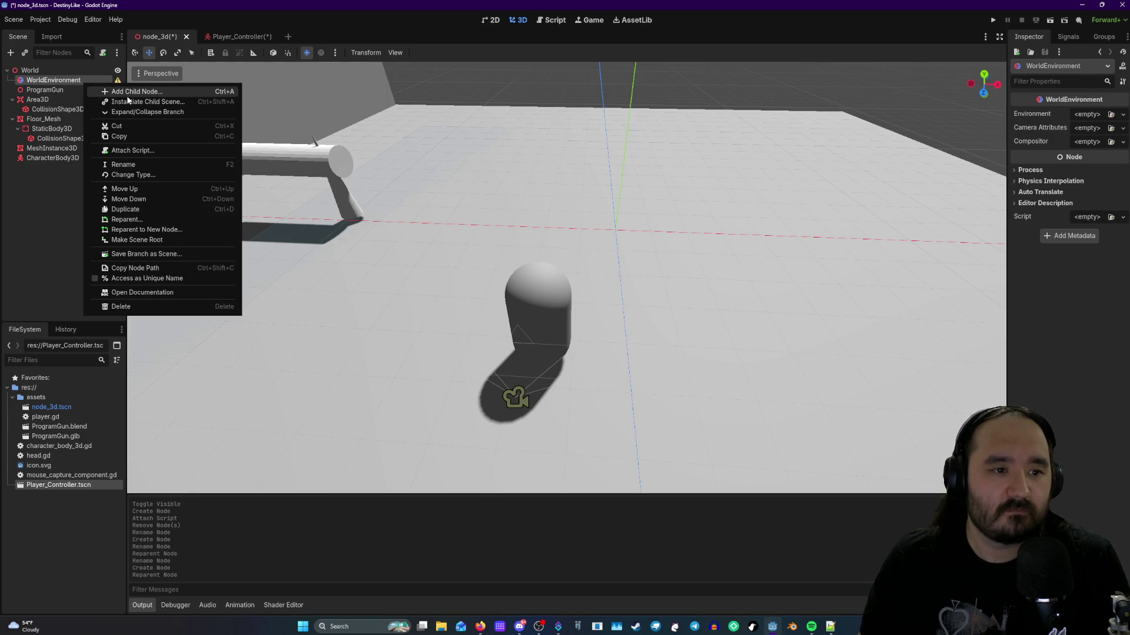
pyautogui.click(127, 95)
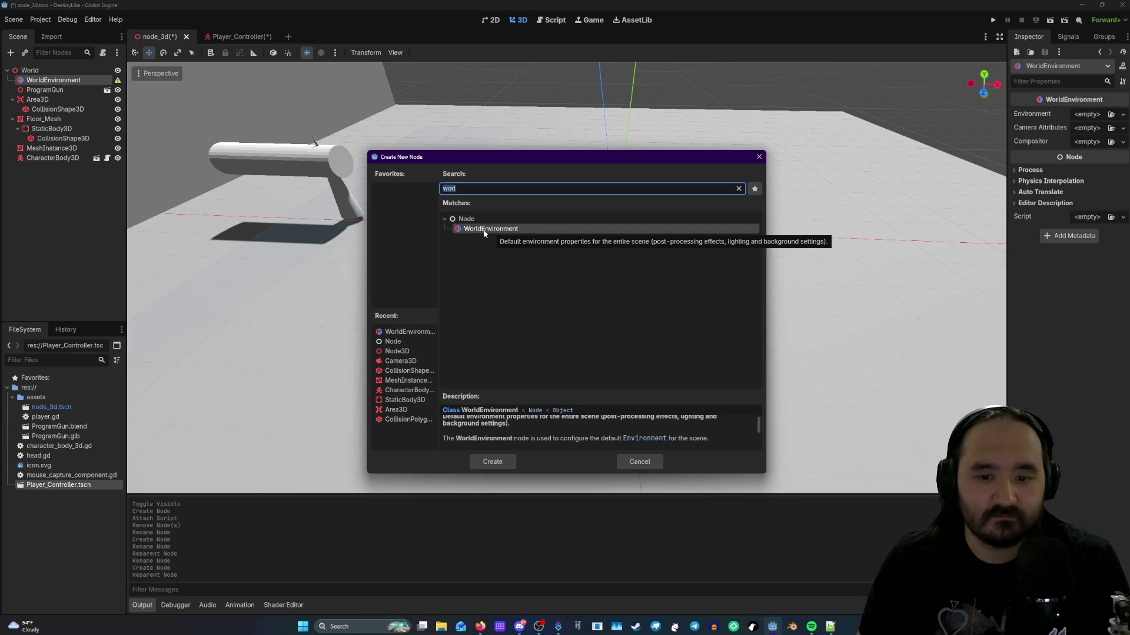
pyautogui.write('en')
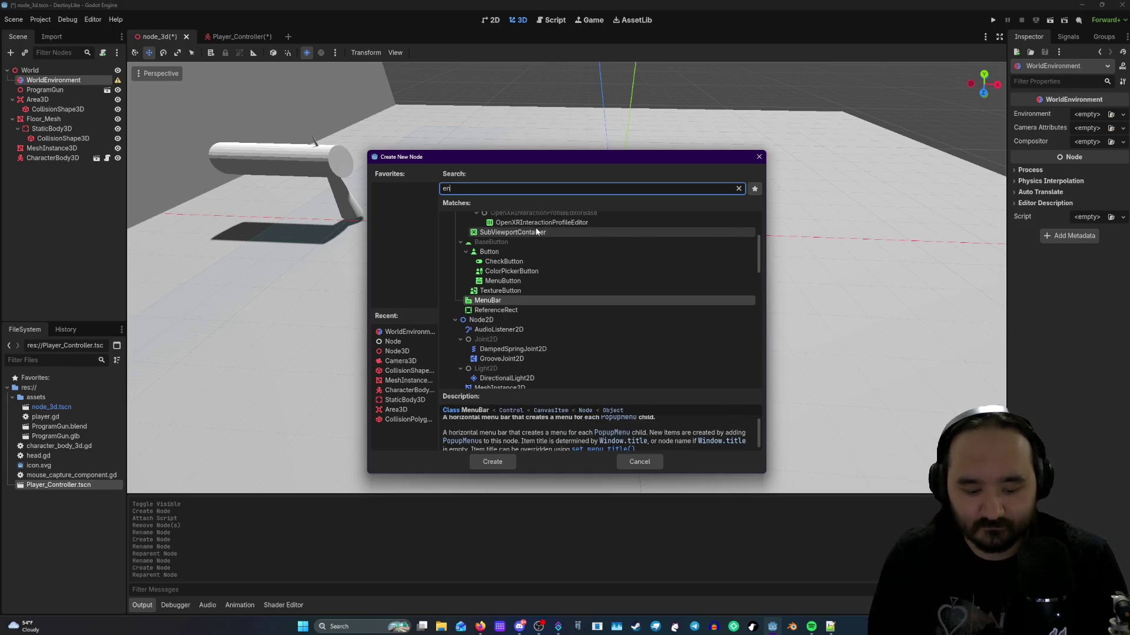
pyautogui.write('vio')
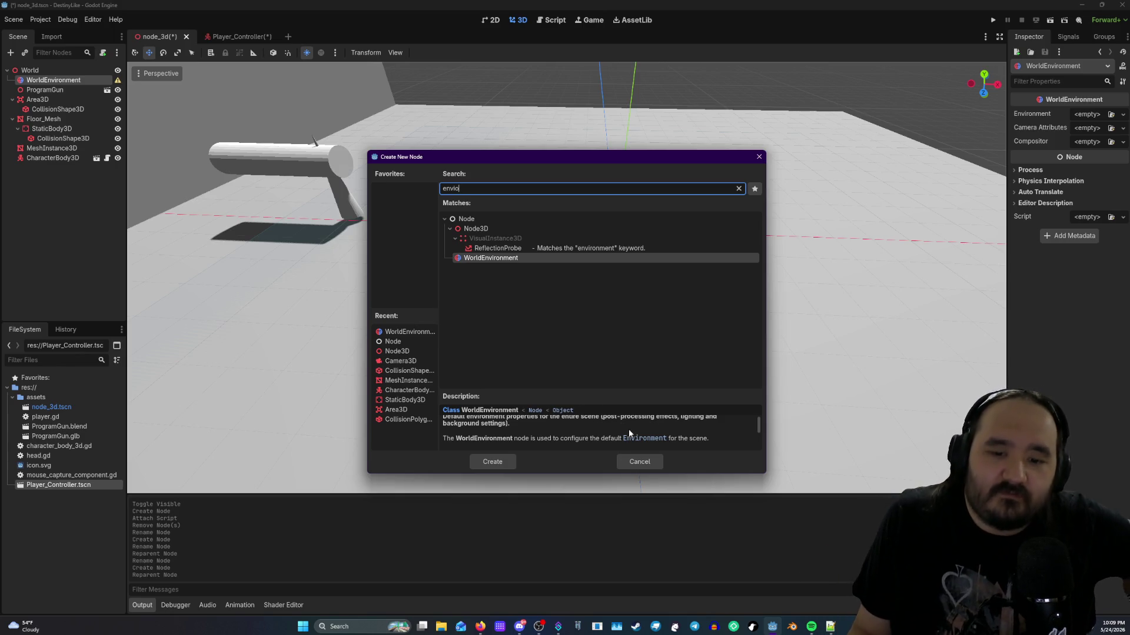
pyautogui.scroll(-1, 633, 443)
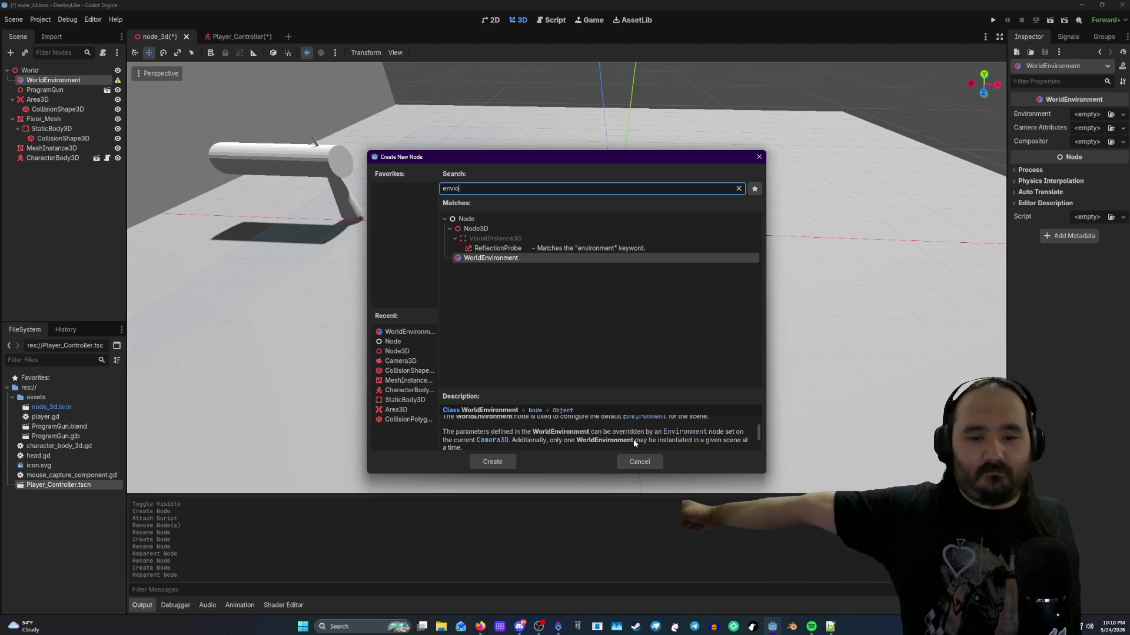
pyautogui.scroll(-3, 633, 439)
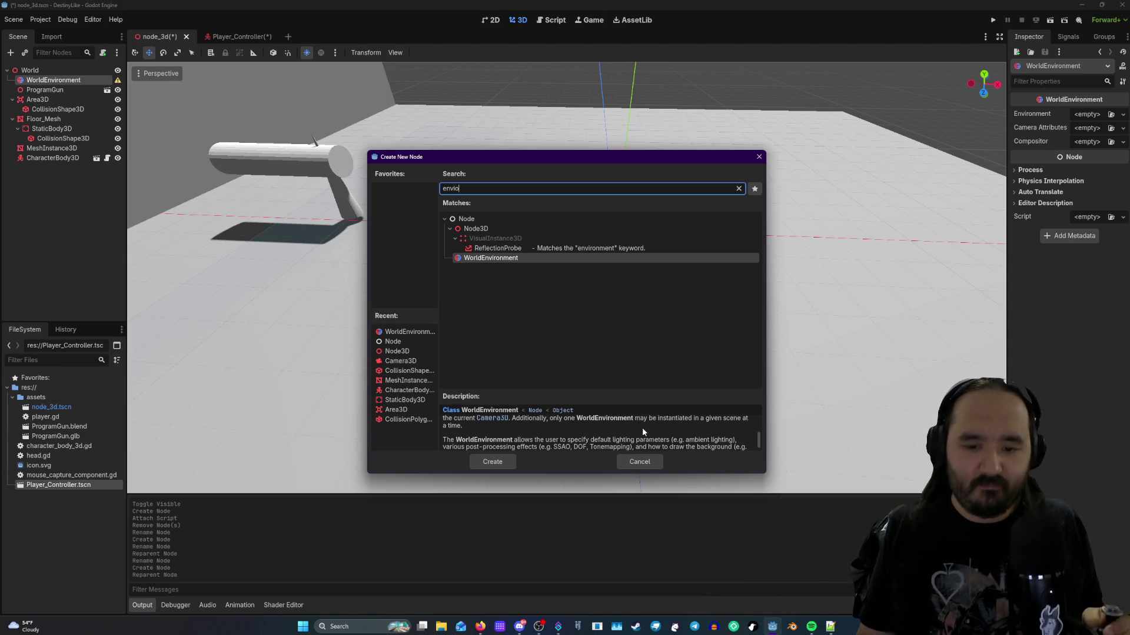
pyautogui.scroll(5, 640, 442)
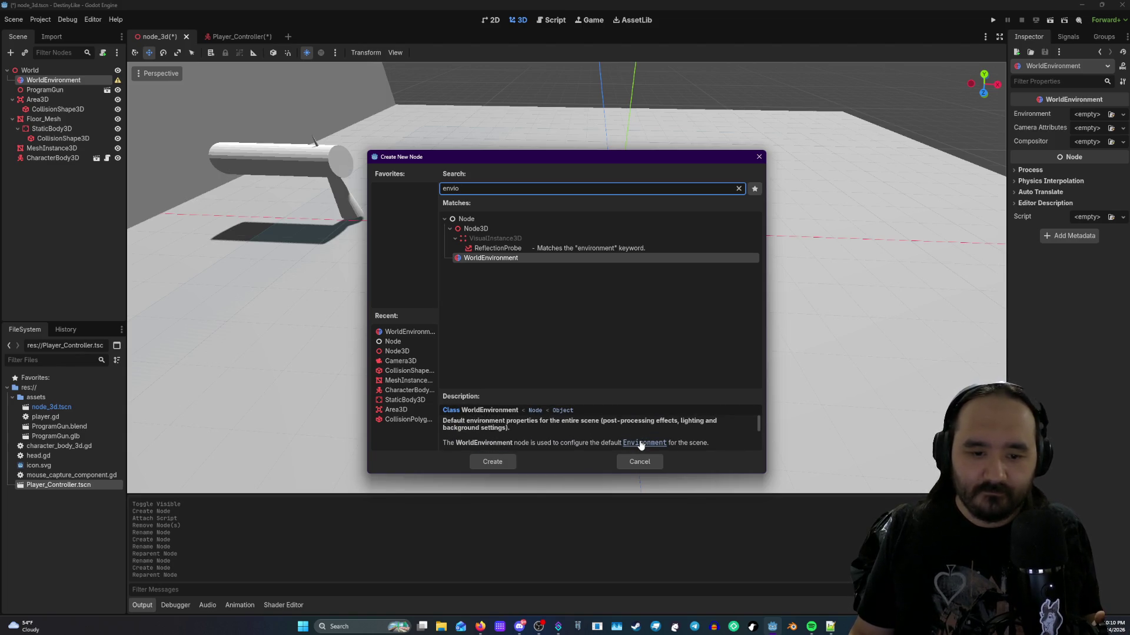
pyautogui.click(641, 444)
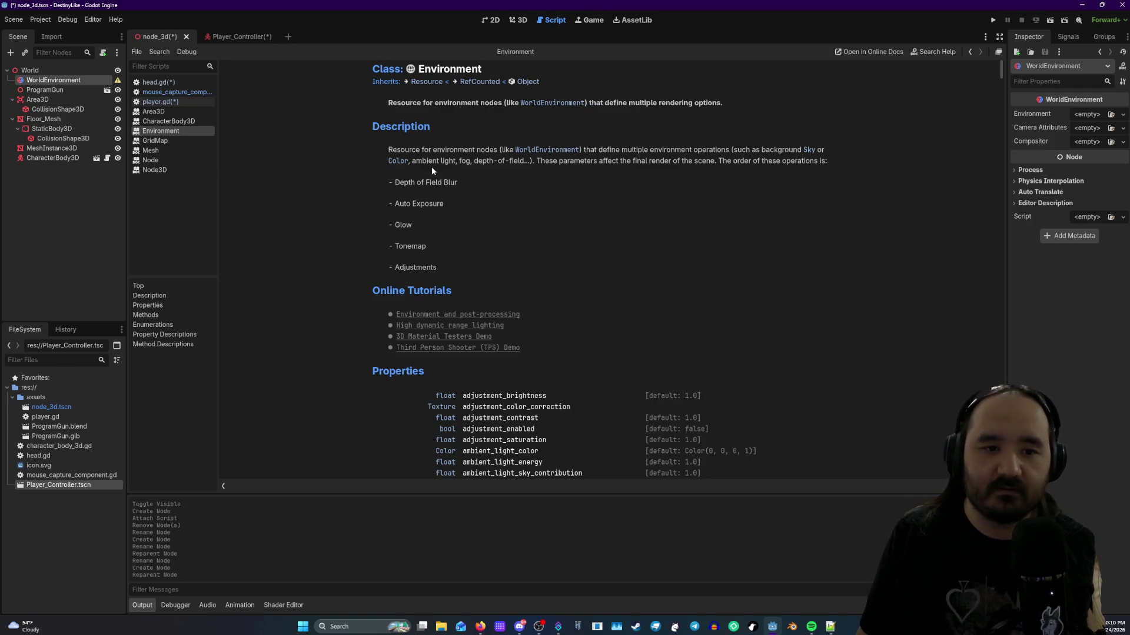
# Scroll through the Environment class reference and return to the top of the page.
pyautogui.scroll(-3, 432, 169)
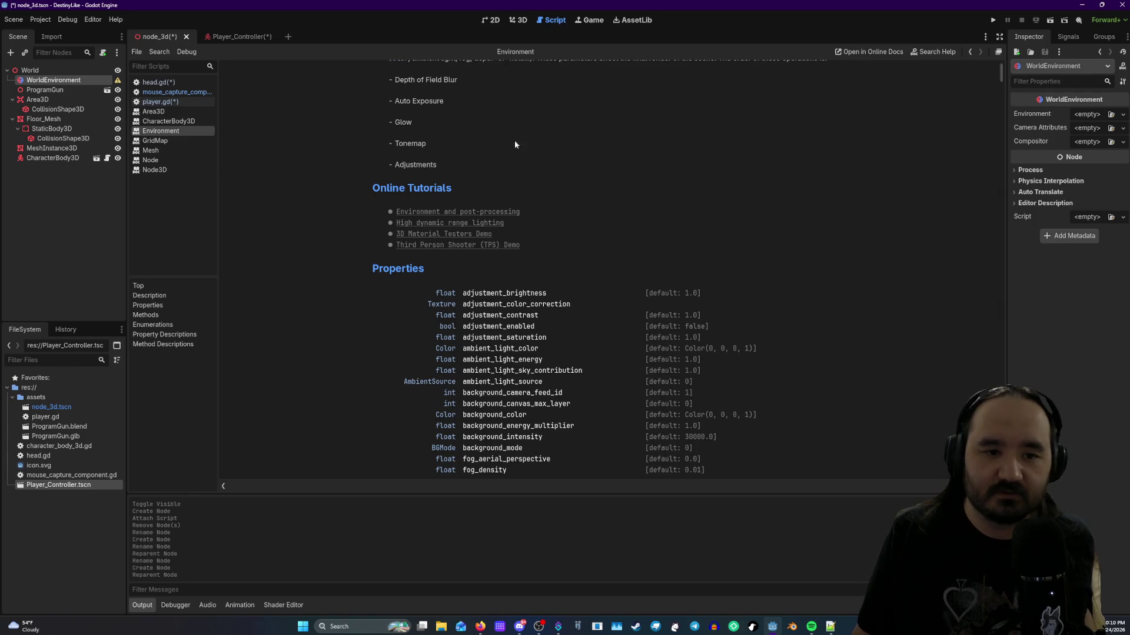
pyautogui.scroll(-20, 497, 138)
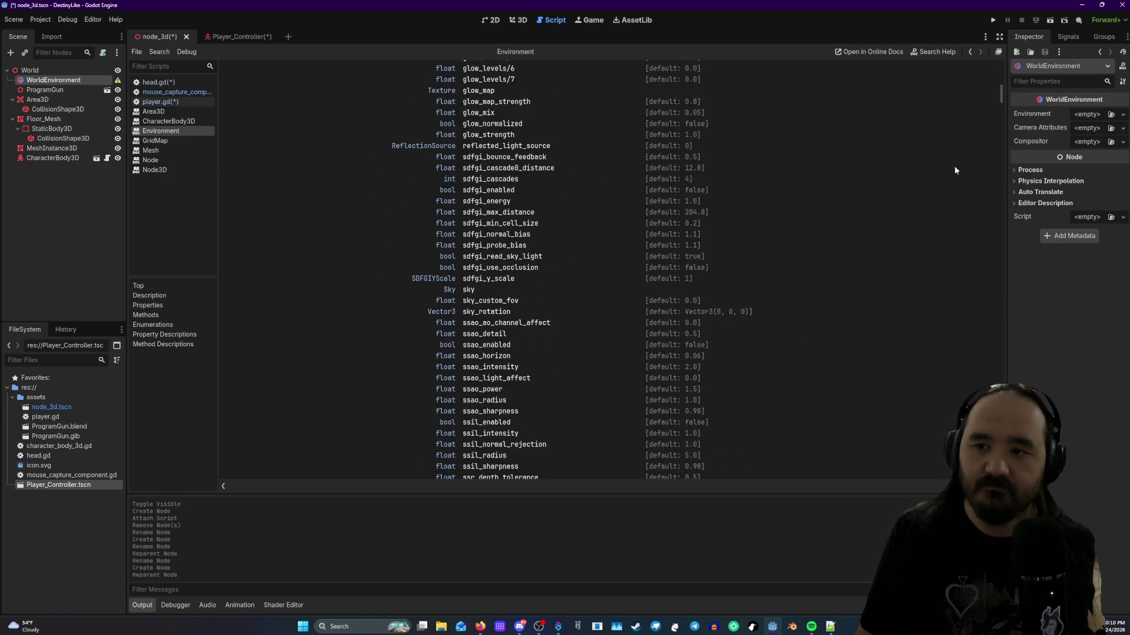
pyautogui.moveTo(1002, 96); pyautogui.dragTo(1002, 67)
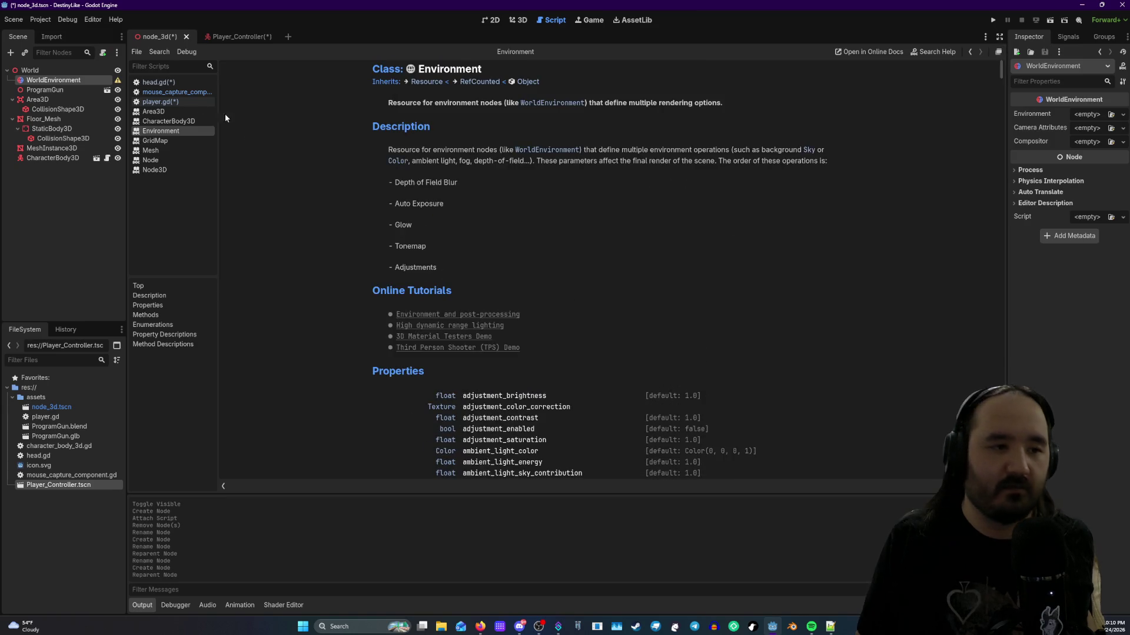
# Assign a New Environment and a New CameraAttributesPractical to the WorldEnvironment.
pyautogui.click(1106, 115)
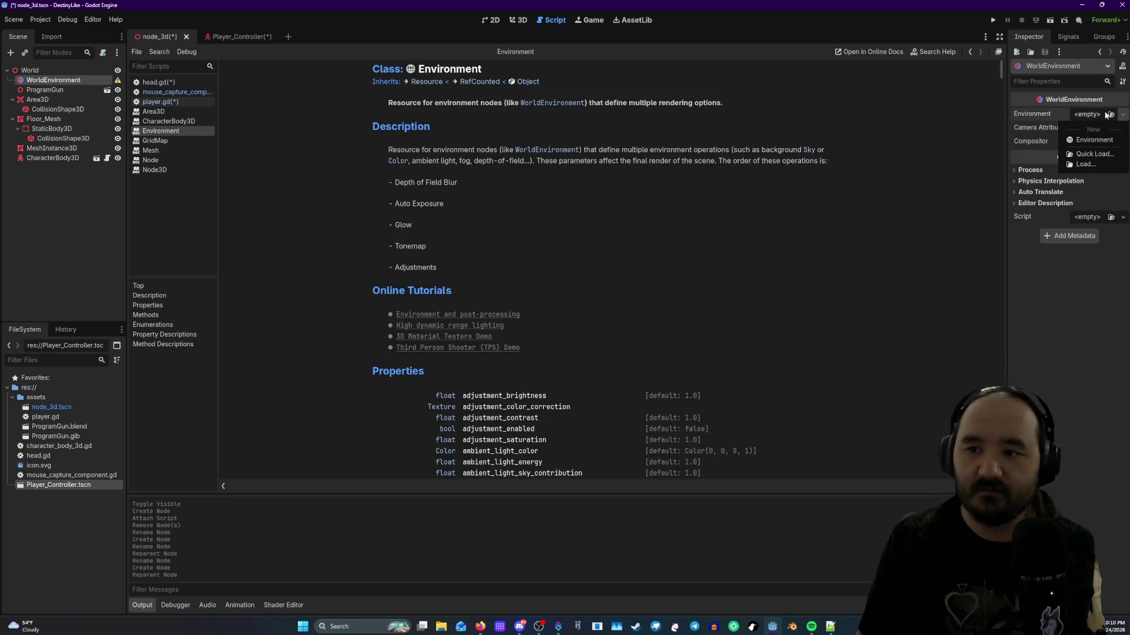
pyautogui.click(1084, 140)
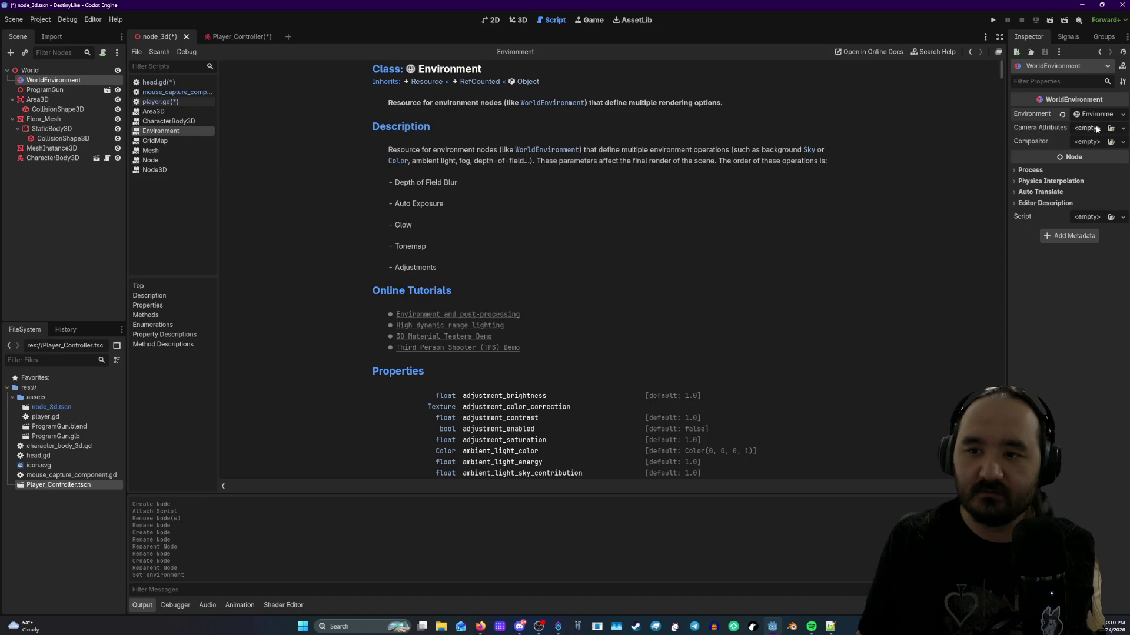
pyautogui.click(1099, 129)
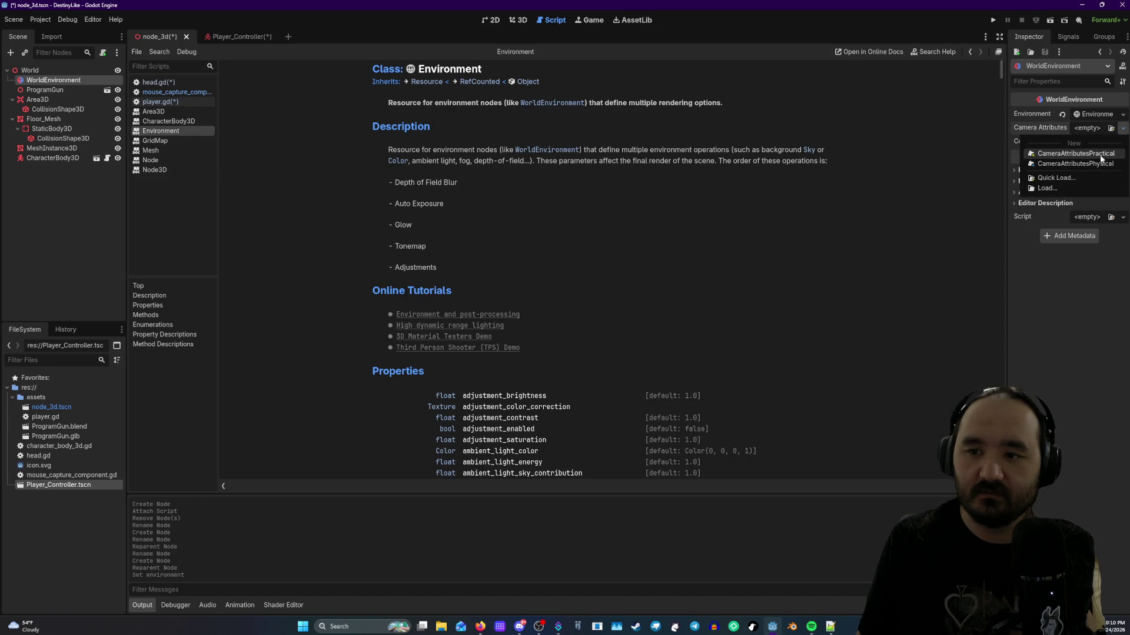
pyautogui.click(1076, 154)
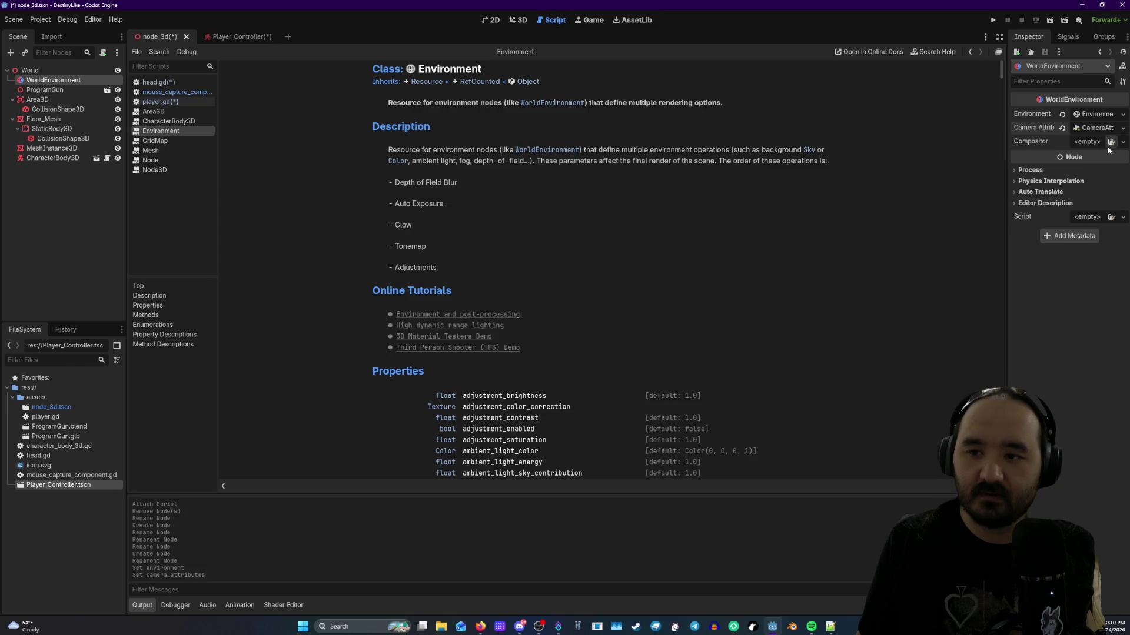
# Return to the 3D view and orbit around the floor mesh.
pyautogui.click(517, 21)
pyautogui.scroll(-10, 674, 181)
pyautogui.moveTo(697, 204); pyautogui.dragTo(551, 188)
pyautogui.scroll(4, 572, 192)
pyautogui.scroll(4, 573, 196)
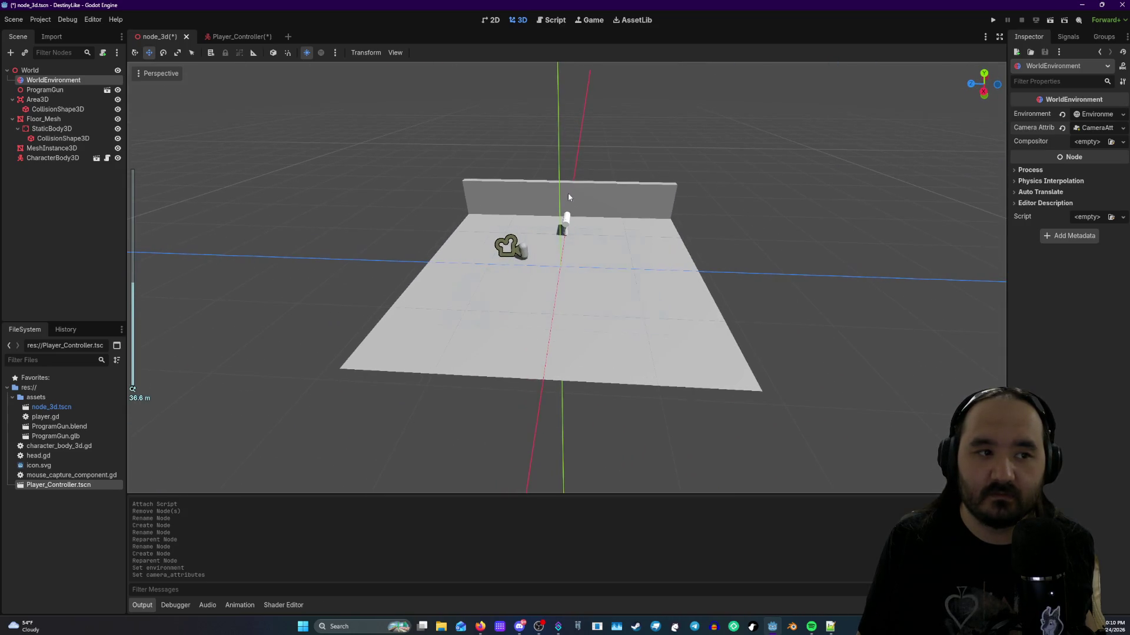
# Add a new Compositor and expand the Environment's Ambient Light settings.
pyautogui.click(1093, 142)
pyautogui.click(1093, 167)
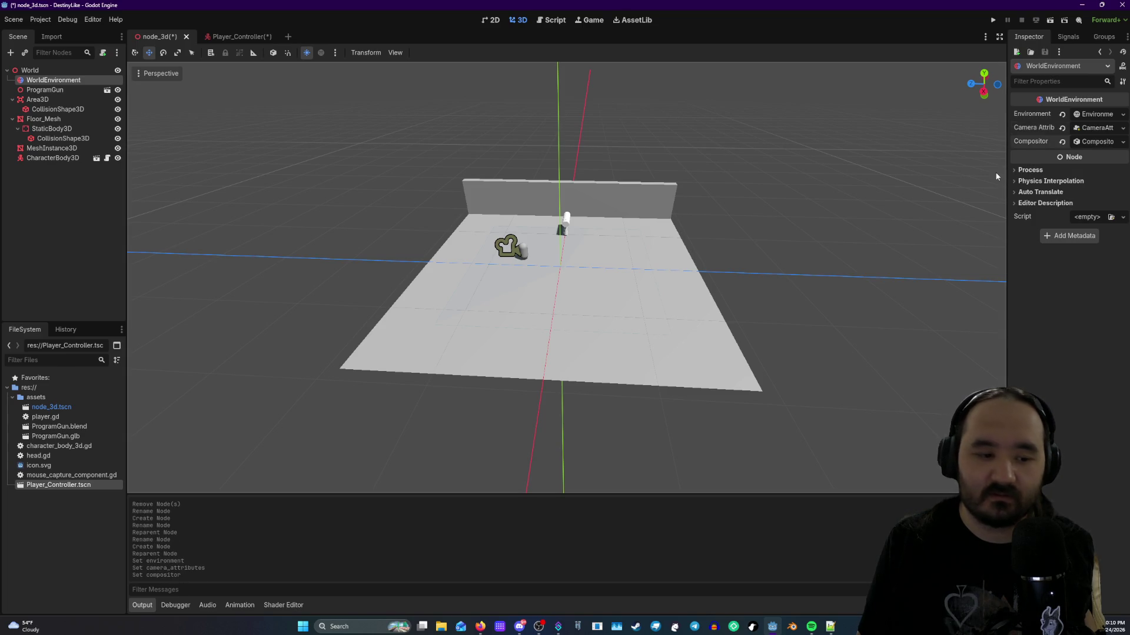
pyautogui.click(1092, 114)
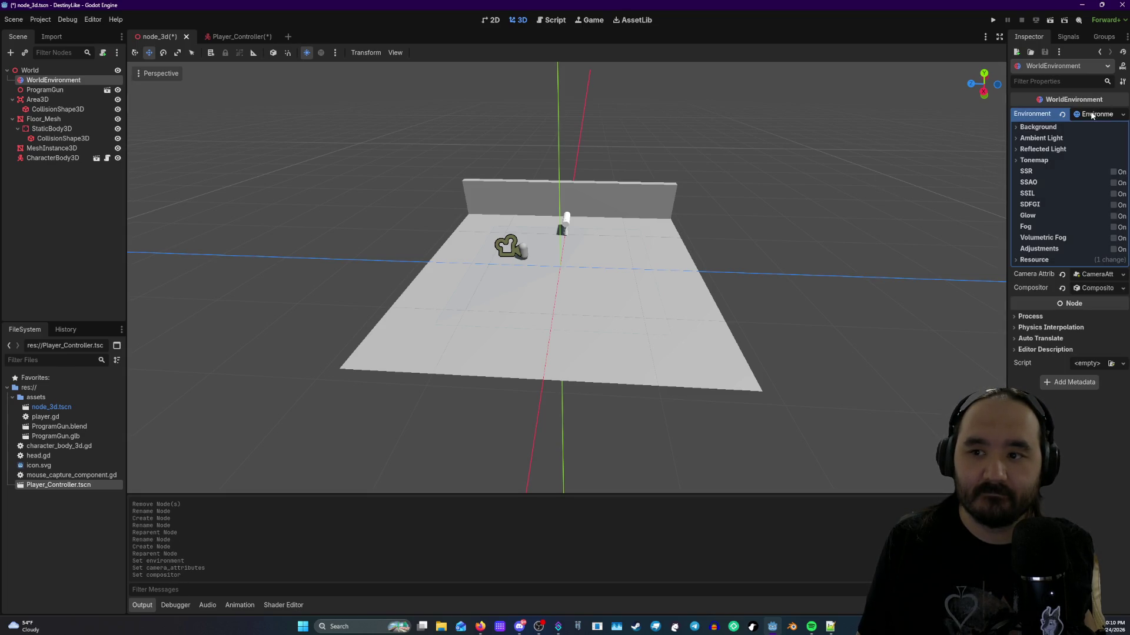
pyautogui.click(1042, 138)
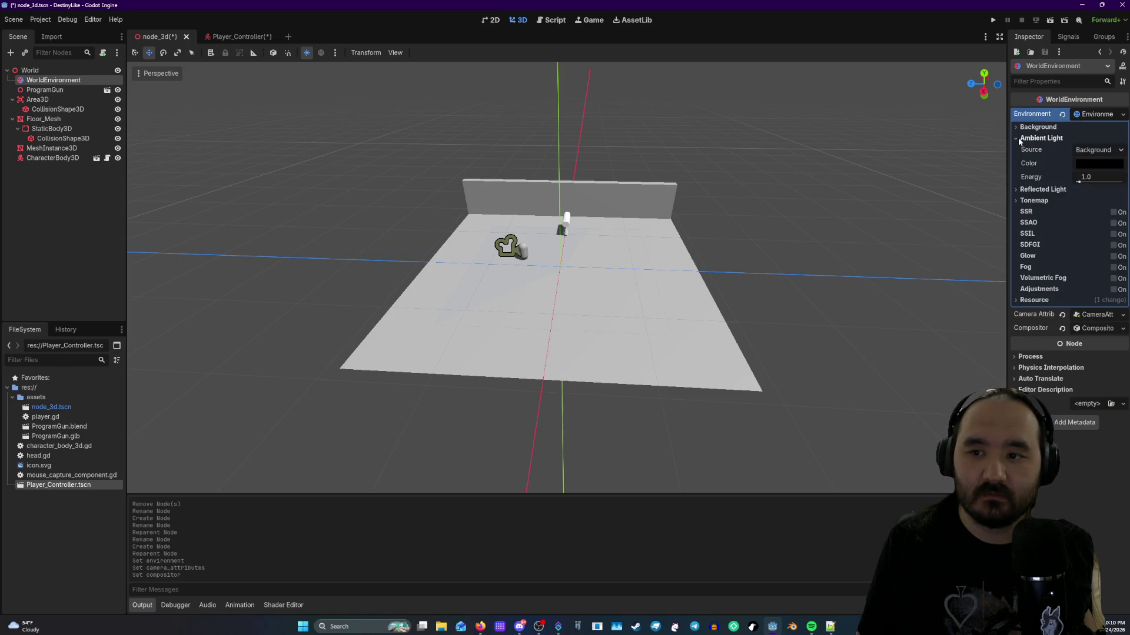
# Set the ambient light source to Sky with a warm colour of 232, 188, 120.
pyautogui.click(1106, 150)
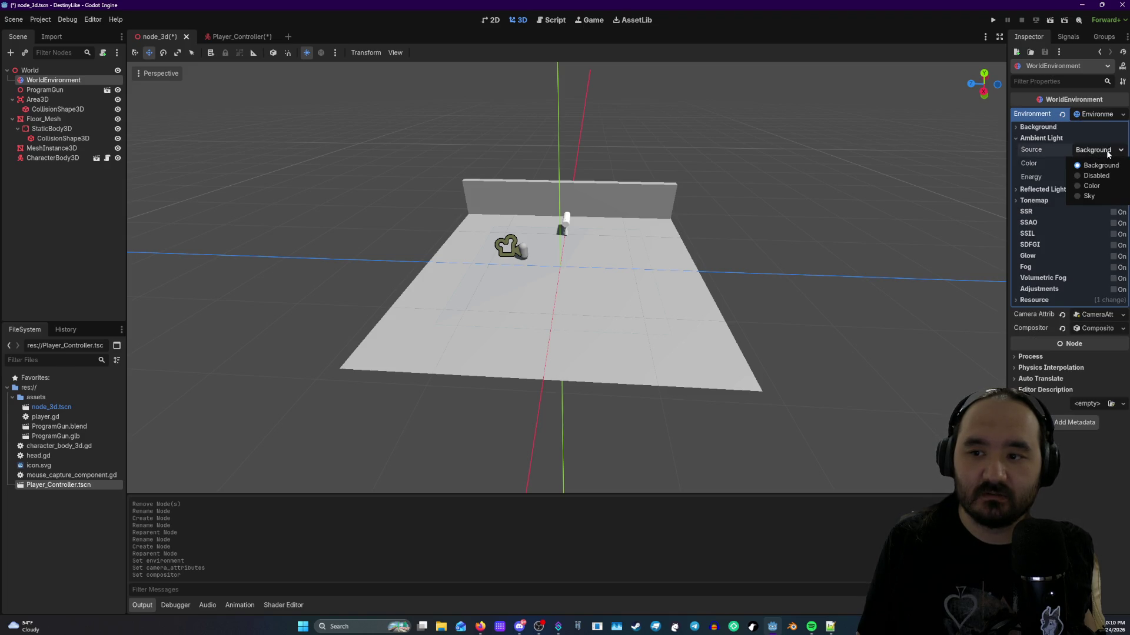
pyautogui.click(1088, 196)
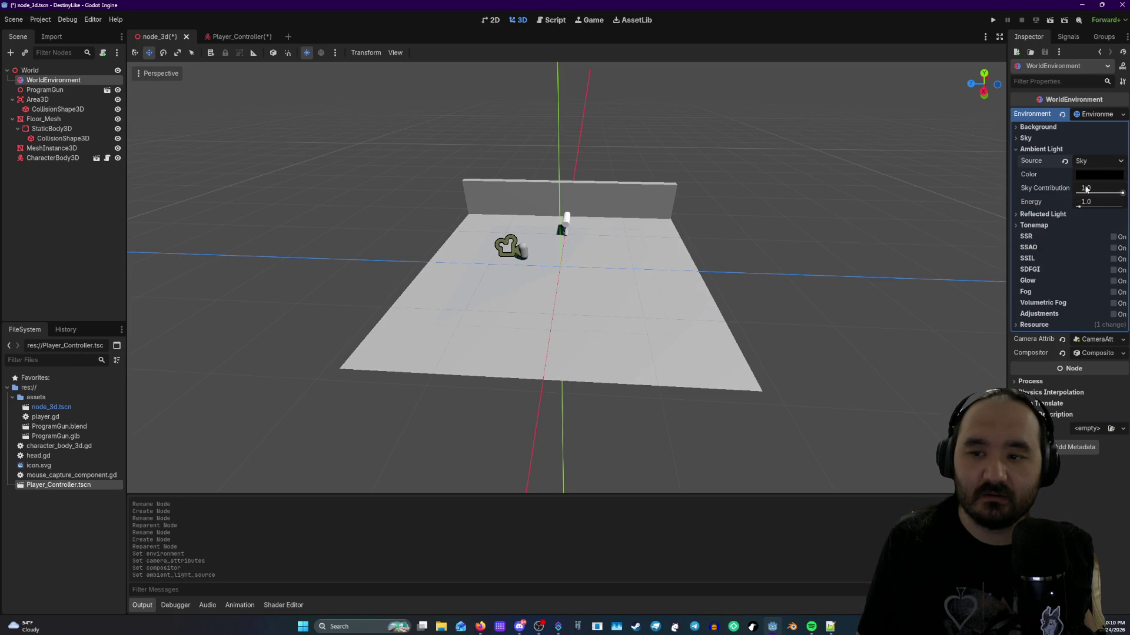
pyautogui.click(1082, 174)
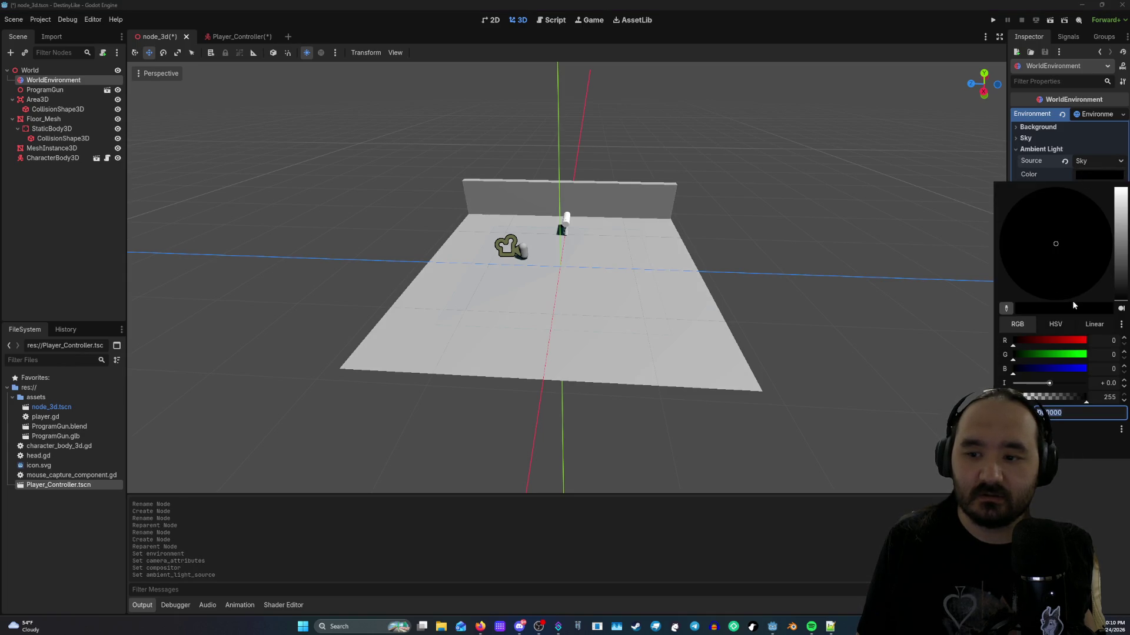
pyautogui.moveTo(1123, 247)
pyautogui.mouseDown()
pyautogui.moveTo(1123, 195)
pyautogui.moveTo(1122, 212)
pyautogui.mouseUp()
pyautogui.click(1062, 286)
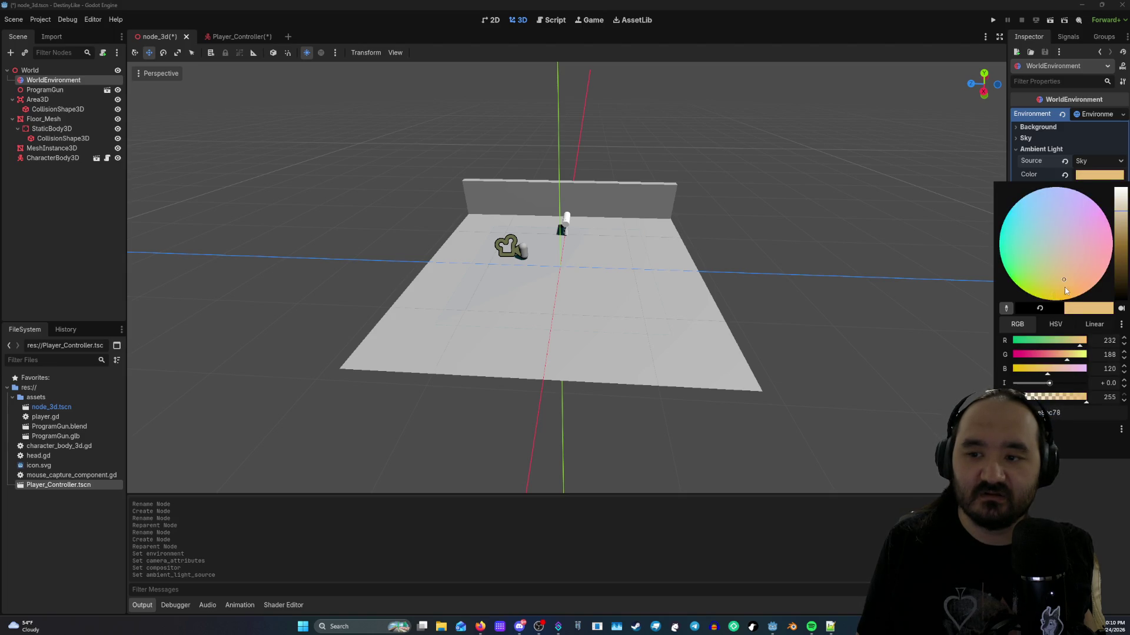
pyautogui.click(749, 285)
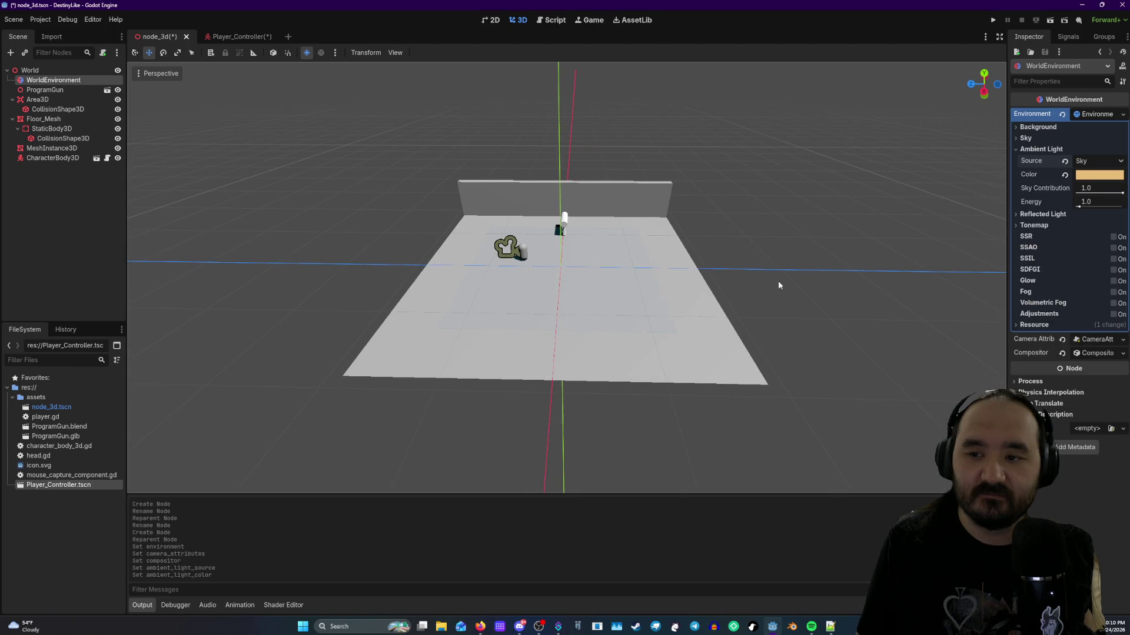
pyautogui.click(1018, 214)
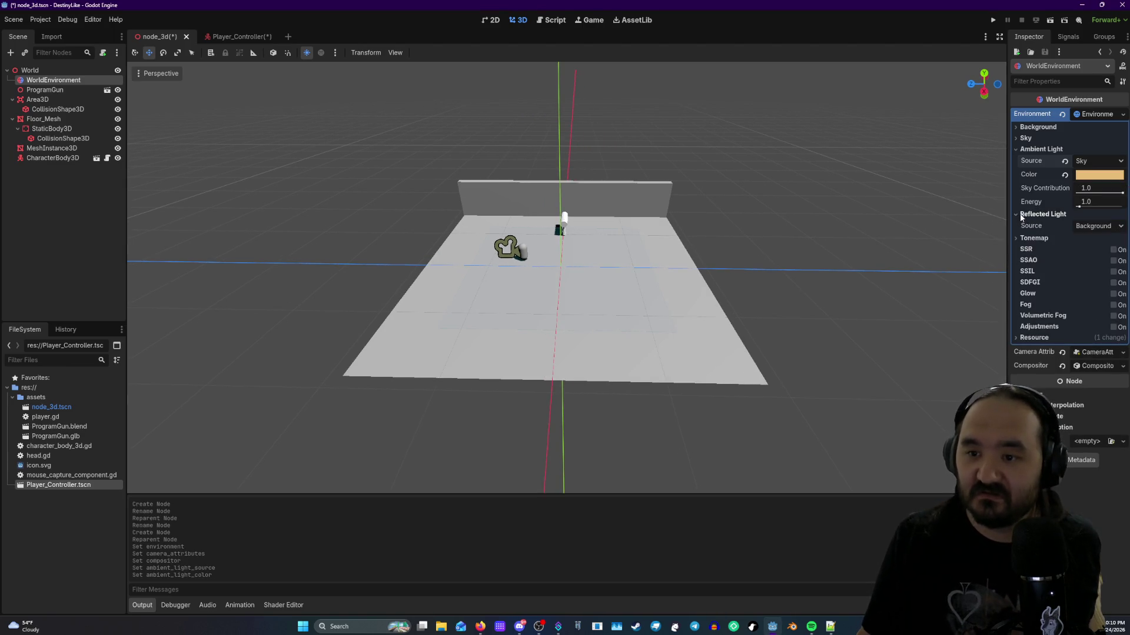
pyautogui.click(1019, 215)
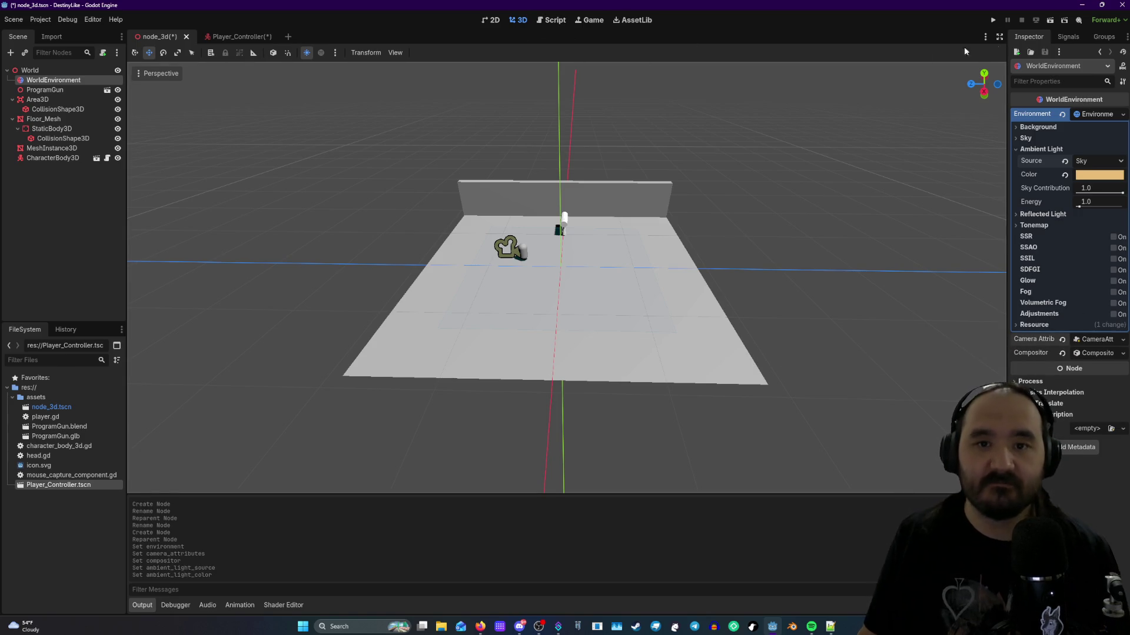
# Delete the stray 'var' line 9 in mouse_capture_component.gd, then test-run and stop the game.
pyautogui.press('F5')
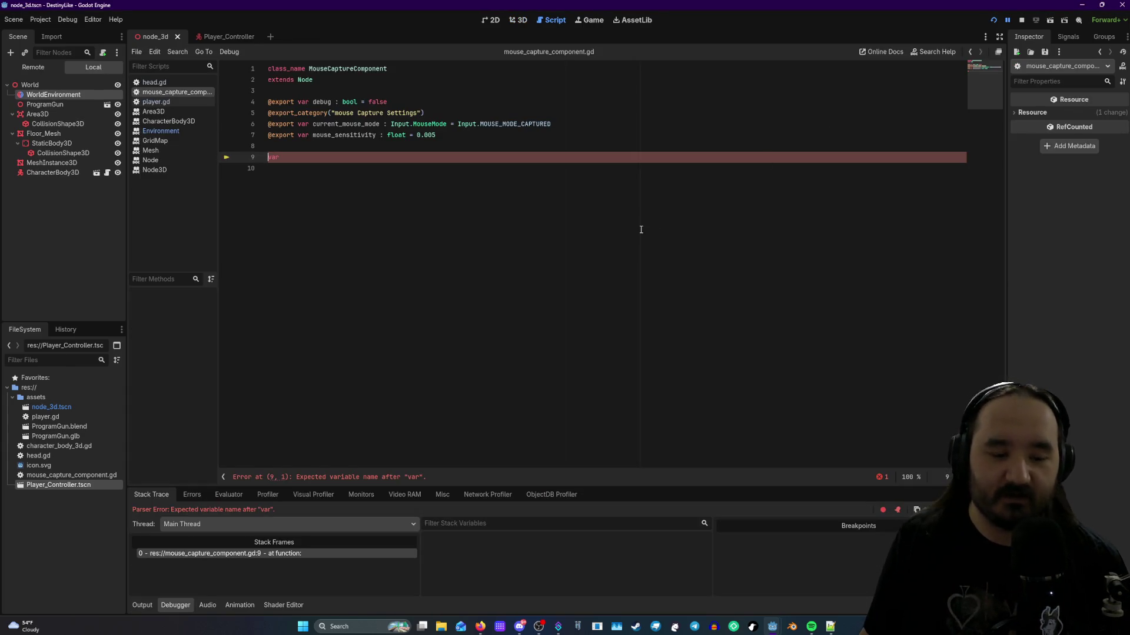
pyautogui.press('Delete')
pyautogui.press('Delete')
pyautogui.press('Delete')
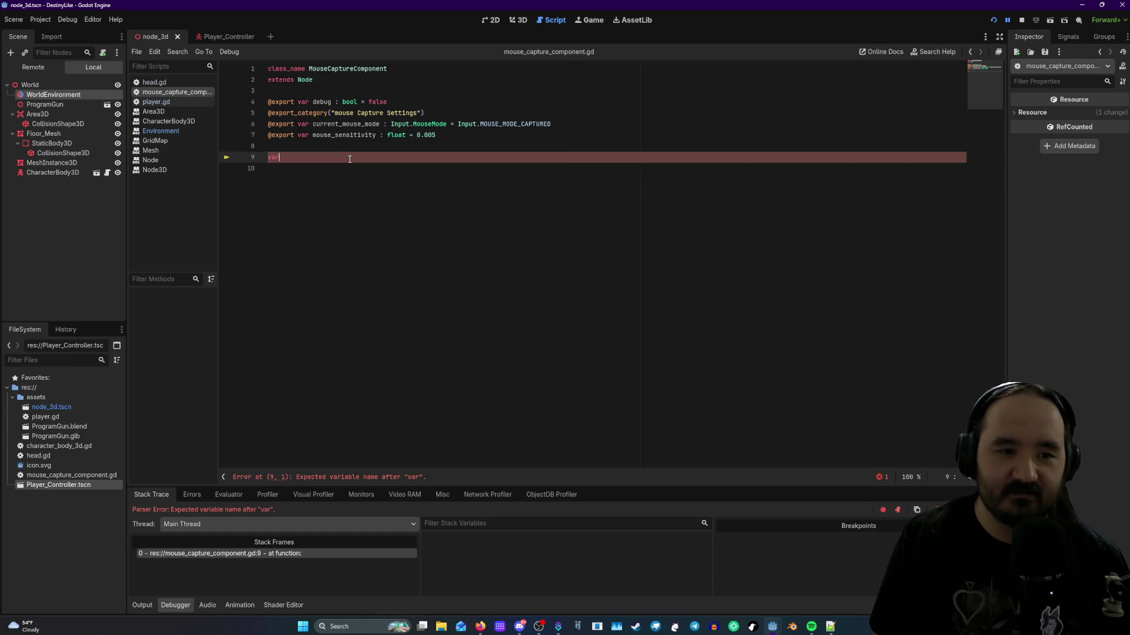
pyautogui.press('BackSpace')
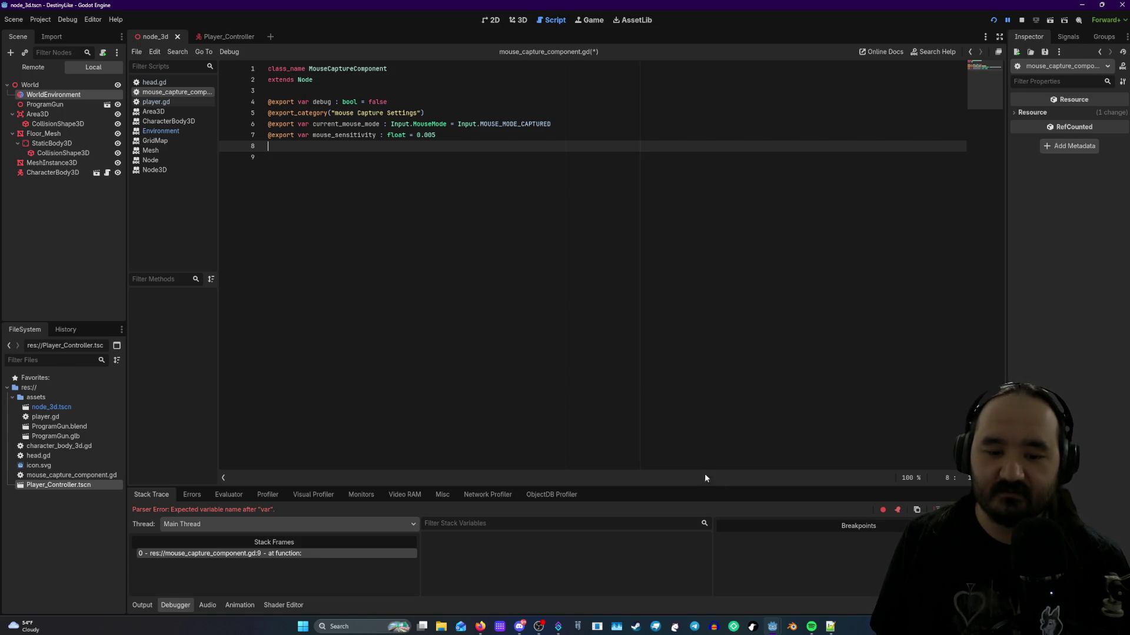
pyautogui.click(994, 22)
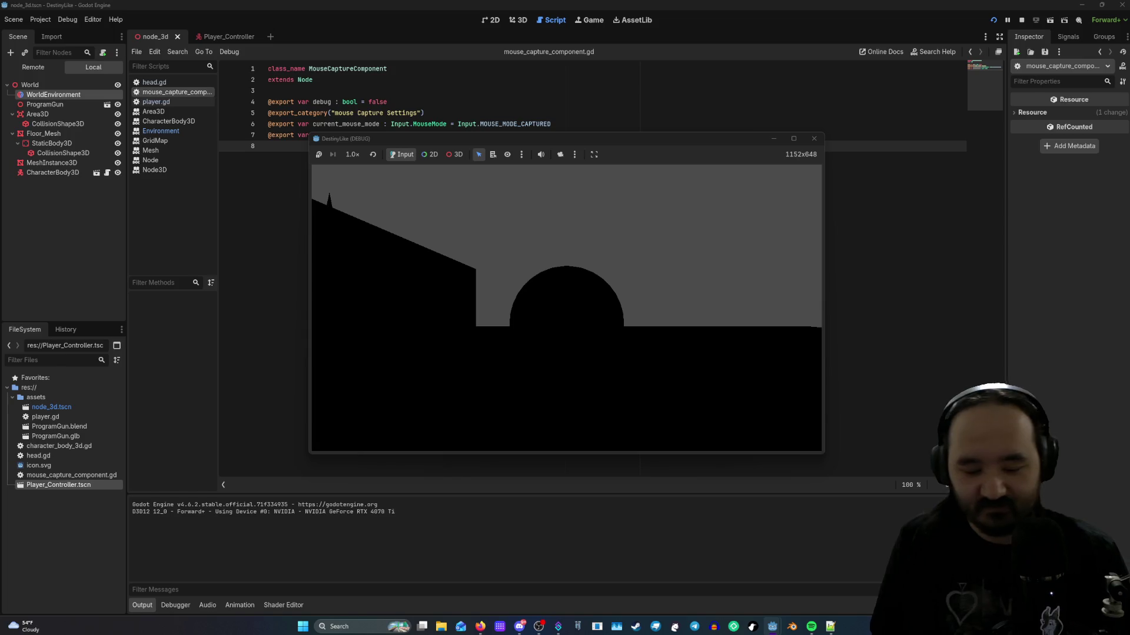
pyautogui.press('F8')
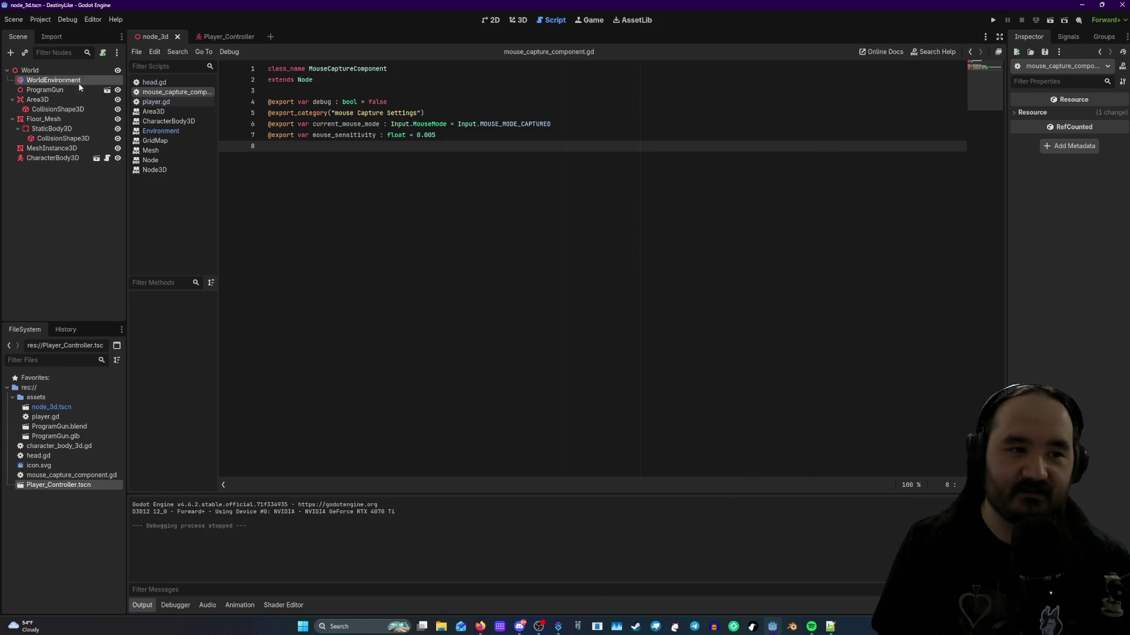
# Give the WorldEnvironment's environment a new Sky resource.
pyautogui.click(80, 84)
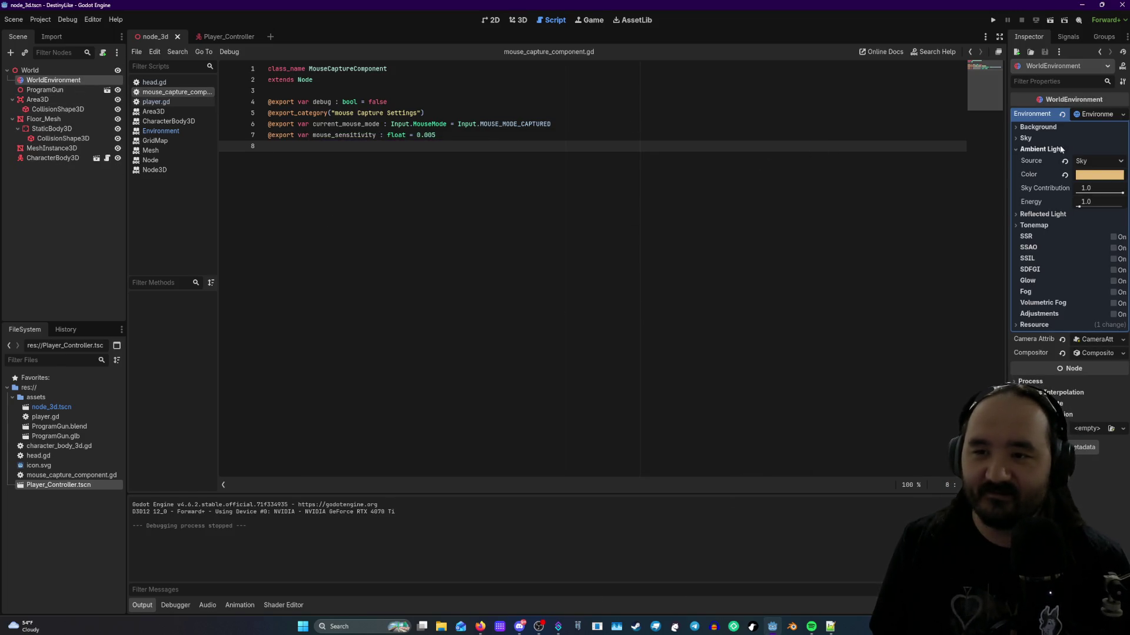
pyautogui.click(1035, 138)
pyautogui.click(1101, 152)
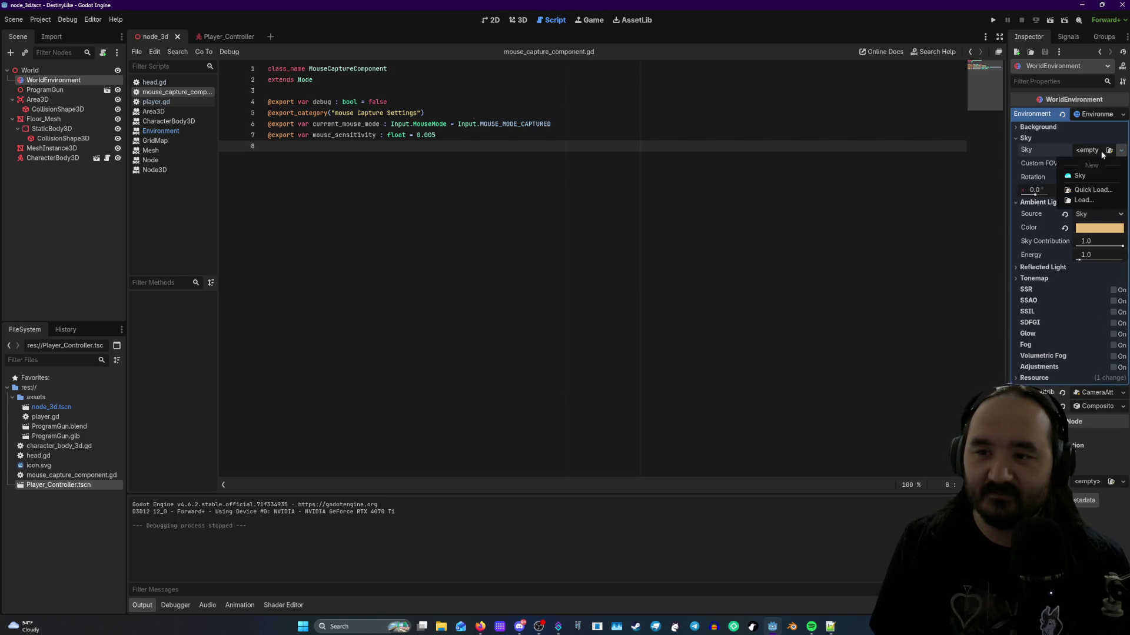
pyautogui.click(1080, 176)
# Set the environment's Background Mode to Sky.
pyautogui.click(1041, 127)
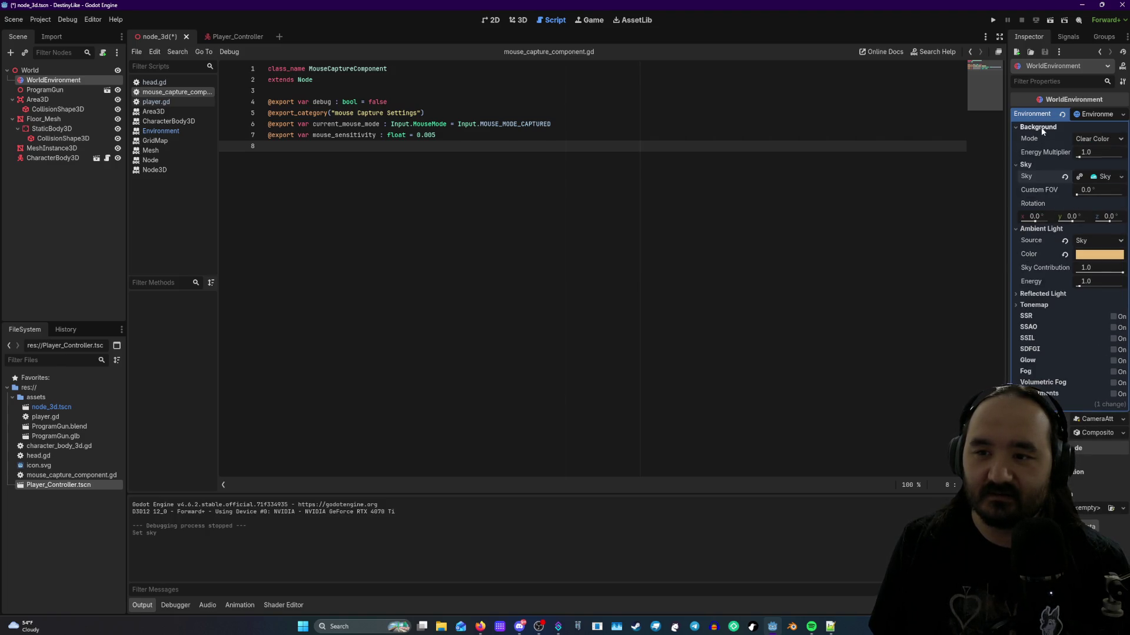
pyautogui.click(1081, 140)
pyautogui.click(1075, 225)
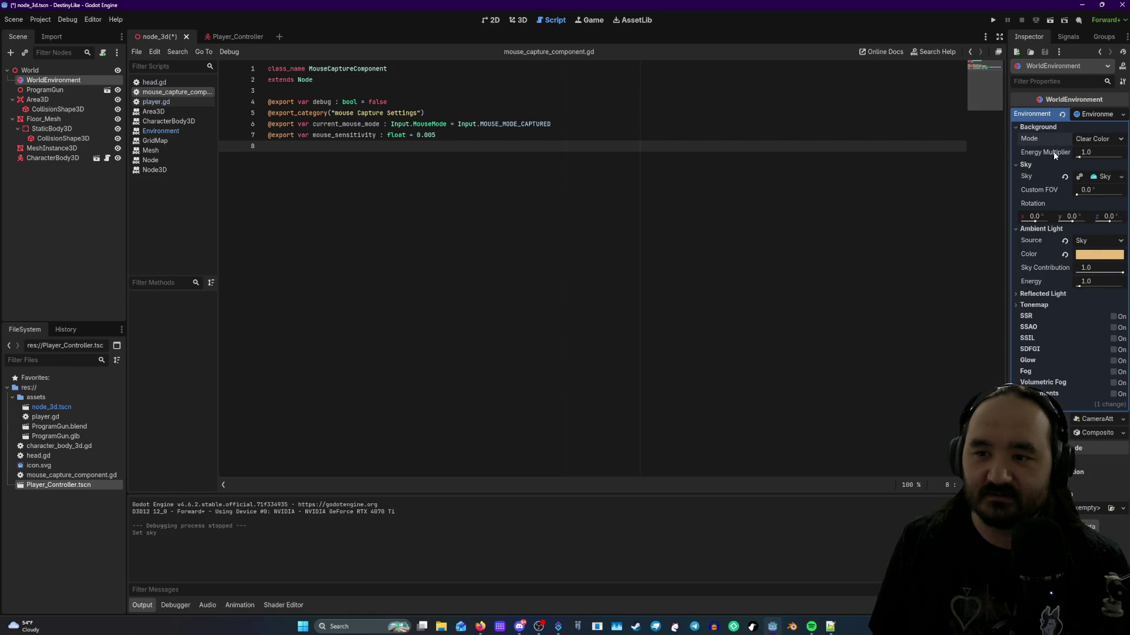
pyautogui.click(1095, 139)
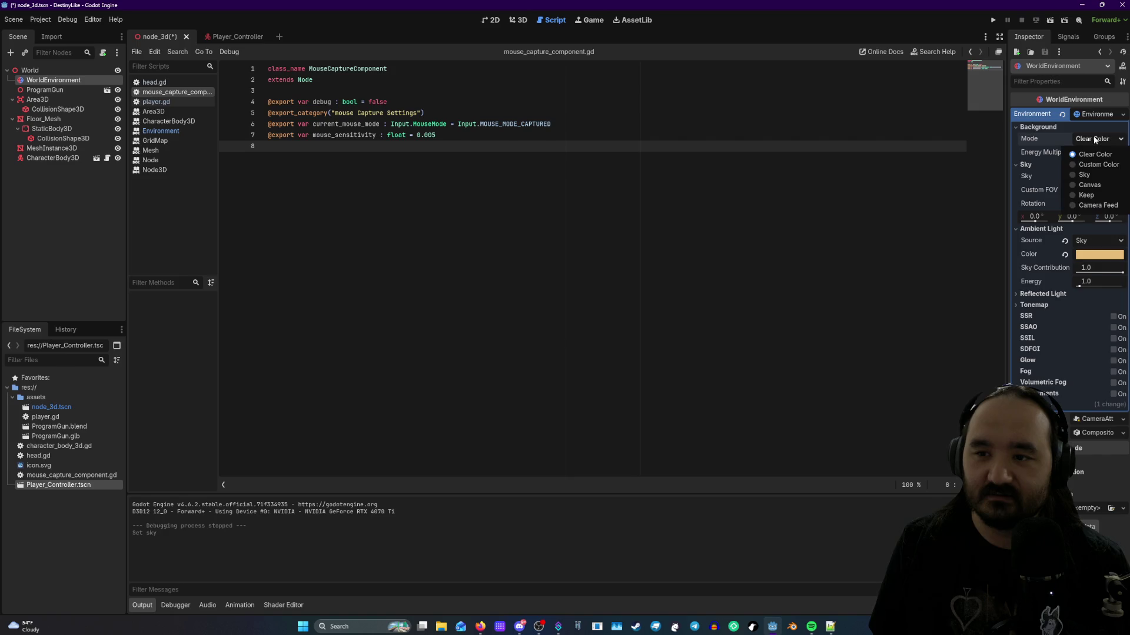
pyautogui.click(1072, 174)
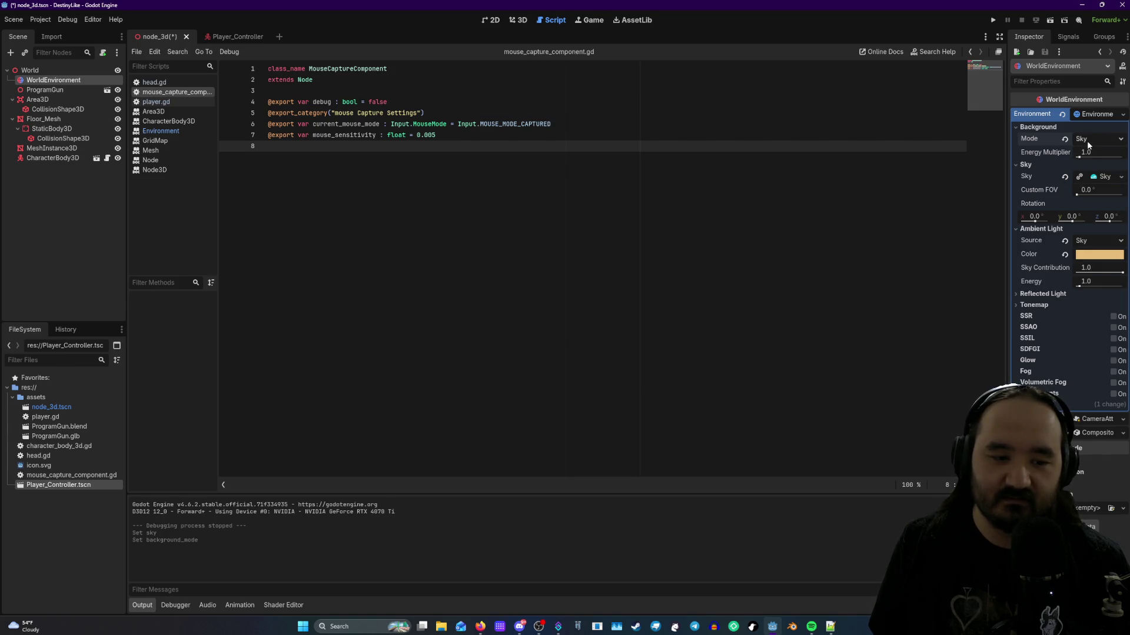
# Fly the 3D viewport camera around, then run the game to check the sky.
pyautogui.click(520, 22)
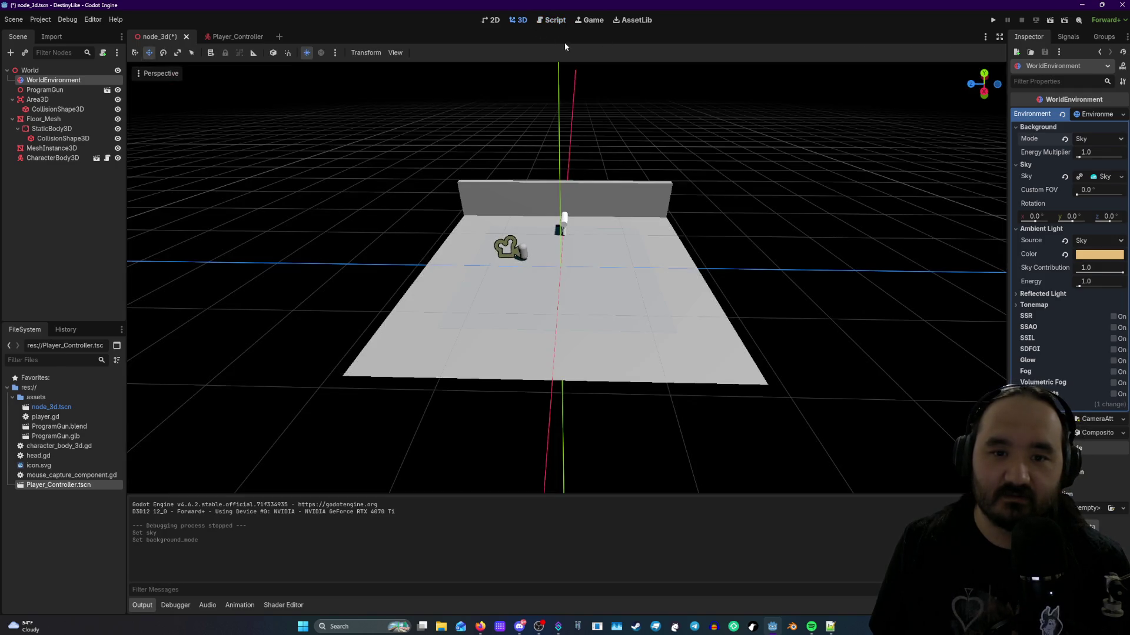
pyautogui.press('w')
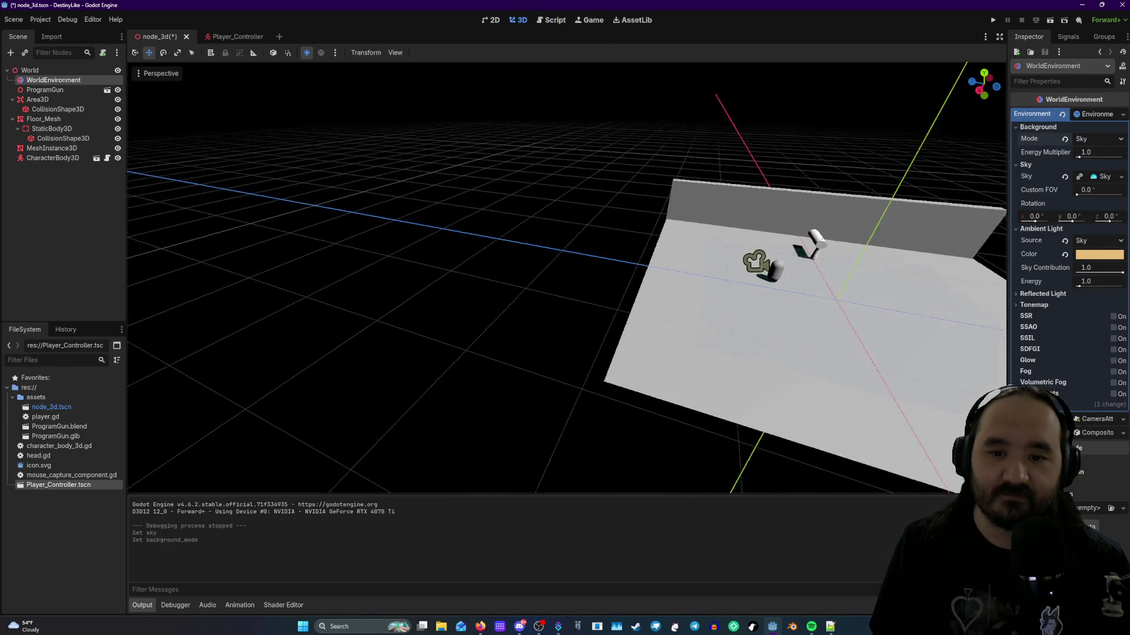
pyautogui.press('w')
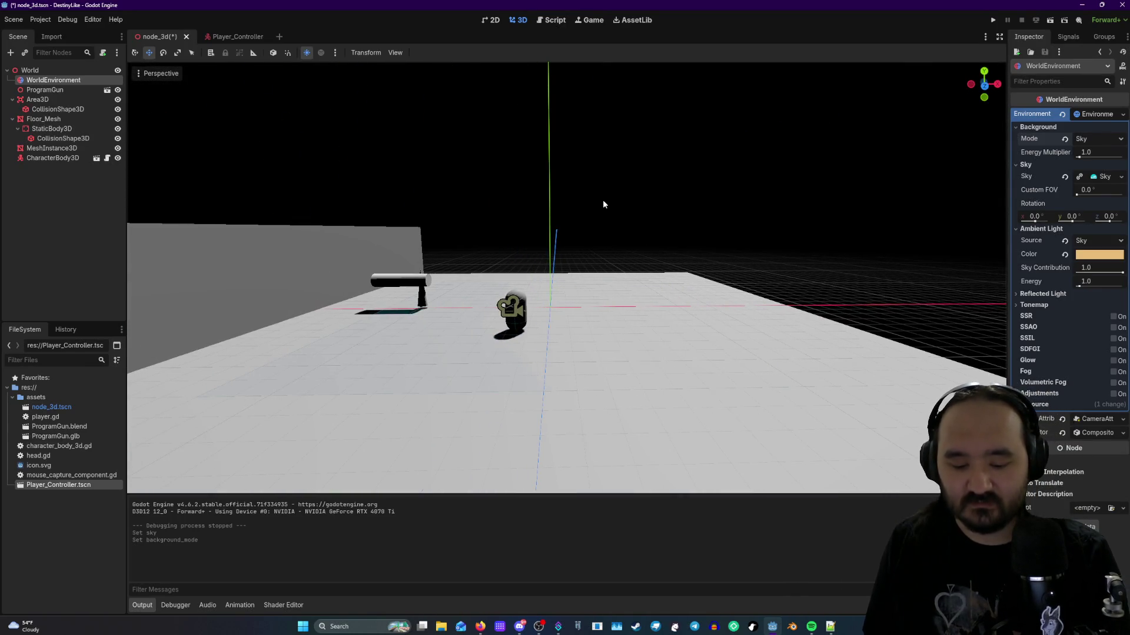
pyautogui.click(993, 20)
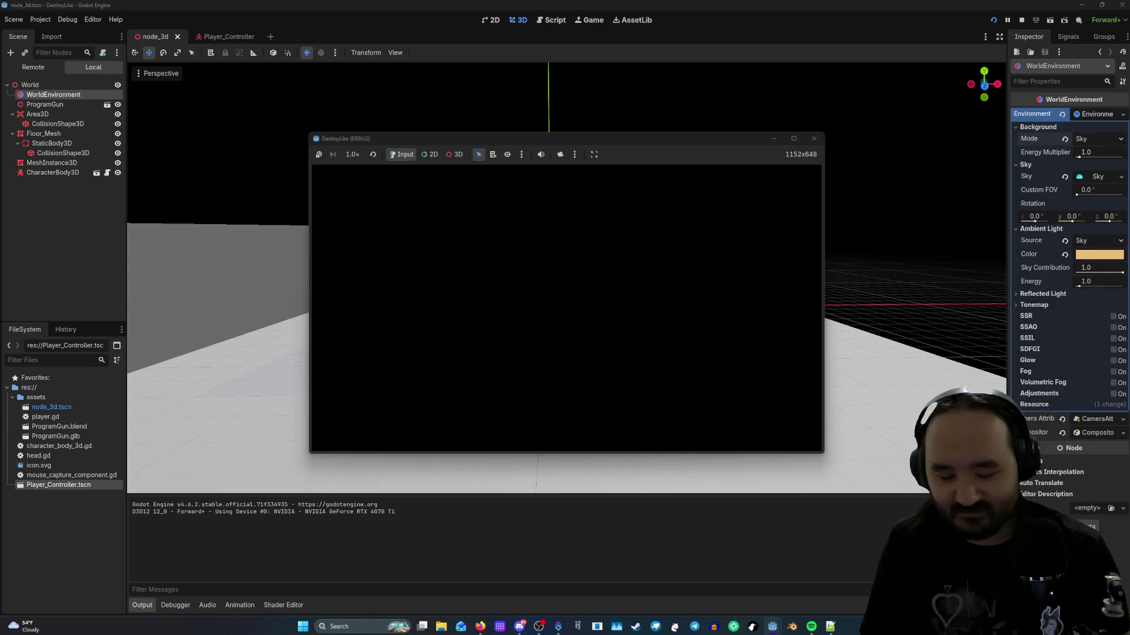
# Stop the running game and clear the environment's Sky resource.
pyautogui.hotkey('alt', 'F4')
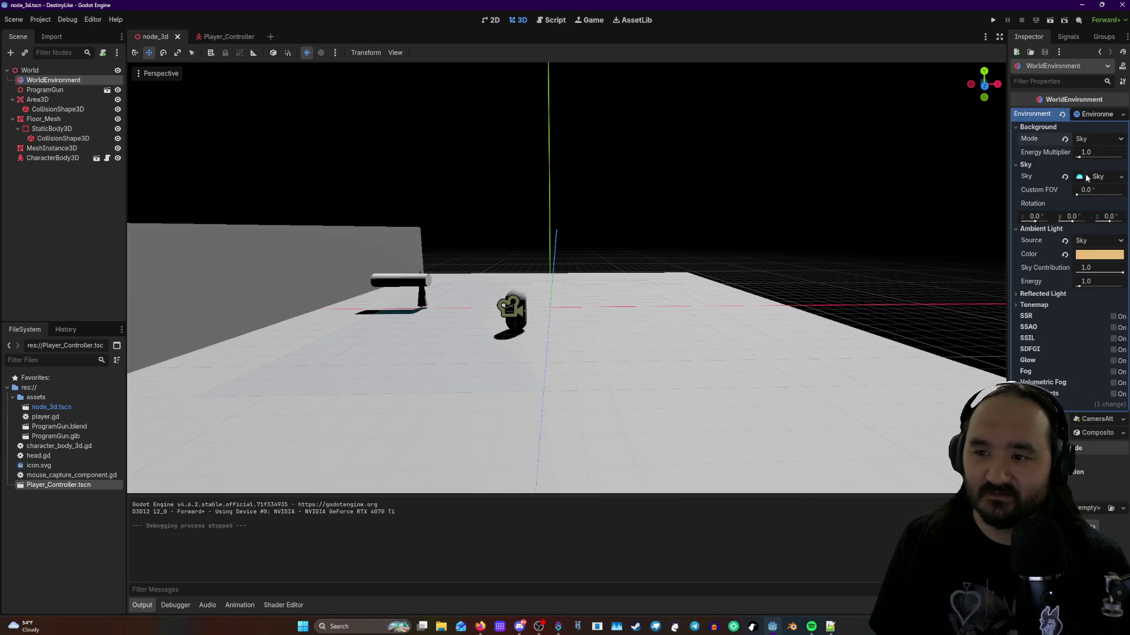
pyautogui.click(1103, 179)
pyautogui.click(1098, 191)
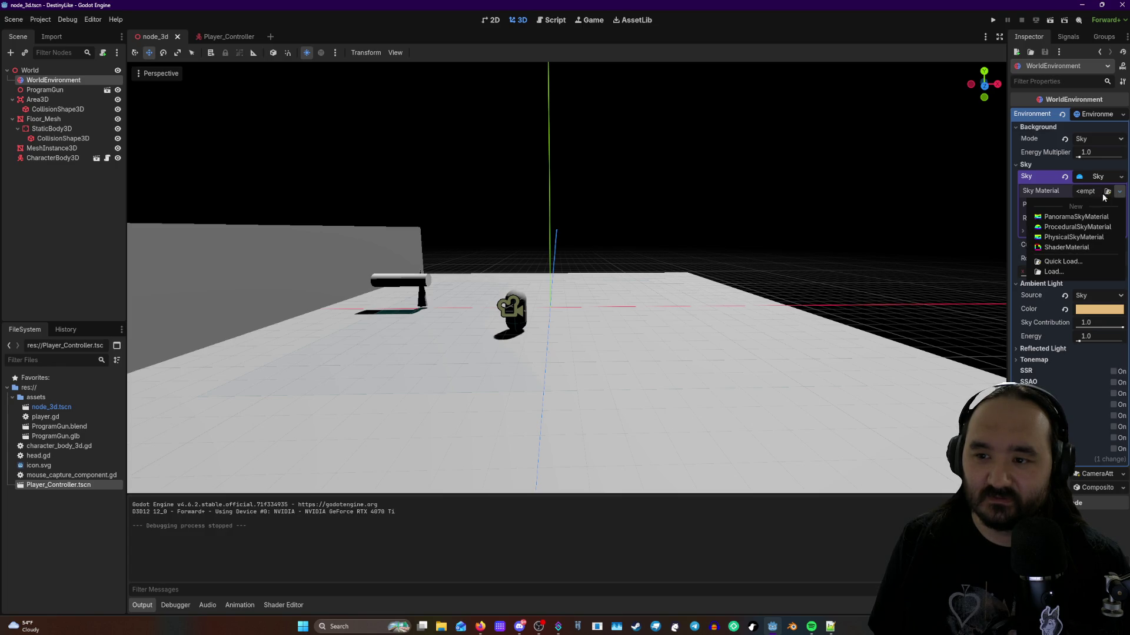
pyautogui.click(1087, 193)
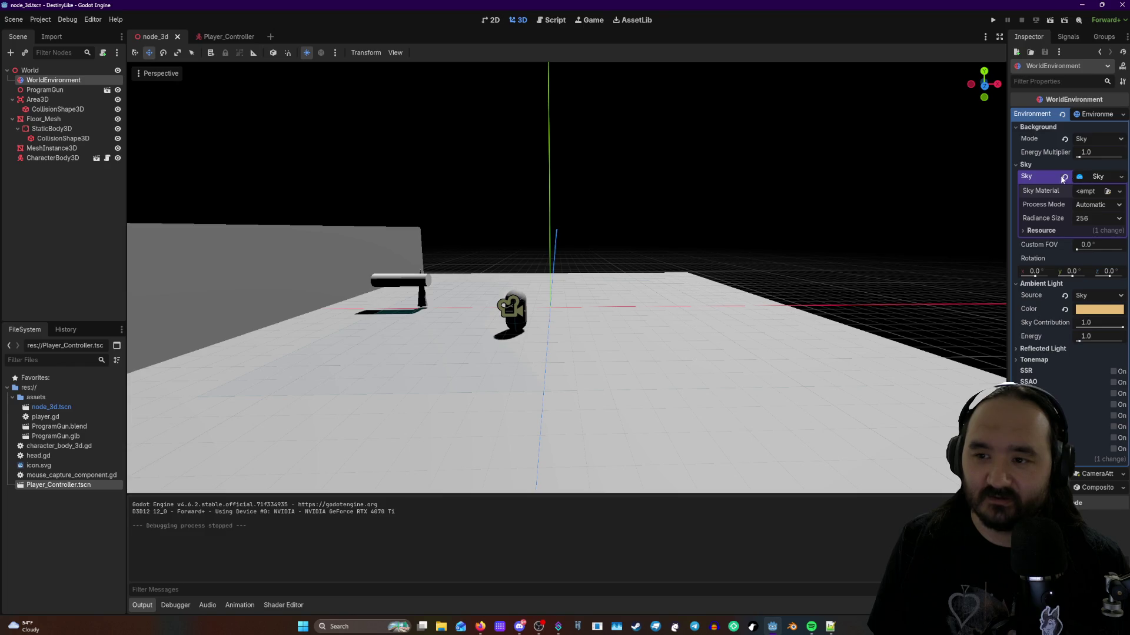
pyautogui.click(1065, 178)
# Reset the Background Mode to its default, Clear Color.
pyautogui.click(1040, 167)
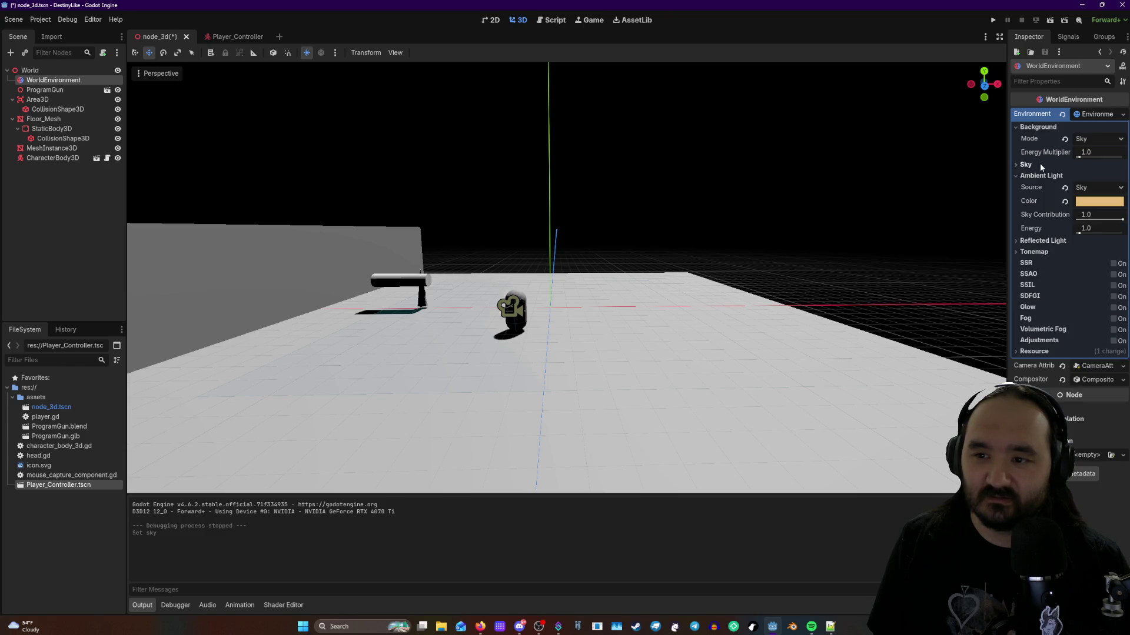
pyautogui.click(1035, 167)
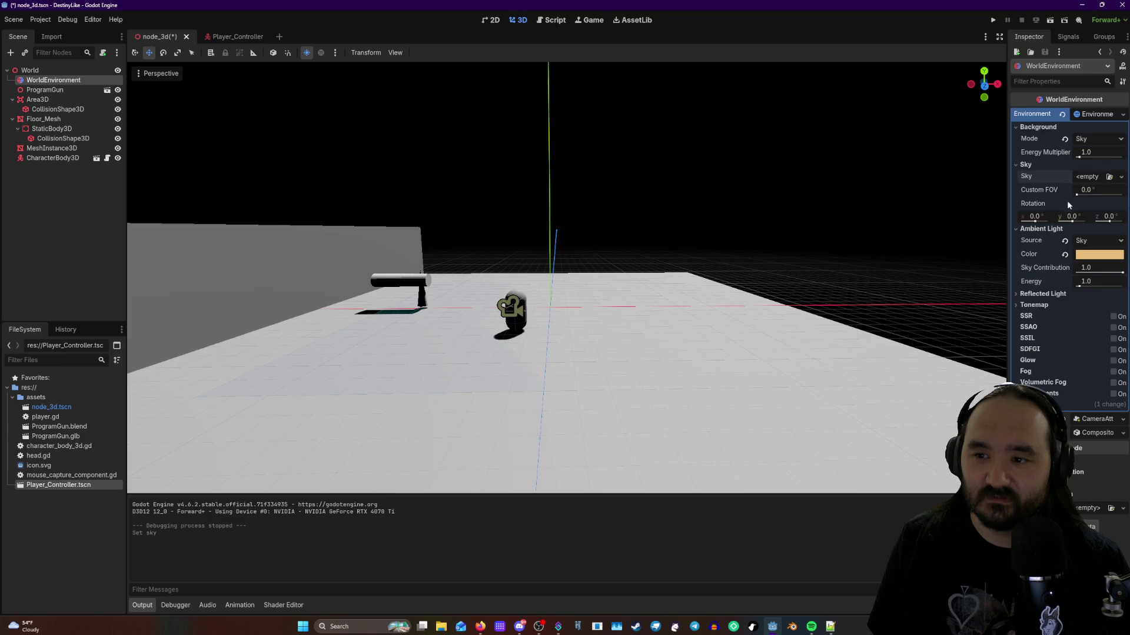
pyautogui.click(1064, 139)
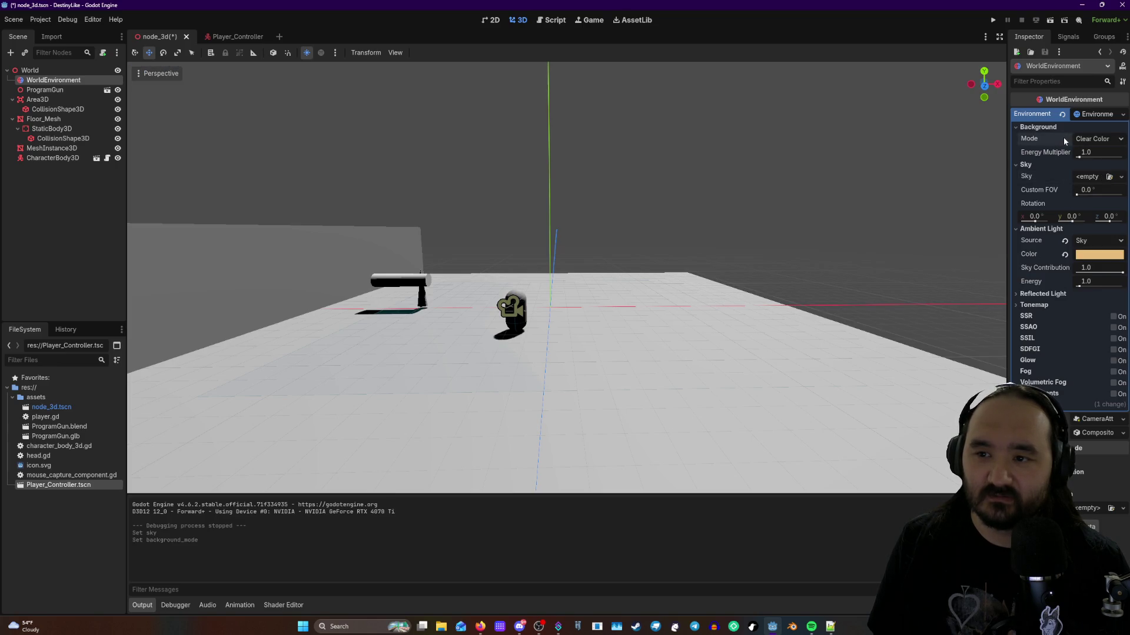
# Switch Background Mode to Custom Color and set the colour to purple 8815ac (136, 21, 172).
pyautogui.click(1087, 140)
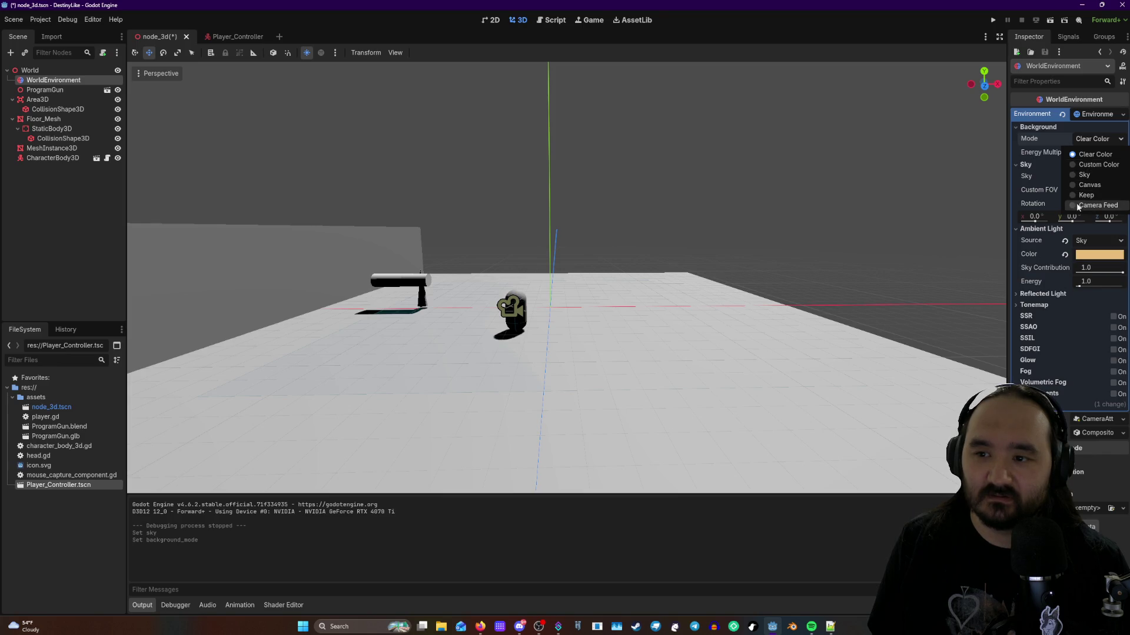
pyautogui.click(1077, 165)
pyautogui.click(1089, 153)
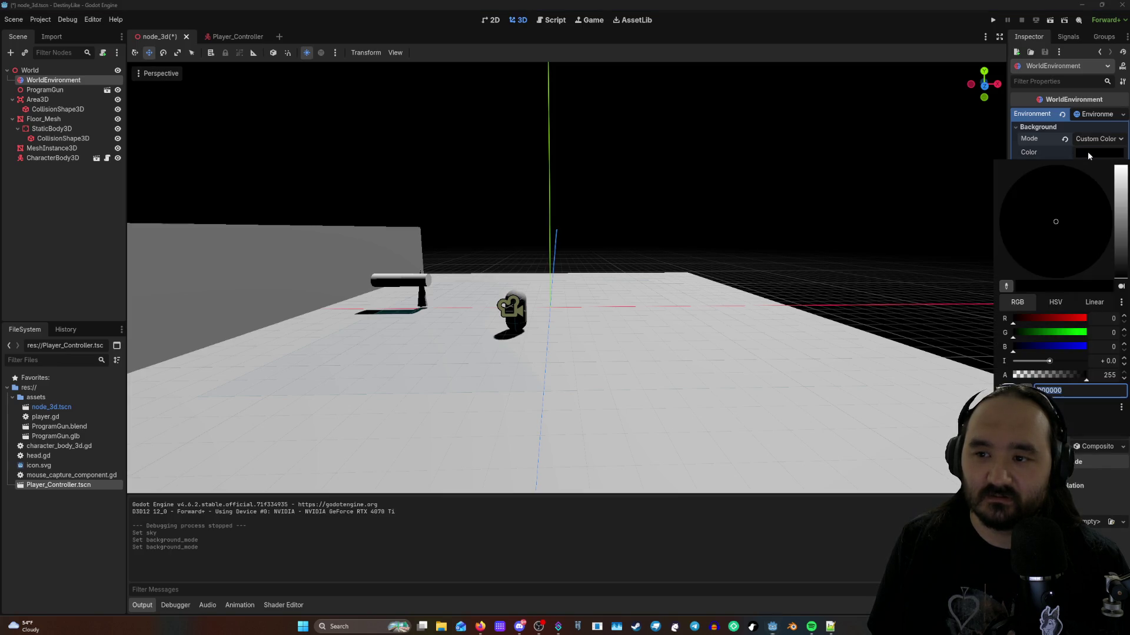
pyautogui.moveTo(1082, 207)
pyautogui.mouseDown()
pyautogui.moveTo(1093, 187)
pyautogui.moveTo(1121, 237)
pyautogui.mouseUp()
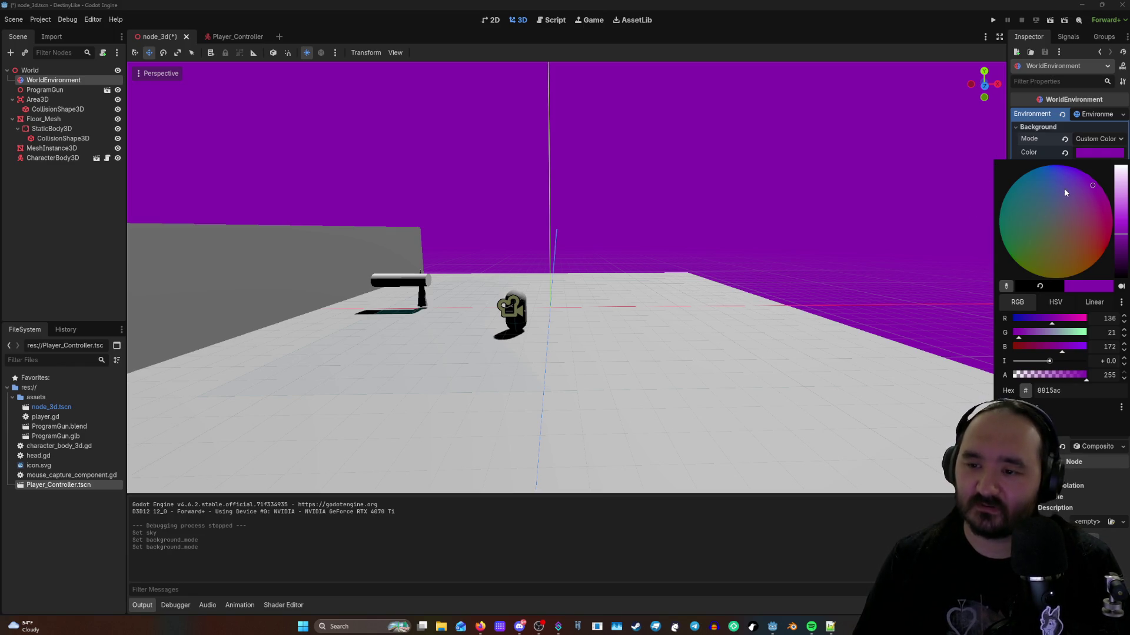
pyautogui.click(1084, 153)
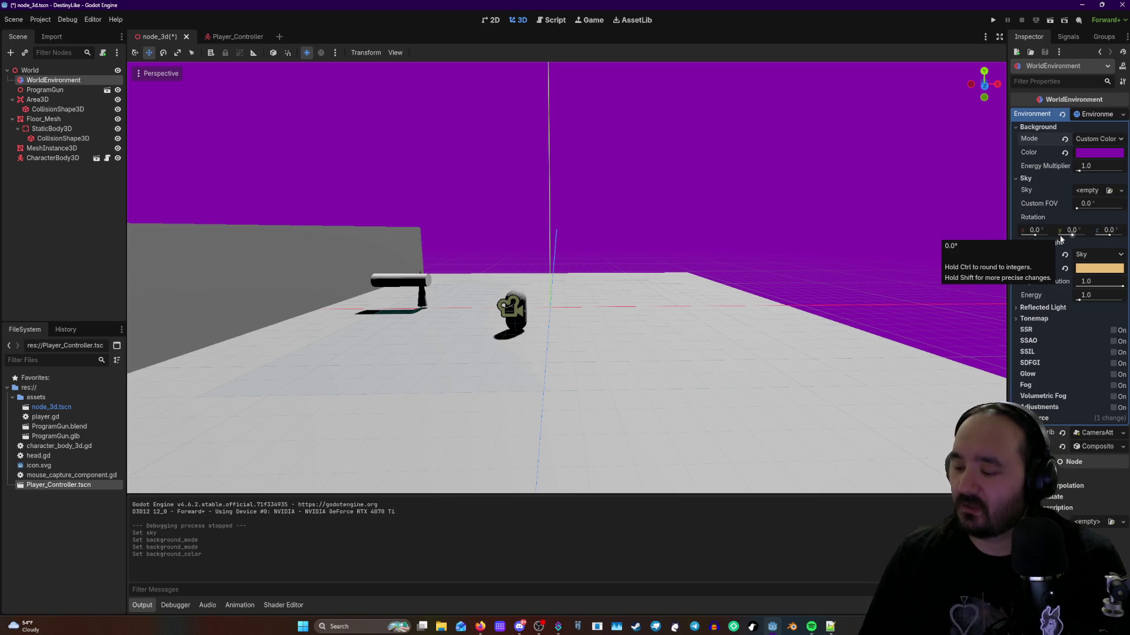